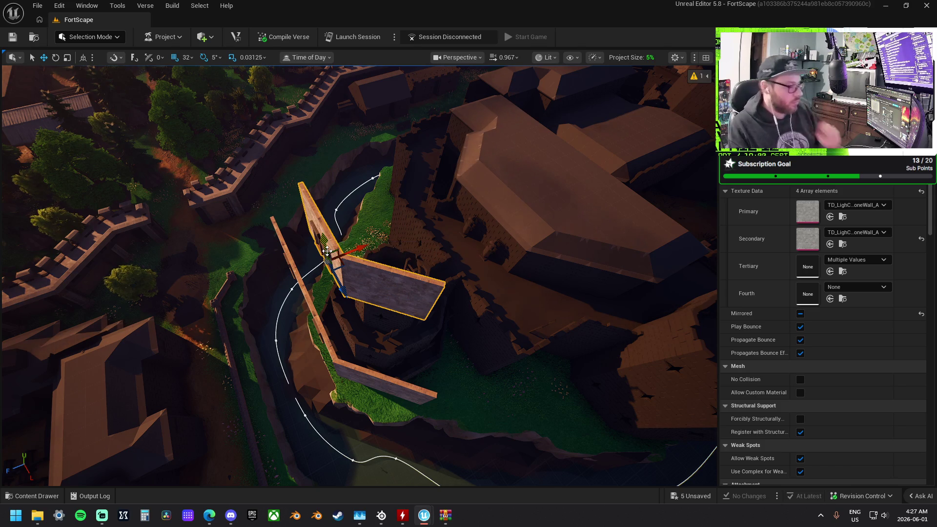
- Frame the upper tower wall and shift it slightly right
{"action": "key", "text": "f"}
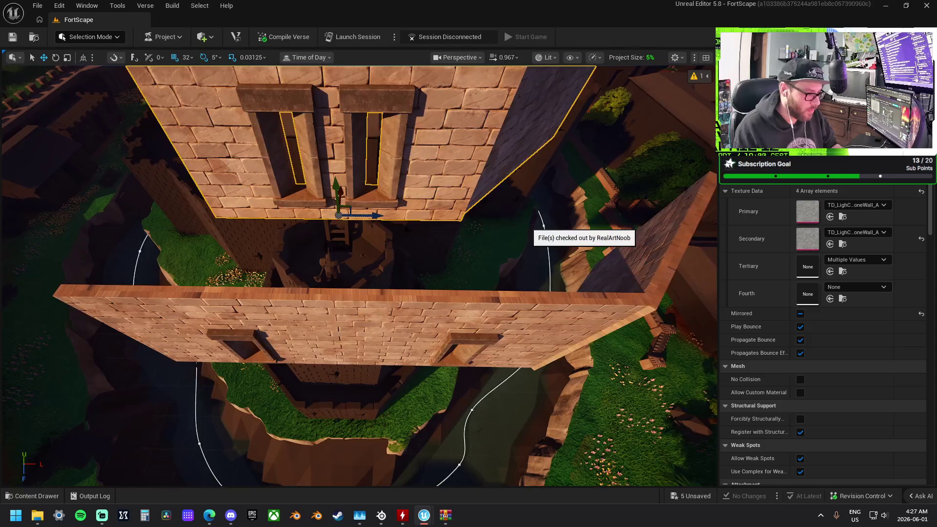
{"action": "scroll", "coordinate": [359, 275], "scroll_direction": "down", "scroll_amount": 5}
{"action": "scroll", "coordinate": [359, 276], "scroll_direction": "up", "scroll_amount": 3}
{"action": "left_click", "coordinate": [384, 300]}
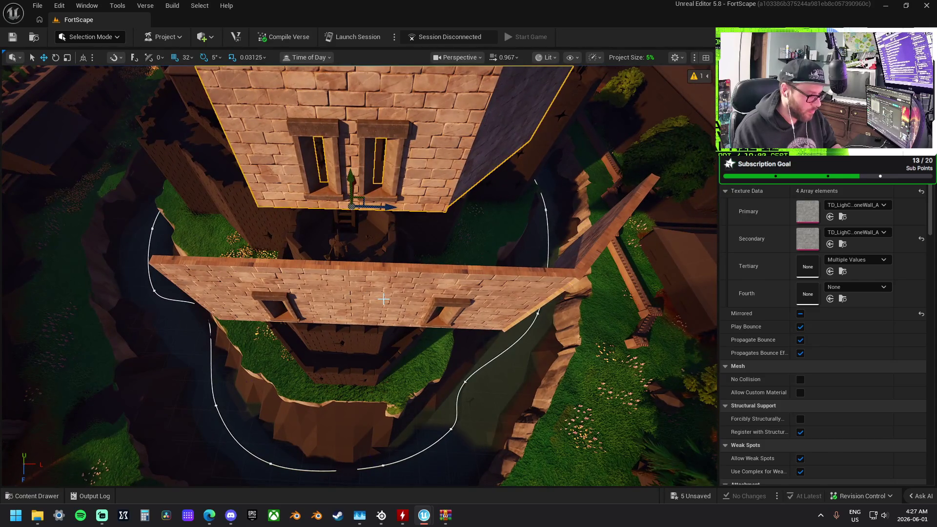
{"action": "left_click", "coordinate": [432, 187]}
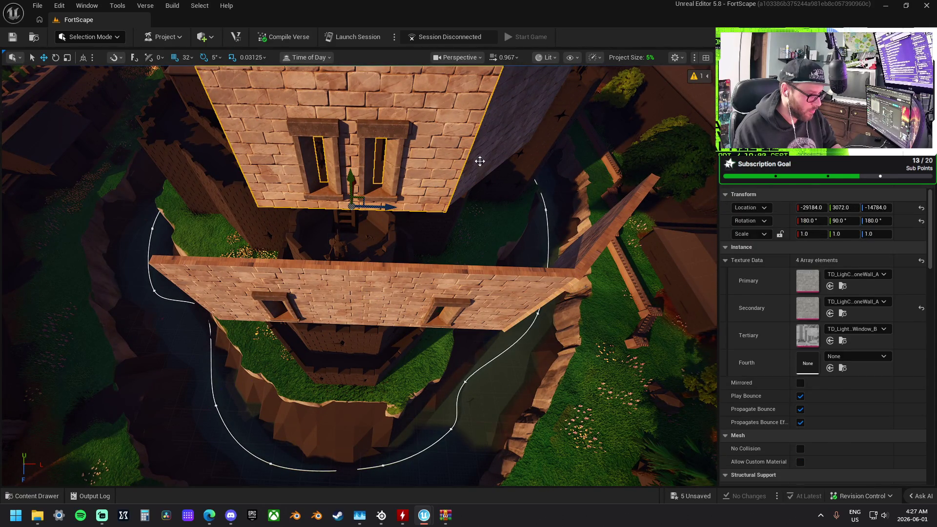
{"action": "left_click", "coordinate": [444, 177]}
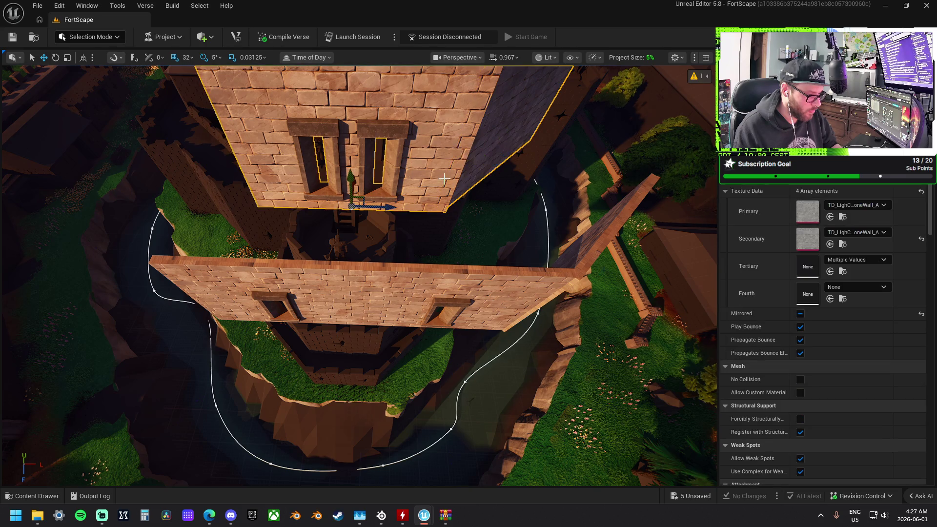
{"action": "mouse_move", "coordinate": [389, 210]}
{"action": "left_mouse_down"}
{"action": "mouse_move", "coordinate": [397, 209]}
{"action": "mouse_move", "coordinate": [387, 209]}
{"action": "left_mouse_up"}
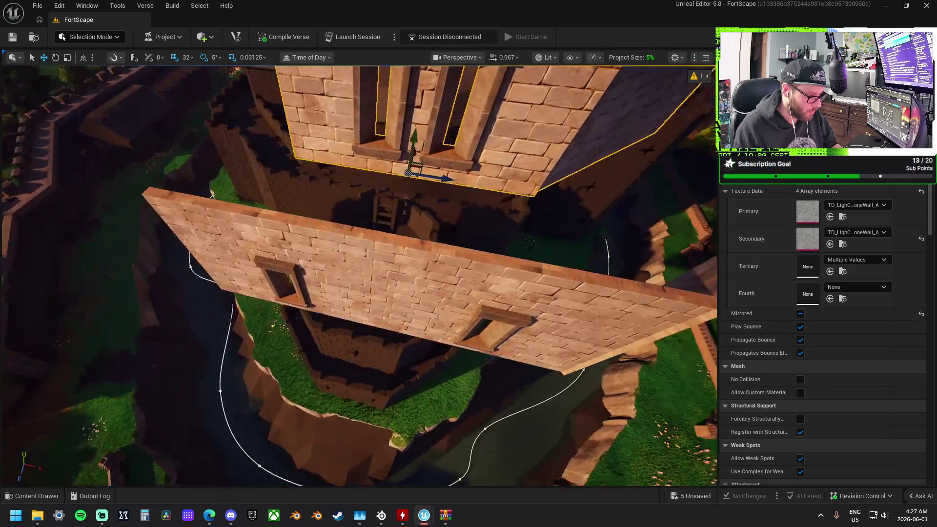
- Select the lower wall pieces to compare their alignment with the upper wall
{"action": "left_click", "coordinate": [458, 259]}
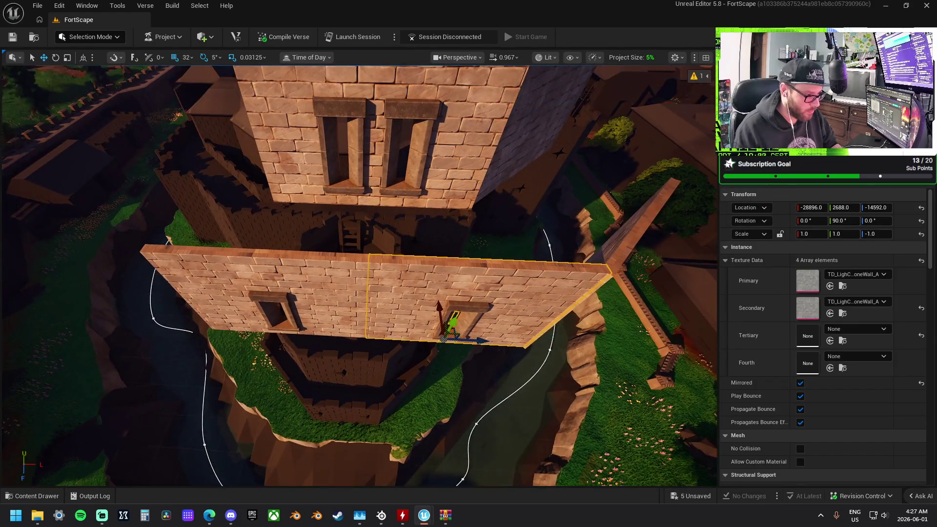
{"action": "left_click", "coordinate": [364, 238], "text": "ctrl"}
{"action": "left_click", "coordinate": [399, 188], "text": "ctrl"}
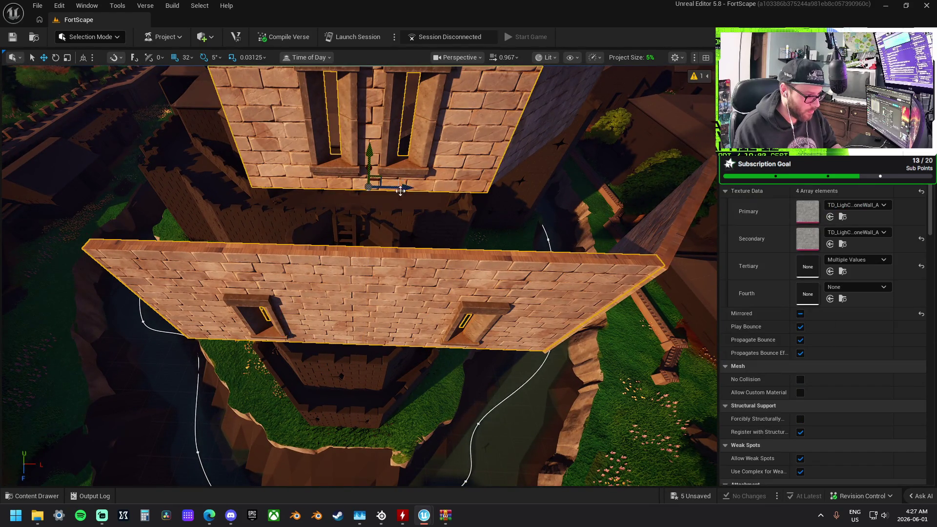
{"action": "left_click", "coordinate": [275, 312]}
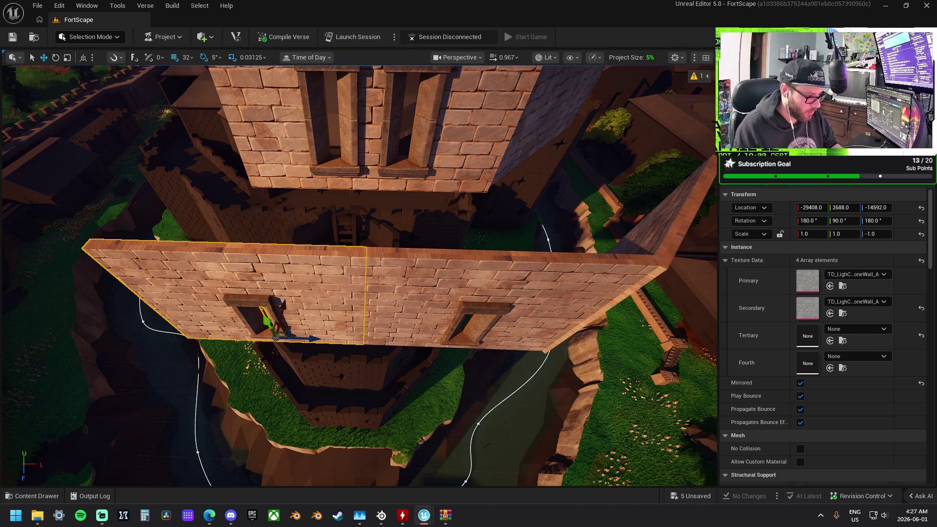
{"action": "left_click", "coordinate": [454, 312], "text": "ctrl"}
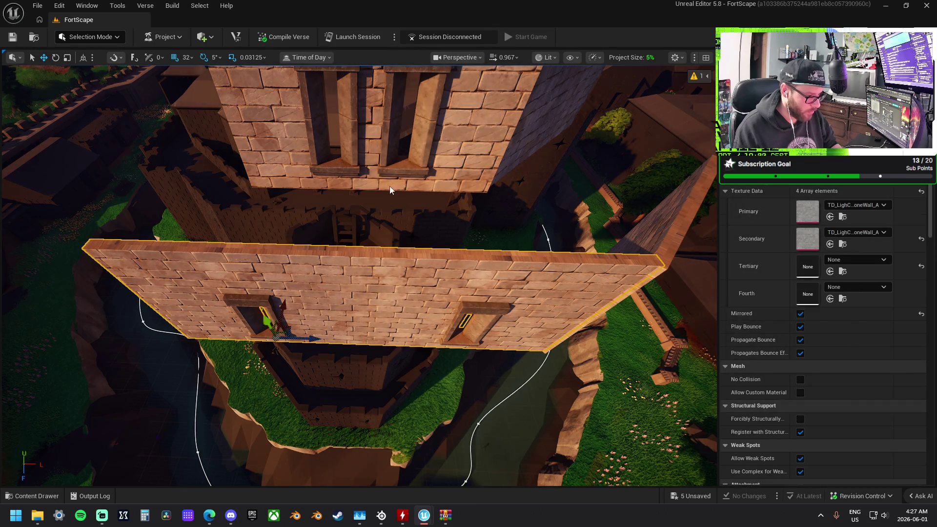
{"action": "left_click", "coordinate": [382, 174], "text": "ctrl"}
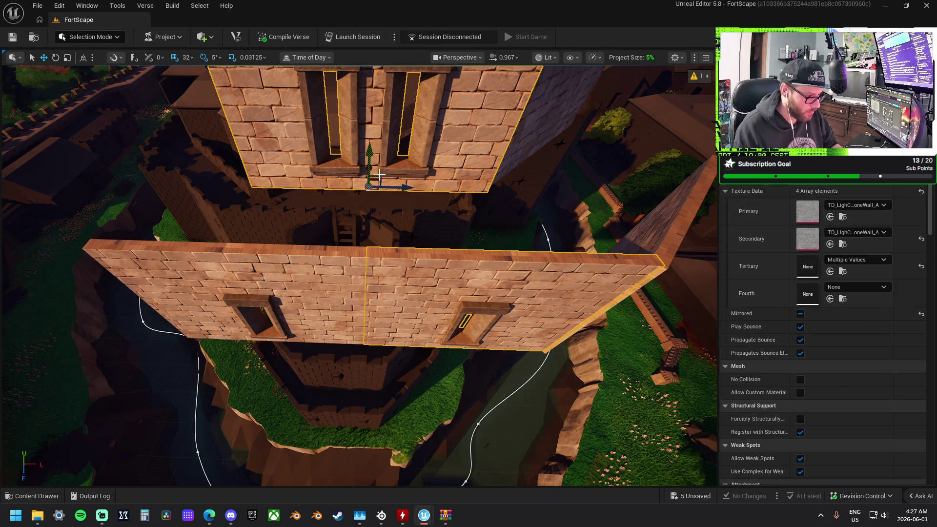
{"action": "mouse_move", "coordinate": [389, 185]}
{"action": "left_mouse_down"}
{"action": "mouse_move", "coordinate": [317, 195]}
{"action": "mouse_move", "coordinate": [439, 247]}
{"action": "mouse_move", "coordinate": [422, 247]}
{"action": "mouse_move", "coordinate": [423, 261]}
{"action": "left_mouse_up"}
{"action": "left_click", "coordinate": [333, 199]}
- Undo an accidental tilt and move the angled wall up into the corner gap
{"action": "key", "text": "e"}
{"action": "mouse_move", "coordinate": [401, 299]}
{"action": "left_mouse_down"}
{"action": "mouse_move", "coordinate": [439, 293]}
{"action": "mouse_move", "coordinate": [456, 263]}
{"action": "left_mouse_up"}
{"action": "key", "text": "ctrl+z"}
{"action": "key", "text": "w"}
{"action": "key", "text": "f"}
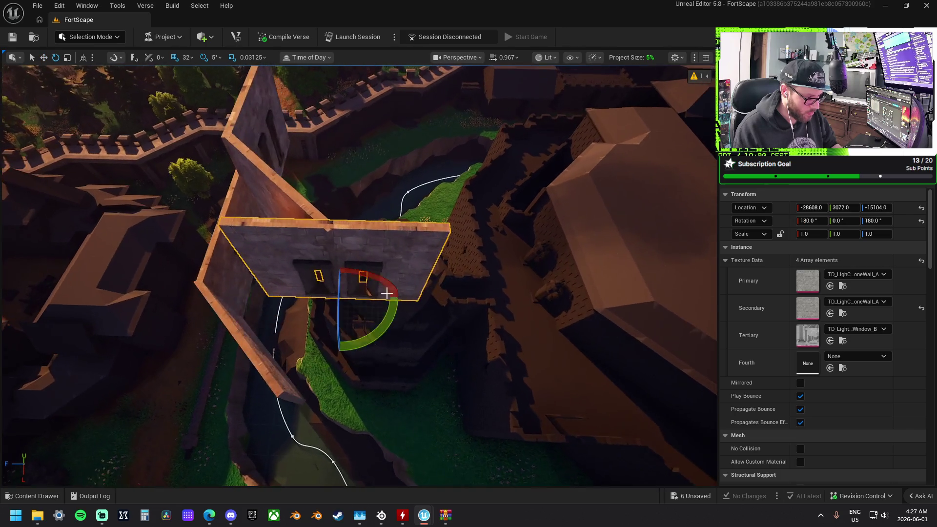
{"action": "mouse_move", "coordinate": [378, 299]}
{"action": "left_mouse_down"}
{"action": "mouse_move", "coordinate": [451, 309]}
{"action": "mouse_move", "coordinate": [409, 326]}
{"action": "left_mouse_up"}
{"action": "mouse_move", "coordinate": [317, 305]}
{"action": "left_mouse_down"}
{"action": "mouse_move", "coordinate": [414, 281]}
{"action": "mouse_move", "coordinate": [322, 308]}
{"action": "left_mouse_up"}
- With grid snap set to 16, nudge the 45° angled wall into place across the gap
{"action": "left_click", "coordinate": [356, 235]}
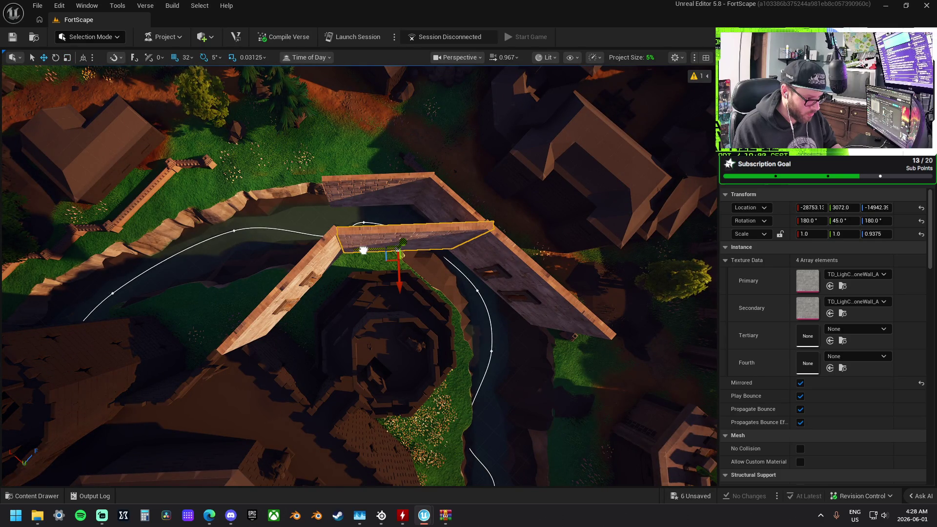
{"action": "left_click_drag", "start_coordinate": [363, 250], "coordinate": [361, 251]}
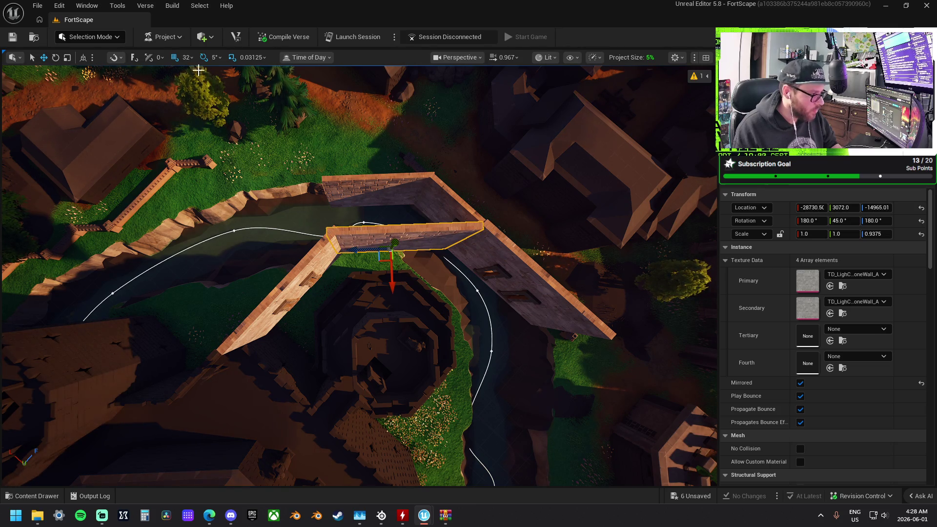
{"action": "left_click", "coordinate": [188, 58]}
{"action": "left_click", "coordinate": [240, 166]}
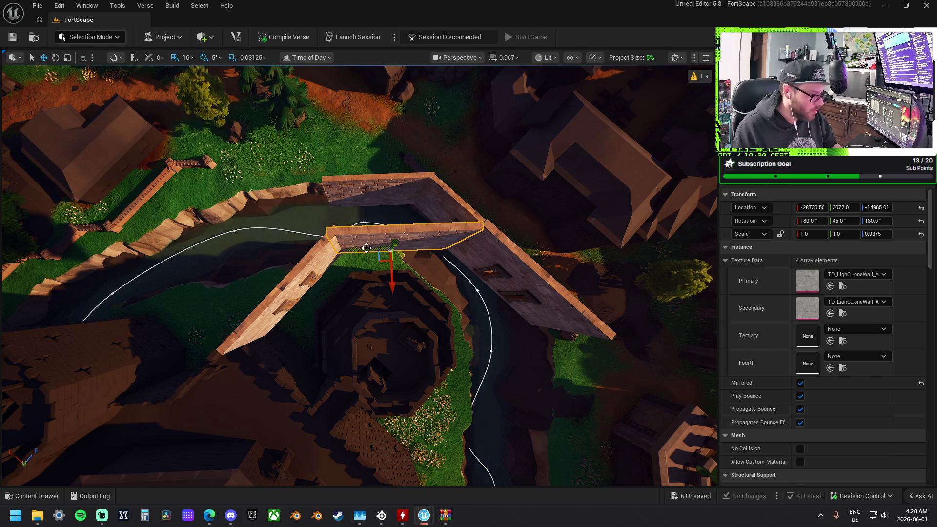
{"action": "mouse_move", "coordinate": [353, 251]}
{"action": "left_mouse_down"}
{"action": "mouse_move", "coordinate": [396, 309]}
{"action": "mouse_move", "coordinate": [429, 254]}
{"action": "mouse_move", "coordinate": [395, 255]}
{"action": "mouse_move", "coordinate": [470, 244]}
{"action": "mouse_move", "coordinate": [251, 197]}
{"action": "left_mouse_up"}
{"action": "left_click", "coordinate": [429, 255]}
{"action": "left_click", "coordinate": [538, 267]}
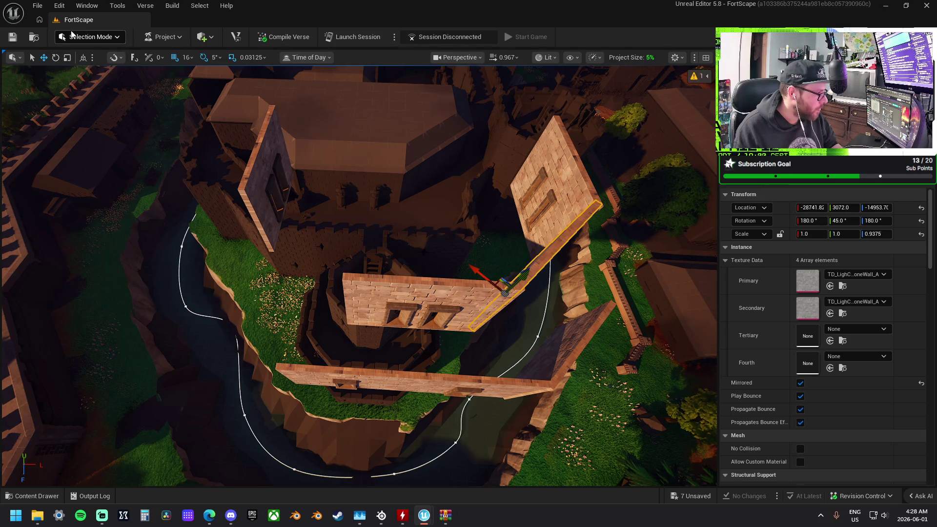
- Move the angled wall to the opposite corner and rotate it to -45°
{"action": "left_click", "coordinate": [88, 37]}
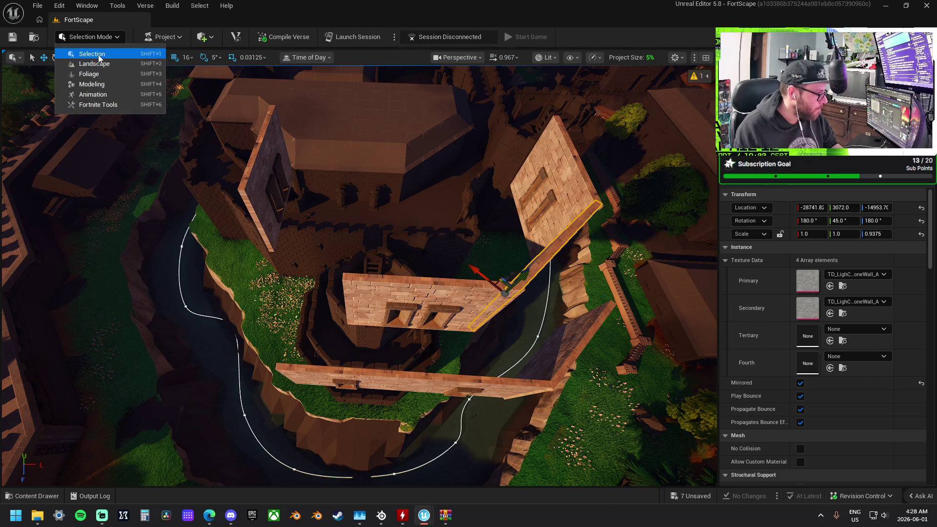
{"action": "left_click", "coordinate": [92, 53]}
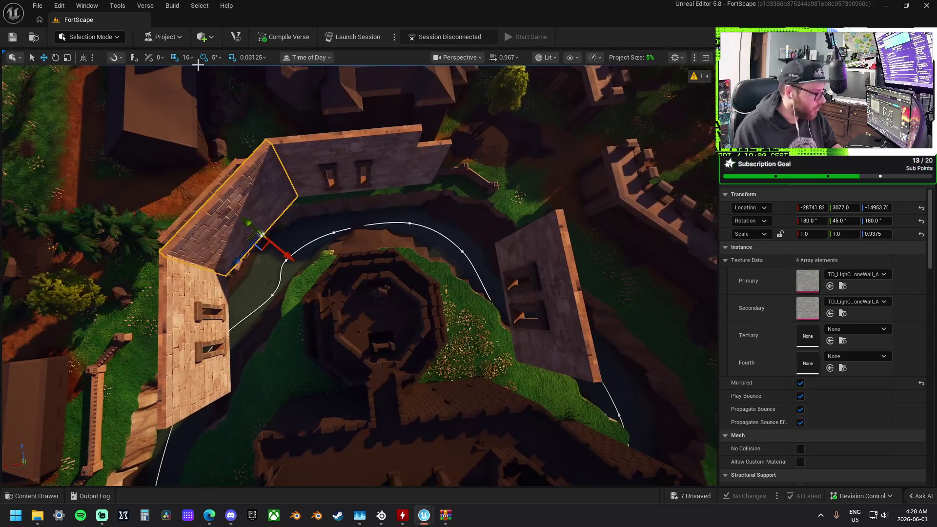
{"action": "left_click_drag", "start_coordinate": [224, 238], "coordinate": [422, 220]}
{"action": "key", "text": "e"}
{"action": "mouse_move", "coordinate": [461, 166]}
{"action": "left_mouse_down"}
{"action": "mouse_move", "coordinate": [442, 164]}
{"action": "mouse_move", "coordinate": [403, 220]}
{"action": "mouse_move", "coordinate": [413, 218]}
{"action": "mouse_move", "coordinate": [404, 213]}
{"action": "left_mouse_up"}
{"action": "key", "text": "w"}
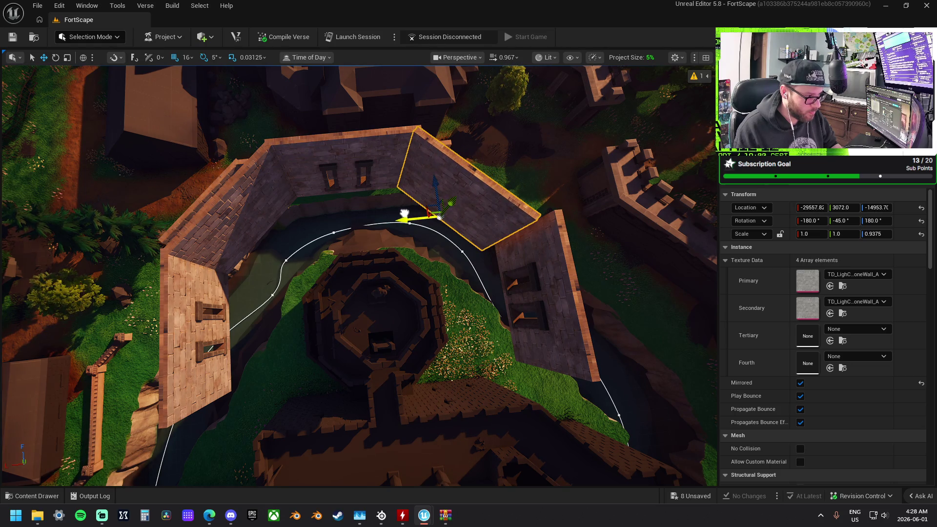
- Slide the adjacent right wall left and nudge the middle angled wall along its axis
{"action": "left_click", "coordinate": [552, 246]}
{"action": "left_click_drag", "start_coordinate": [474, 305], "coordinate": [455, 306]}
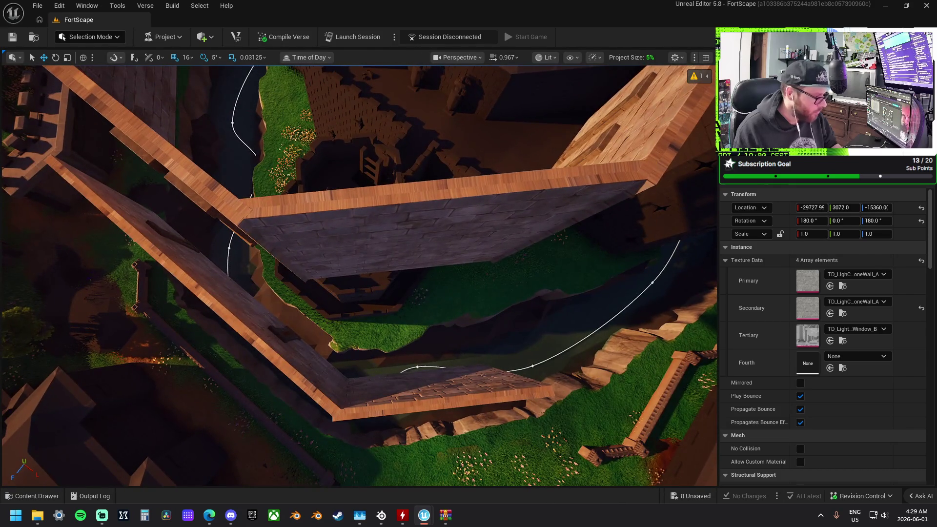
{"action": "left_click", "coordinate": [415, 234]}
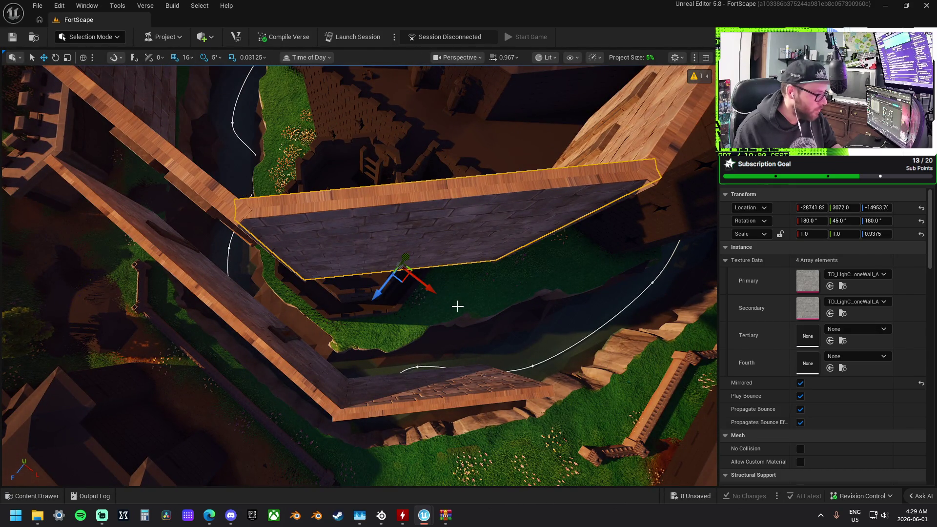
{"action": "left_click_drag", "start_coordinate": [430, 290], "coordinate": [435, 291]}
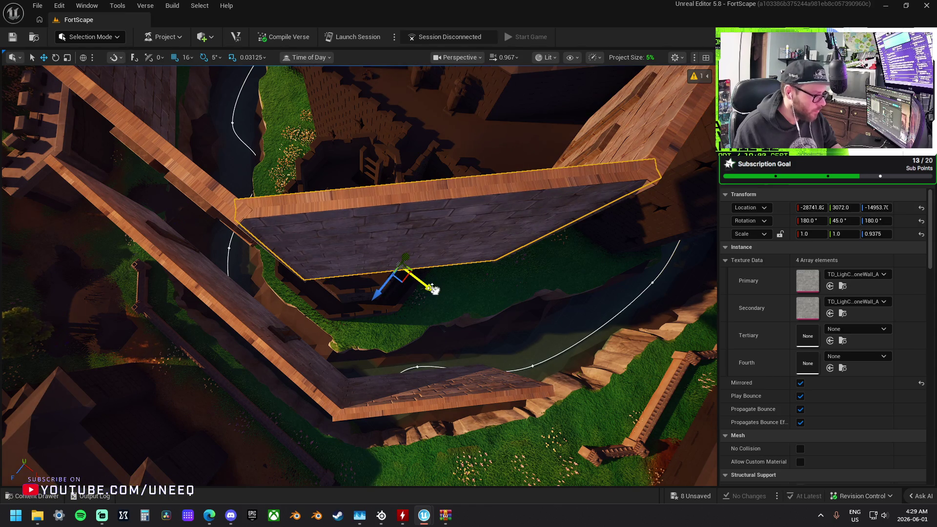
{"action": "left_click", "coordinate": [188, 58]}
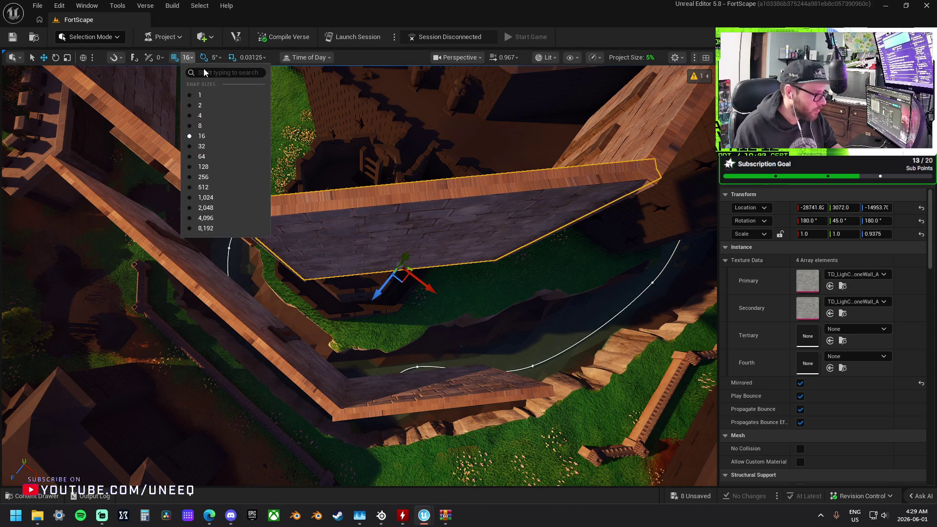
- Set grid snap to 4, nudge one wall over and lower another slightly
{"action": "left_click", "coordinate": [219, 115]}
{"action": "left_click_drag", "start_coordinate": [431, 290], "coordinate": [377, 295]}
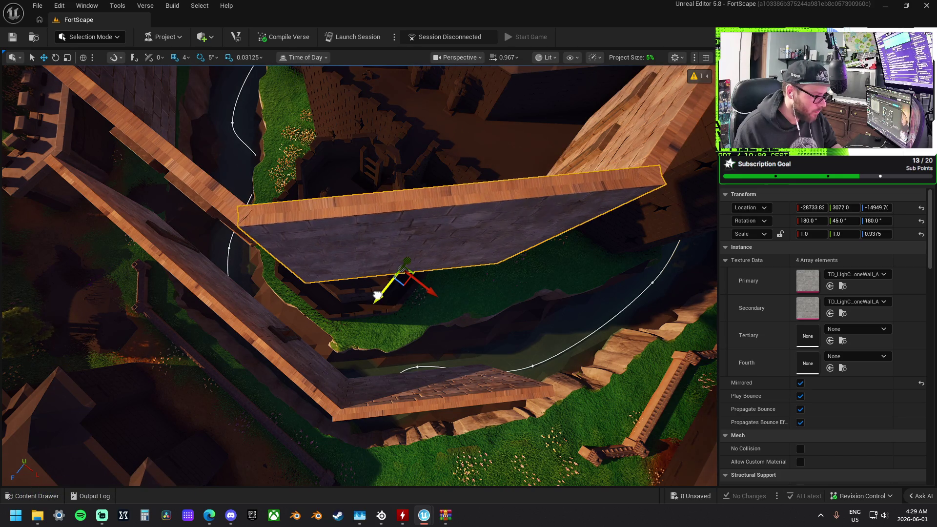
{"action": "mouse_move", "coordinate": [432, 274]}
{"action": "left_mouse_down"}
{"action": "mouse_move", "coordinate": [419, 298]}
{"action": "mouse_move", "coordinate": [441, 316]}
{"action": "left_mouse_up"}
{"action": "left_click", "coordinate": [420, 298]}
{"action": "left_click_drag", "start_coordinate": [388, 303], "coordinate": [389, 305]}
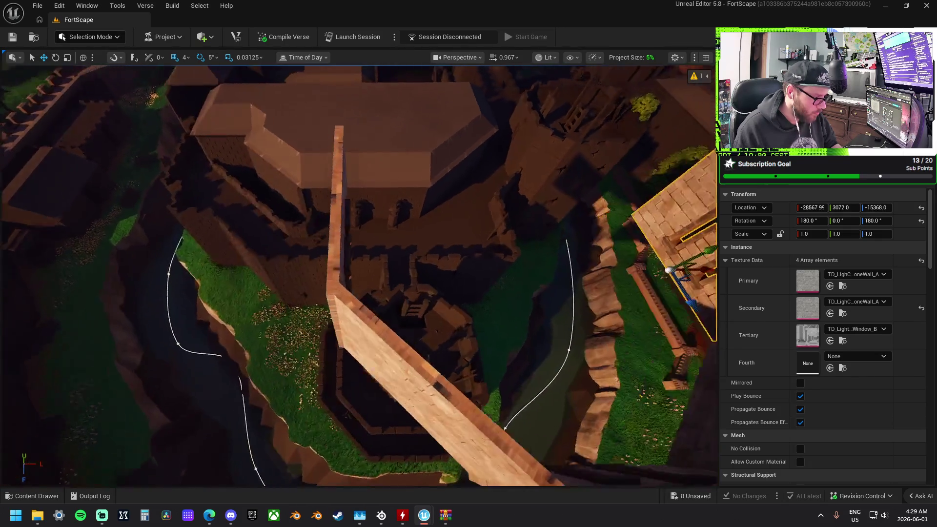
- Nudge the diagonal wall up and along X, then lower a neighbour to close the gap
{"action": "left_click_drag", "start_coordinate": [303, 293], "coordinate": [311, 301]}
{"action": "left_click", "coordinate": [335, 276]}
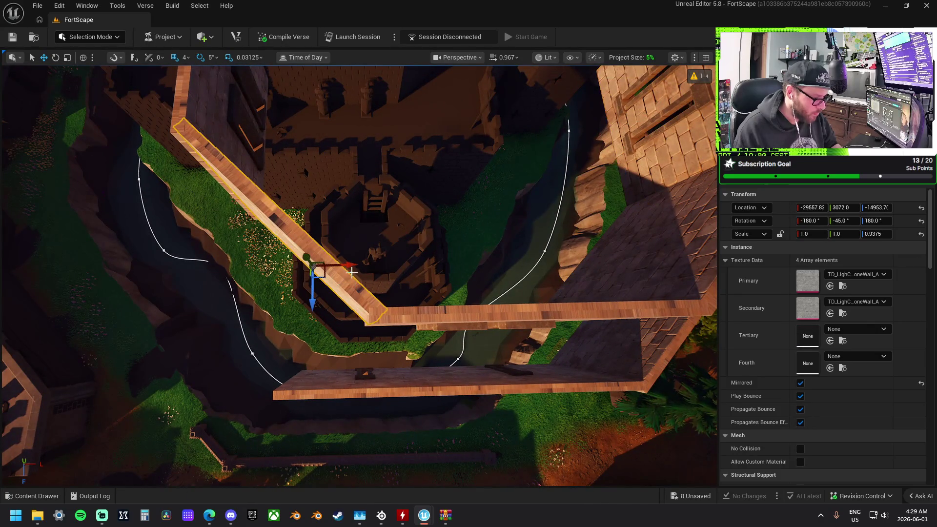
{"action": "left_click_drag", "start_coordinate": [309, 300], "coordinate": [358, 267]}
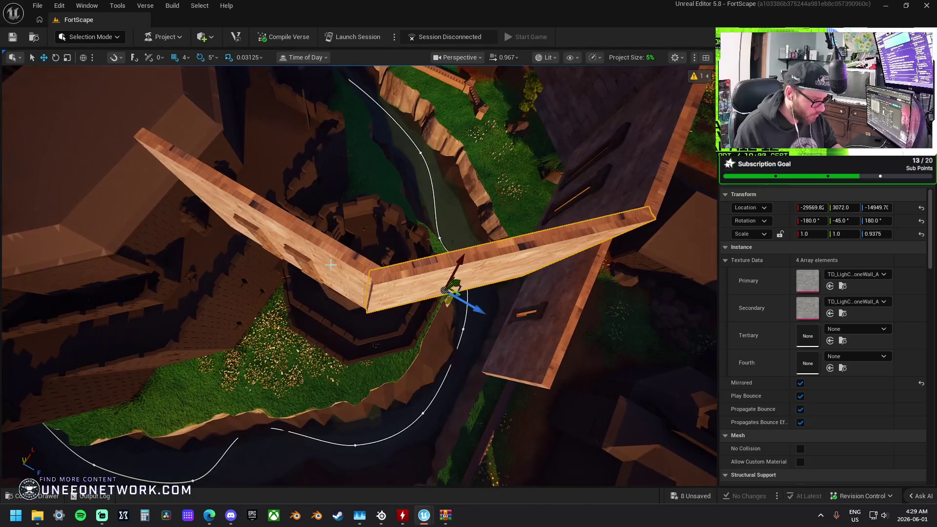
{"action": "left_click", "coordinate": [359, 266]}
{"action": "left_click_drag", "start_coordinate": [324, 241], "coordinate": [319, 236]}
{"action": "left_click_drag", "start_coordinate": [328, 286], "coordinate": [156, 286]}
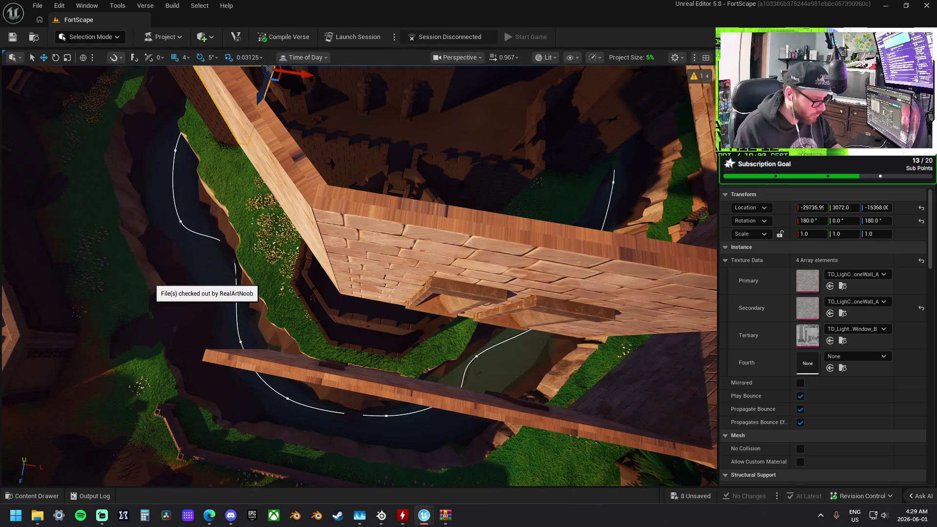
- Inspect the grass patch, river spline, bank mesh, mountain and volume device
{"action": "left_click", "coordinate": [267, 263]}
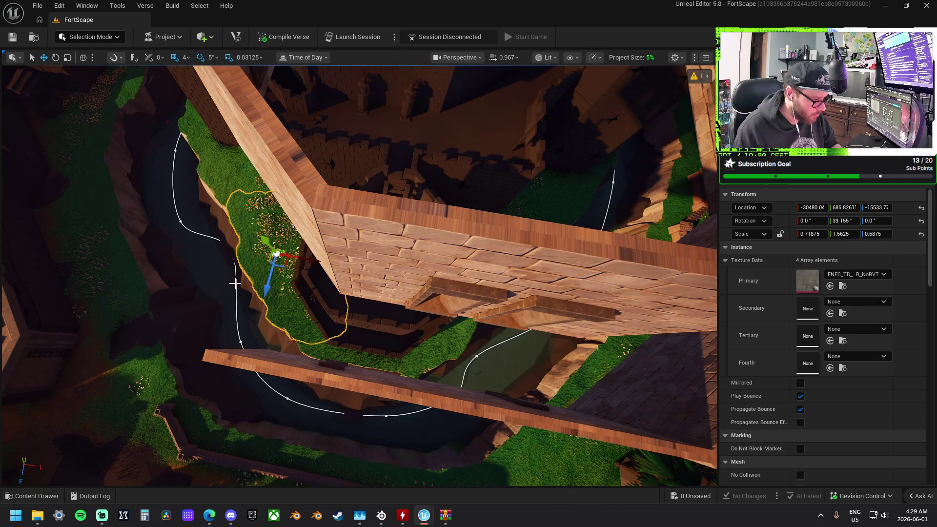
{"action": "left_click", "coordinate": [209, 285]}
{"action": "left_click", "coordinate": [146, 287]}
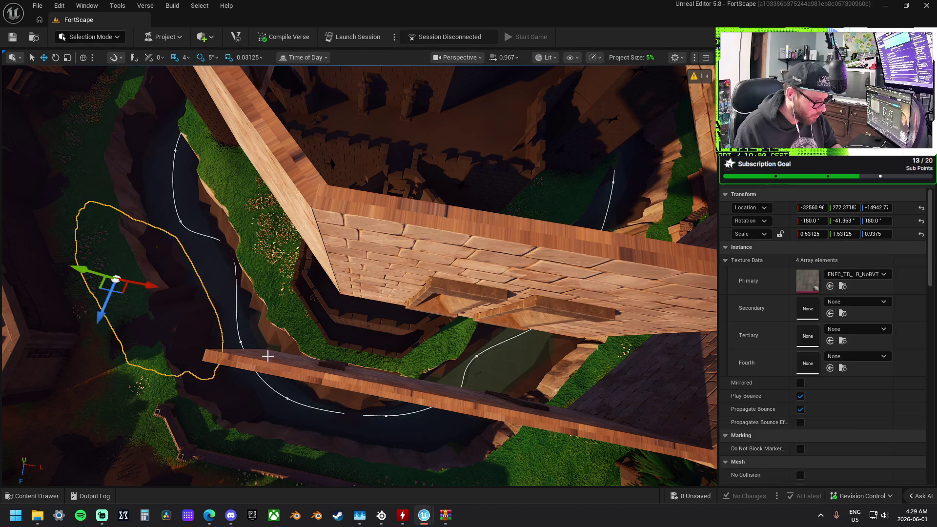
{"action": "left_click", "coordinate": [243, 301]}
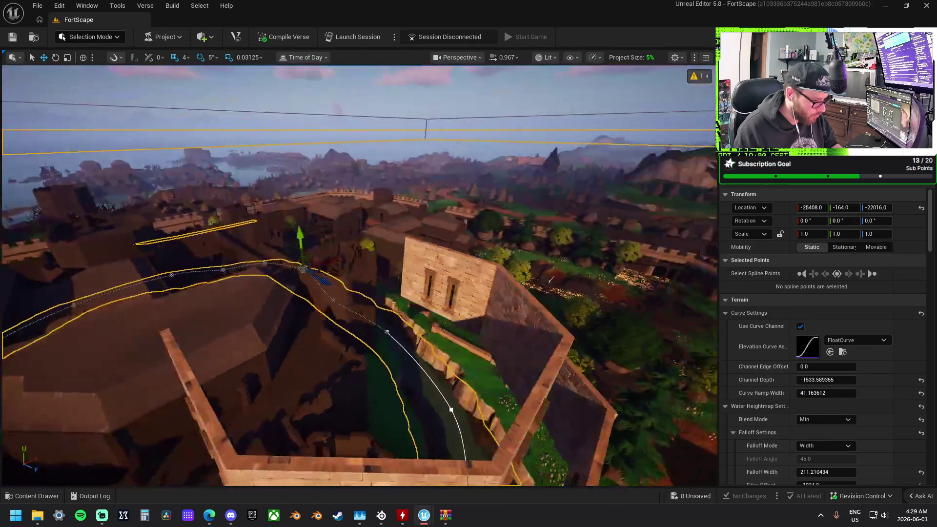
{"action": "left_click", "coordinate": [356, 231]}
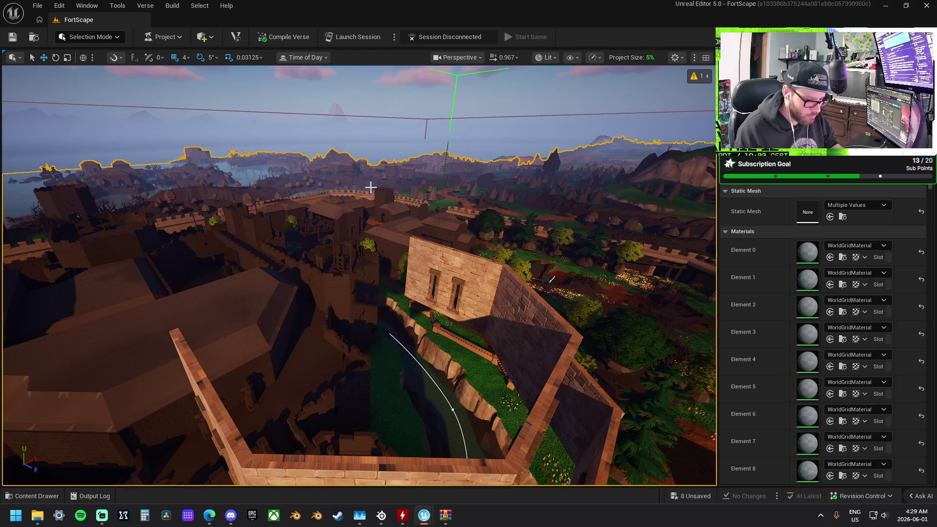
{"action": "left_click", "coordinate": [373, 144]}
{"action": "mouse_move", "coordinate": [358, 275]}
{"action": "left_mouse_down"}
{"action": "mouse_move", "coordinate": [341, 293]}
{"action": "mouse_move", "coordinate": [371, 274]}
{"action": "mouse_move", "coordinate": [256, 387]}
{"action": "mouse_move", "coordinate": [283, 361]}
{"action": "mouse_move", "coordinate": [341, 336]}
{"action": "mouse_move", "coordinate": [375, 230]}
{"action": "left_mouse_up"}
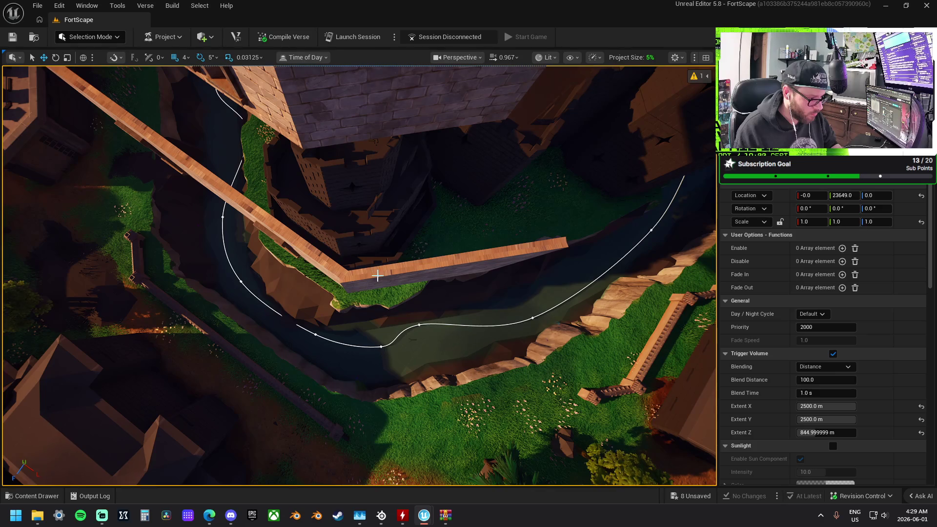
- Select the wall beside the river and orbit in to inspect the angled wall ring
{"action": "left_click", "coordinate": [378, 275]}
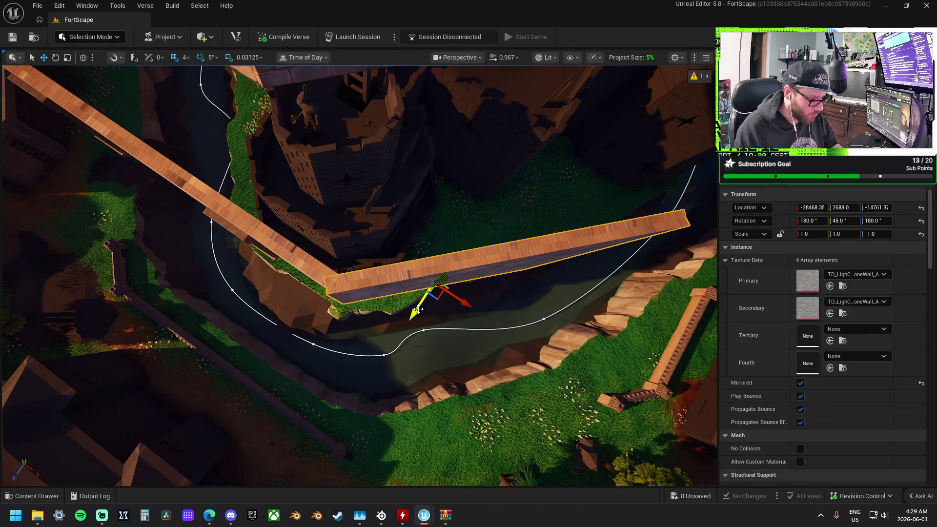
{"action": "mouse_move", "coordinate": [426, 304]}
{"action": "left_mouse_down"}
{"action": "mouse_move", "coordinate": [498, 284]}
{"action": "mouse_move", "coordinate": [326, 189]}
{"action": "mouse_move", "coordinate": [277, 247]}
{"action": "mouse_move", "coordinate": [322, 241]}
{"action": "mouse_move", "coordinate": [326, 280]}
{"action": "left_mouse_up"}
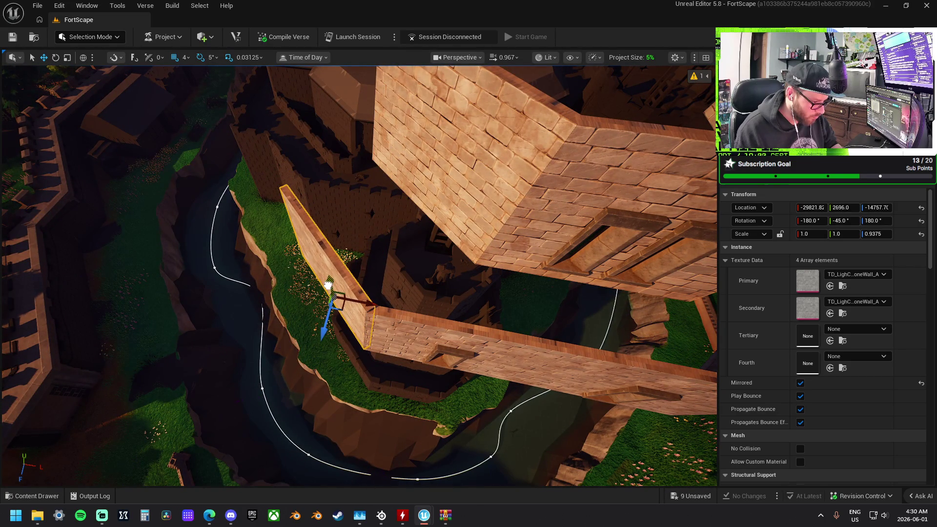
{"action": "left_click_drag", "start_coordinate": [331, 287], "coordinate": [352, 282]}
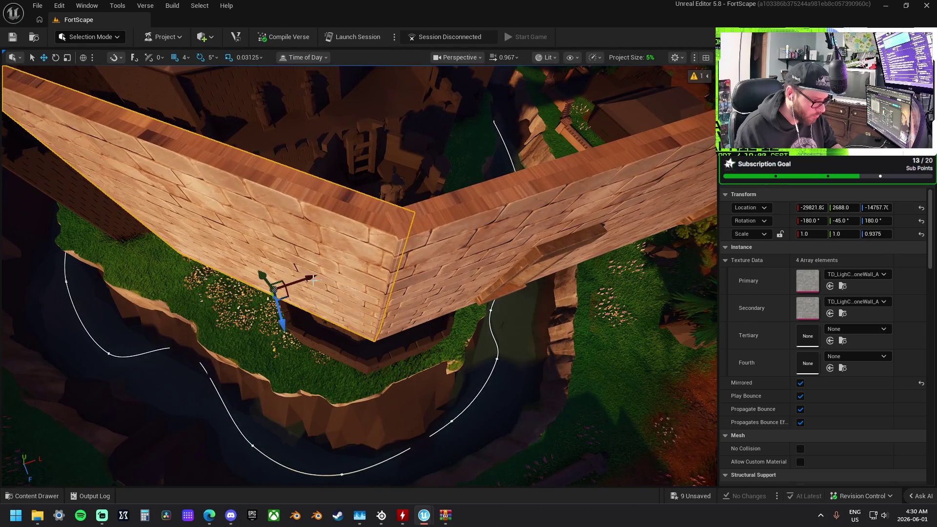
{"action": "scroll", "coordinate": [308, 277], "scroll_direction": "down", "scroll_amount": 10}
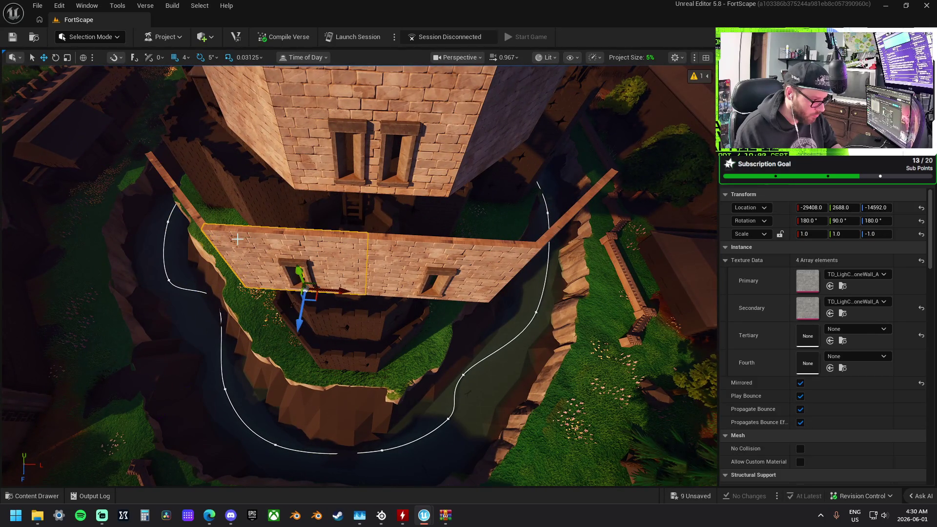
- Set grid snap to 64 and slide the front wall right, then back left
{"action": "left_click", "coordinate": [194, 212], "text": "ctrl"}
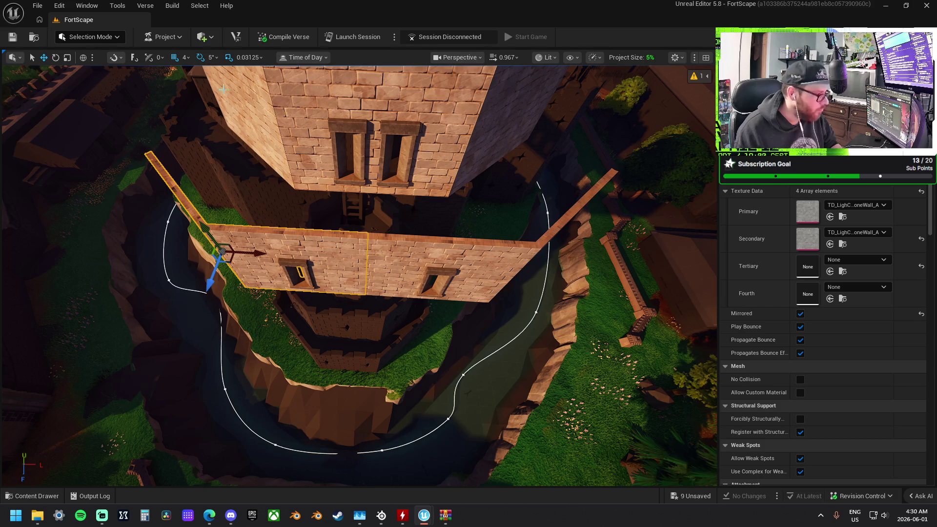
{"action": "left_click", "coordinate": [191, 59]}
{"action": "left_click", "coordinate": [210, 153]}
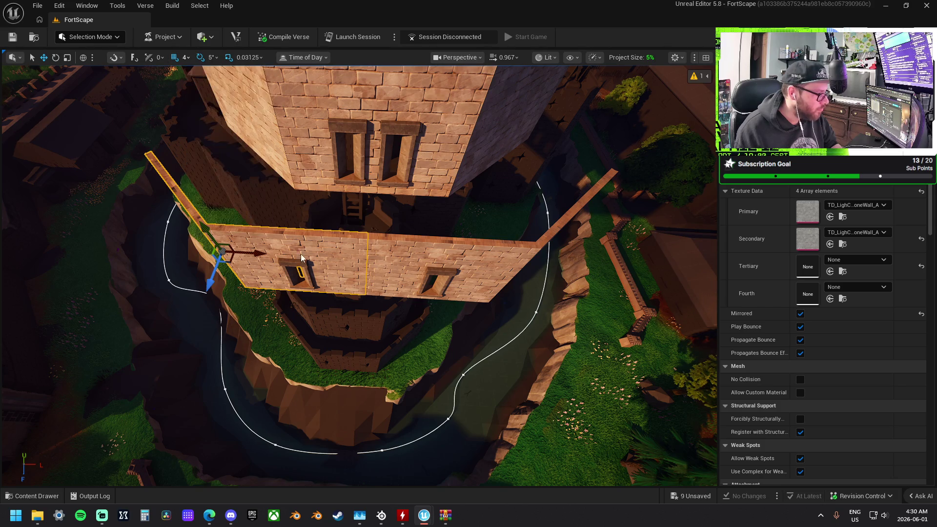
{"action": "left_click", "coordinate": [194, 213], "text": "ctrl"}
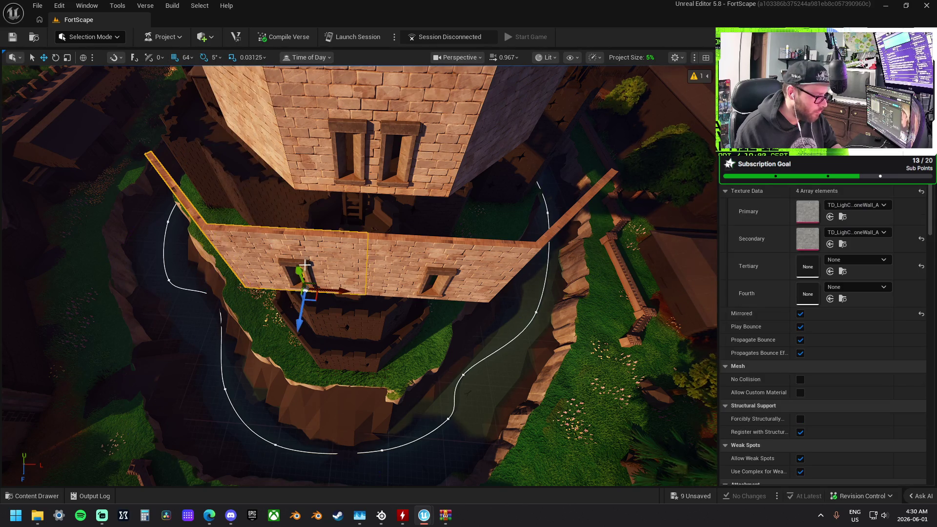
{"action": "mouse_move", "coordinate": [351, 294]}
{"action": "left_mouse_down"}
{"action": "mouse_move", "coordinate": [488, 254]}
{"action": "mouse_move", "coordinate": [452, 285]}
{"action": "mouse_move", "coordinate": [452, 298]}
{"action": "left_mouse_up"}
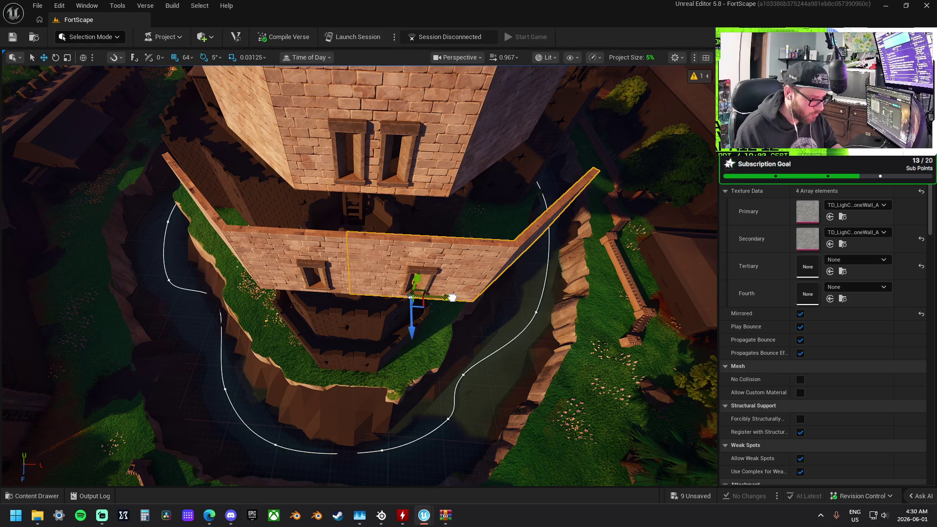
{"action": "left_click_drag", "start_coordinate": [448, 297], "coordinate": [438, 296]}
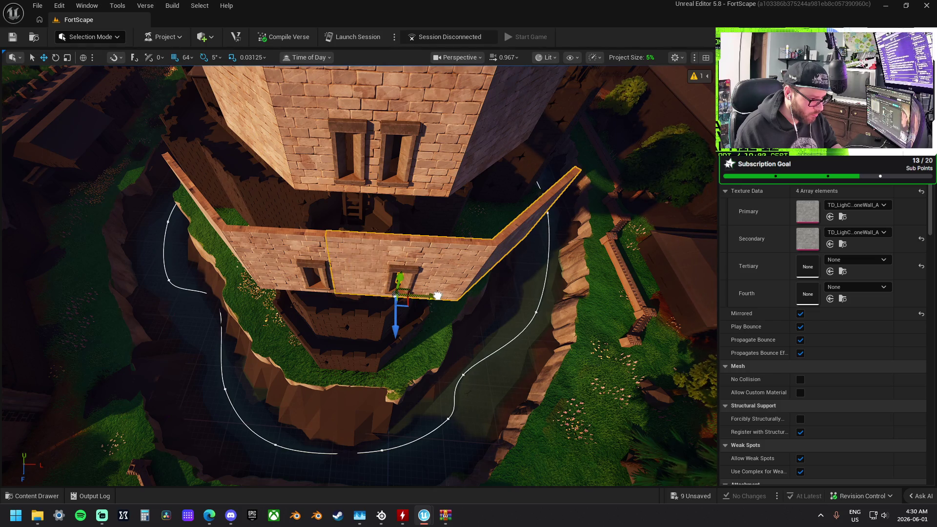
- Align the left front wall and left diagonal wall together by shifting them sideways
{"action": "left_click", "coordinate": [273, 253]}
{"action": "left_click", "coordinate": [213, 210], "text": "ctrl"}
{"action": "left_click_drag", "start_coordinate": [360, 292], "coordinate": [368, 297]}
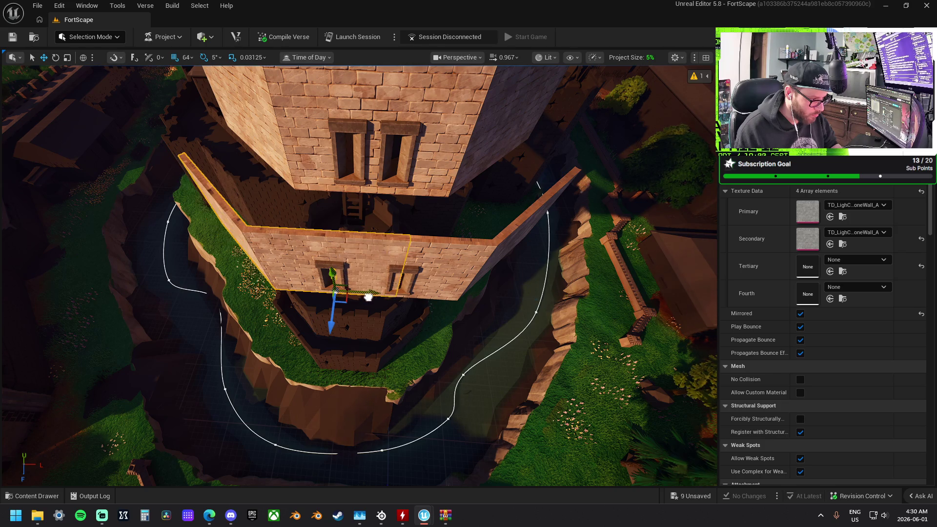
{"action": "key", "text": "f"}
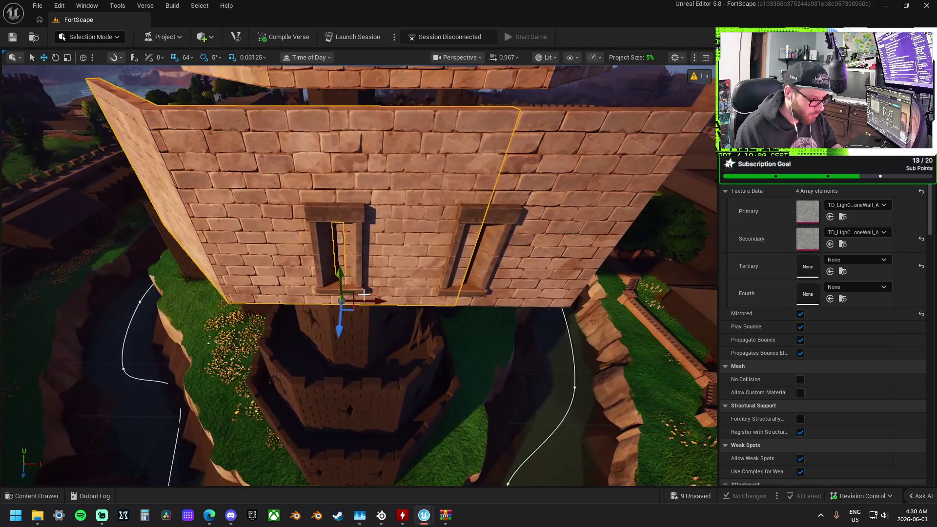
{"action": "mouse_move", "coordinate": [364, 294]}
{"action": "left_mouse_down"}
{"action": "mouse_move", "coordinate": [376, 299]}
{"action": "mouse_move", "coordinate": [358, 300]}
{"action": "left_mouse_up"}
{"action": "scroll", "coordinate": [390, 263], "scroll_direction": "down", "scroll_amount": 5}
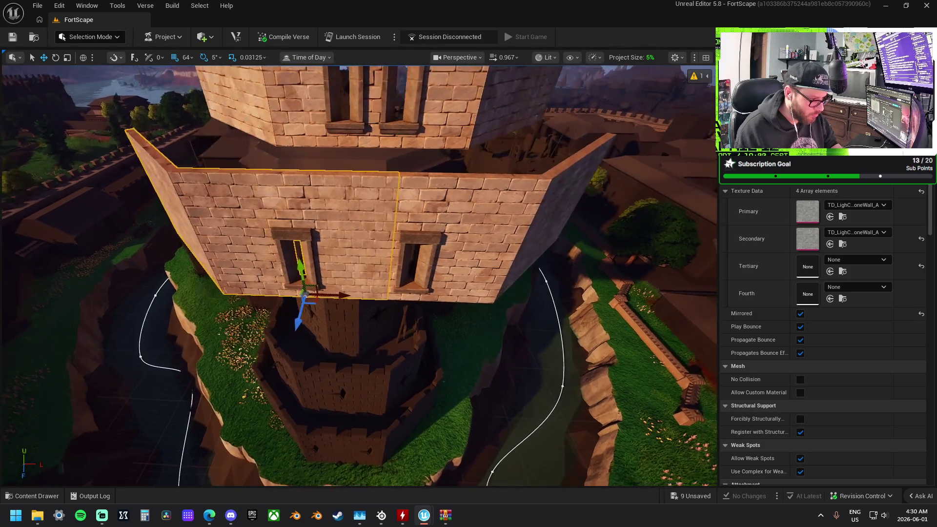
- Set grid snap to 32 and move the front windowed wall right to X -28992
{"action": "left_click", "coordinate": [186, 57]}
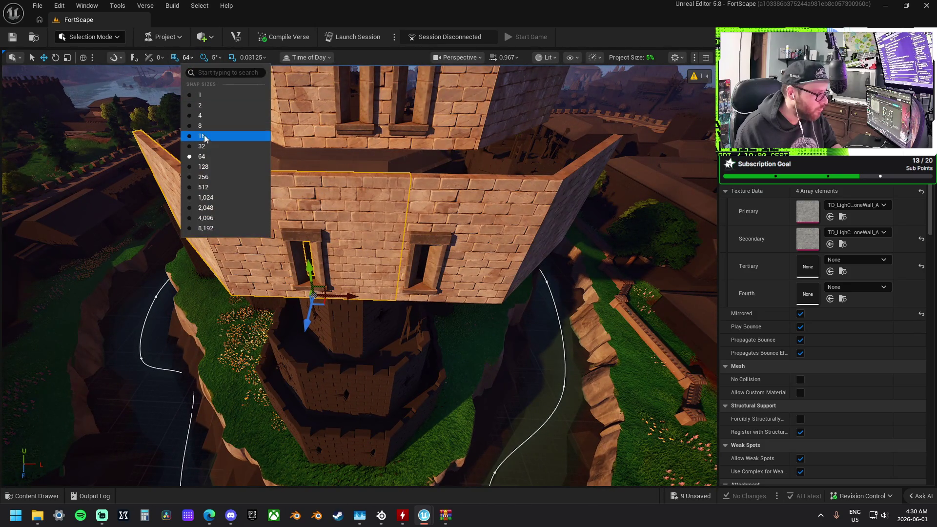
{"action": "left_click", "coordinate": [224, 147]}
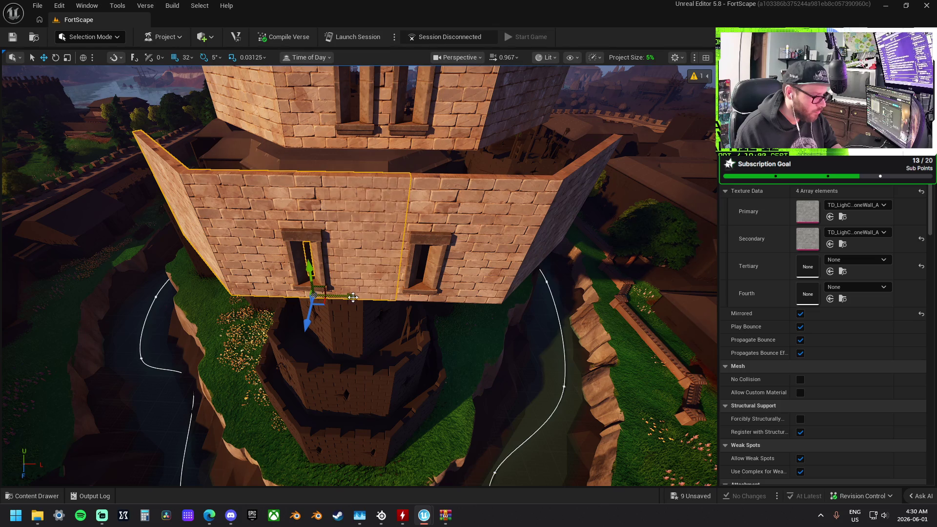
{"action": "left_click_drag", "start_coordinate": [353, 298], "coordinate": [360, 299]}
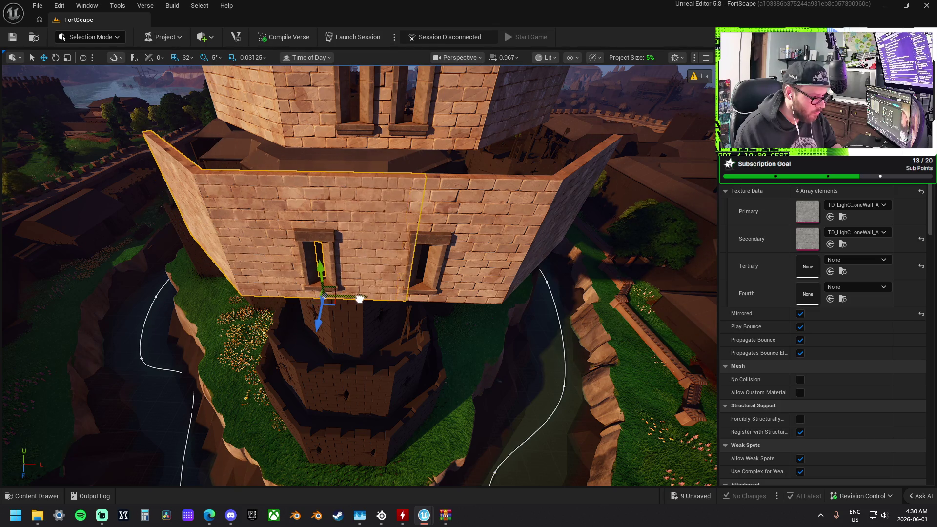
{"action": "left_click", "coordinate": [446, 256]}
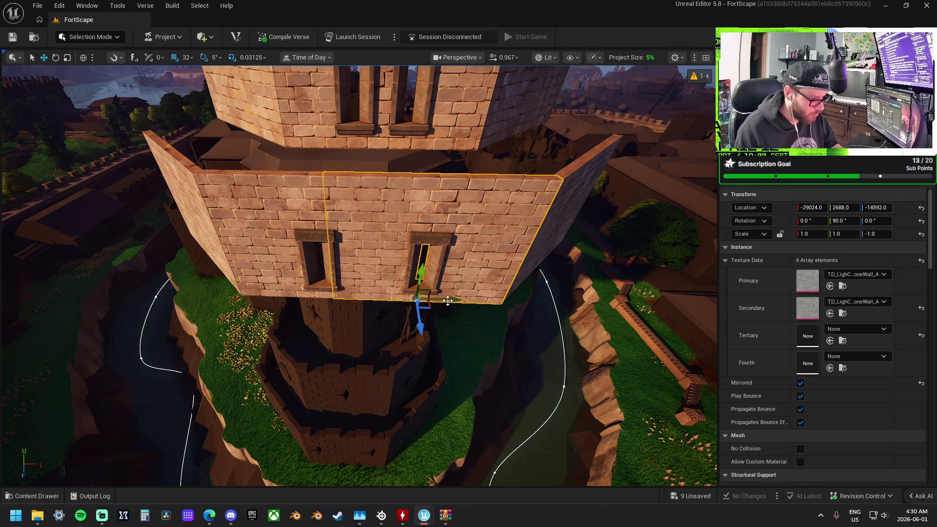
{"action": "left_click", "coordinate": [564, 209], "text": "ctrl"}
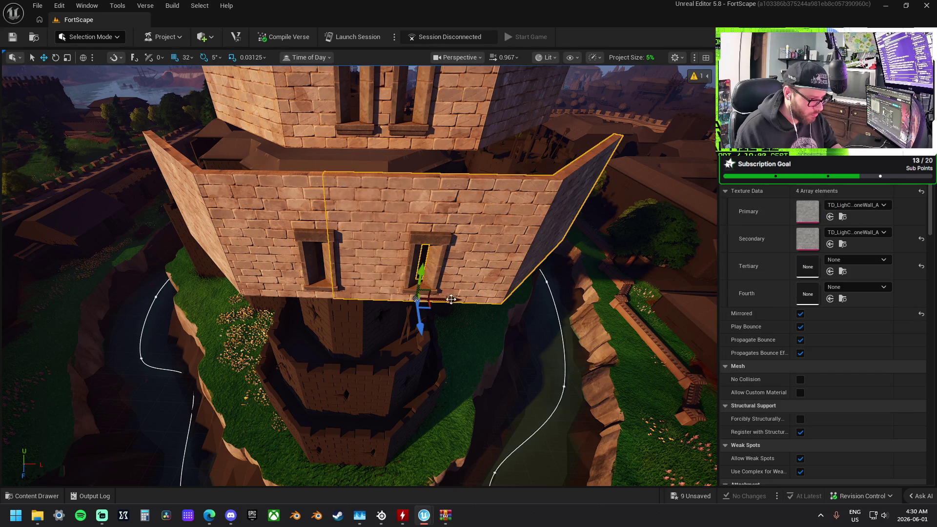
{"action": "left_click_drag", "start_coordinate": [460, 302], "coordinate": [462, 303]}
{"action": "left_click", "coordinate": [528, 208]}
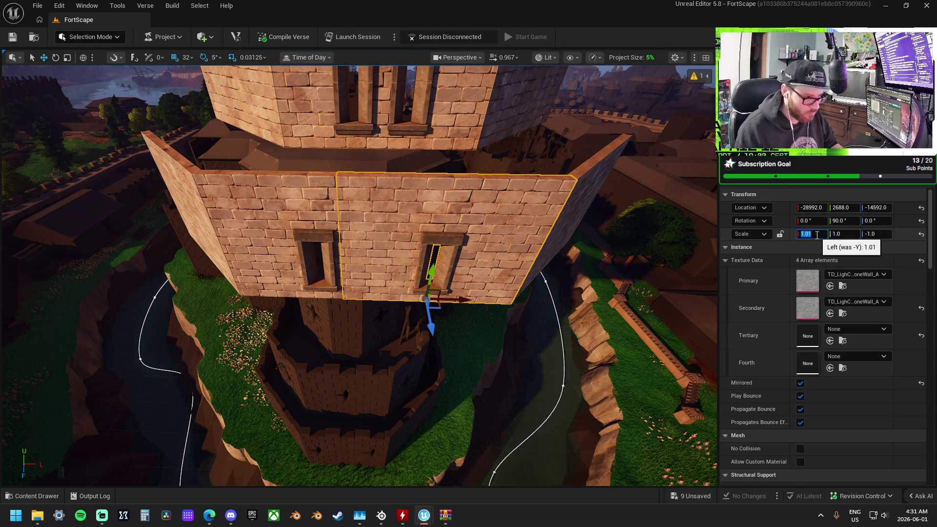
{"action": "left_click", "coordinate": [544, 365]}
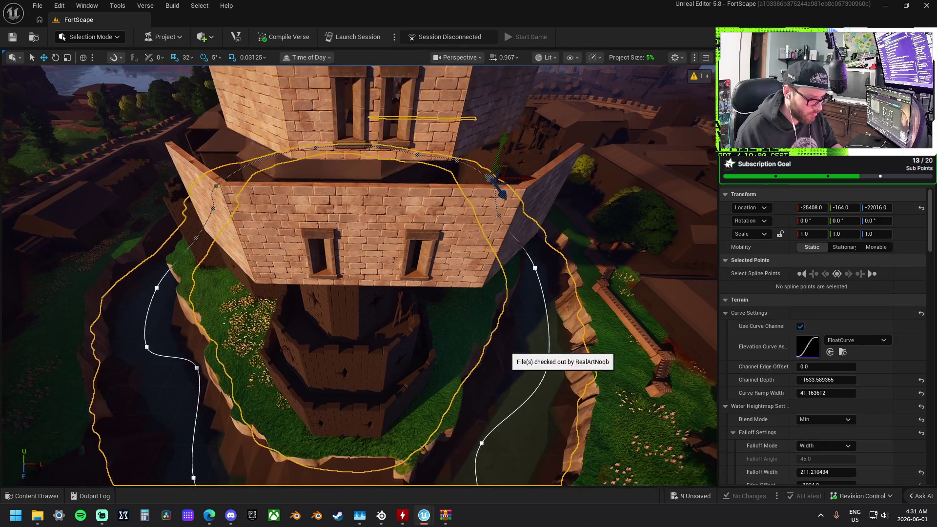
- Orbit around the tower and select the left wall panel
{"action": "scroll", "coordinate": [512, 353], "scroll_direction": "down", "scroll_amount": 5}
{"action": "scroll", "coordinate": [512, 354], "scroll_direction": "up", "scroll_amount": 4}
{"action": "scroll", "coordinate": [403, 247], "scroll_direction": "up", "scroll_amount": 2}
{"action": "mouse_move", "coordinate": [431, 209]}
{"action": "left_mouse_down"}
{"action": "mouse_move", "coordinate": [349, 232]}
{"action": "mouse_move", "coordinate": [291, 198]}
{"action": "left_mouse_up"}
{"action": "left_click", "coordinate": [376, 175]}
{"action": "left_click_drag", "start_coordinate": [376, 176], "coordinate": [347, 161]}
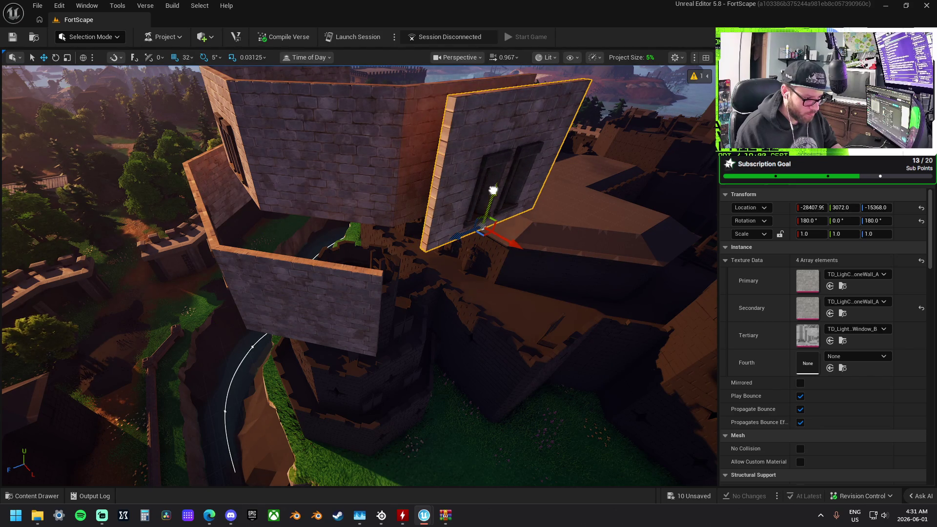
{"action": "left_click_drag", "start_coordinate": [465, 290], "coordinate": [442, 290]}
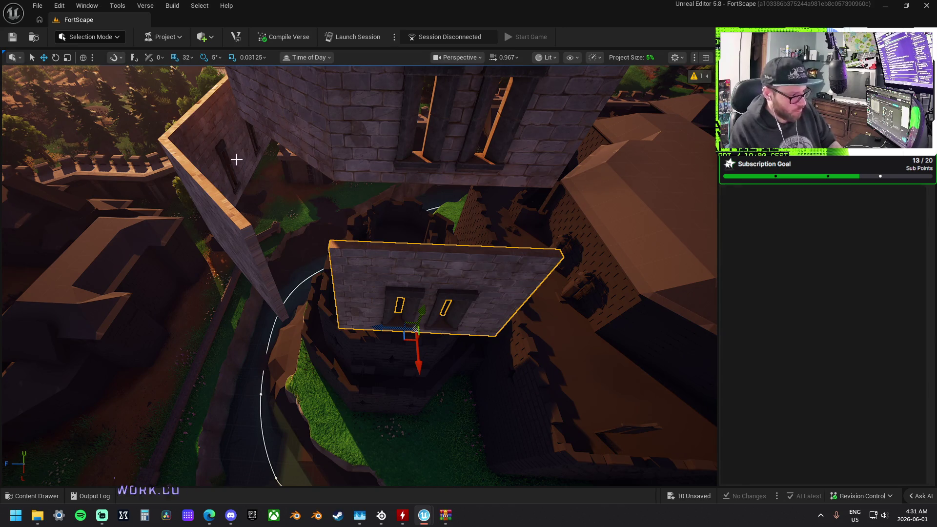
{"action": "left_click", "coordinate": [236, 162]}
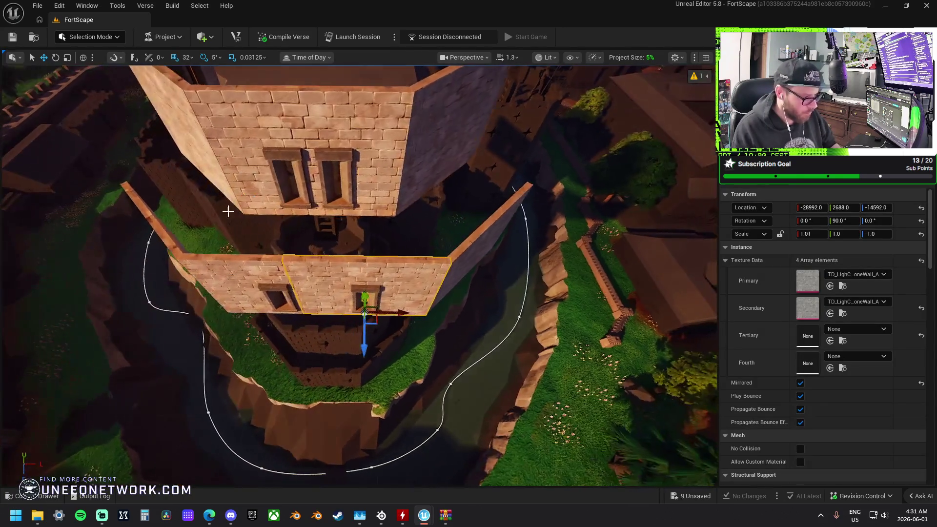
- Copy the wall panel, rotate the copy 90°, and move it right along the ditch
{"action": "scroll", "coordinate": [825, 341], "scroll_direction": "down", "scroll_amount": 3}
{"action": "scroll", "coordinate": [308, 291], "scroll_direction": "up", "scroll_amount": 3}
{"action": "mouse_move", "coordinate": [215, 320]}
{"action": "left_mouse_down"}
{"action": "mouse_move", "coordinate": [517, 346]}
{"action": "mouse_move", "coordinate": [488, 412]}
{"action": "mouse_move", "coordinate": [506, 432]}
{"action": "left_mouse_up"}
{"action": "key", "text": "e"}
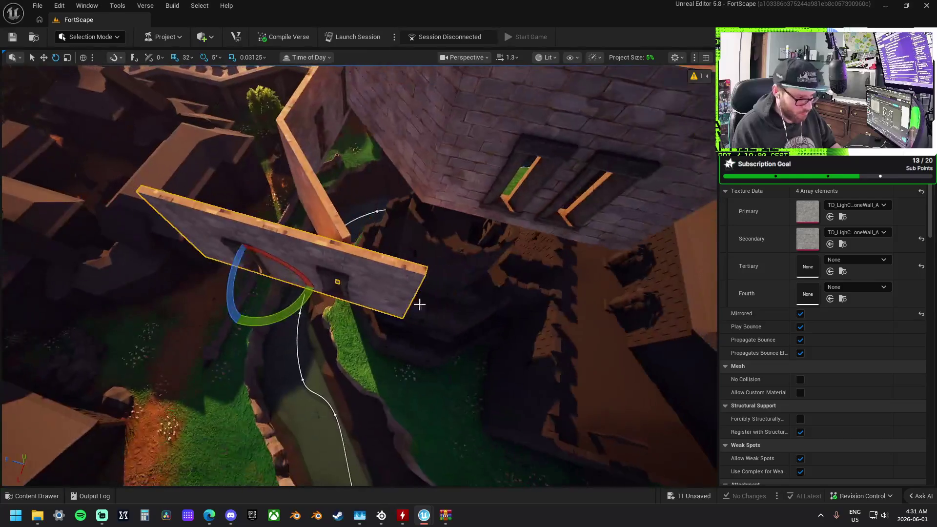
{"action": "key", "text": "w"}
{"action": "left_click_drag", "start_coordinate": [247, 269], "coordinate": [397, 318]}
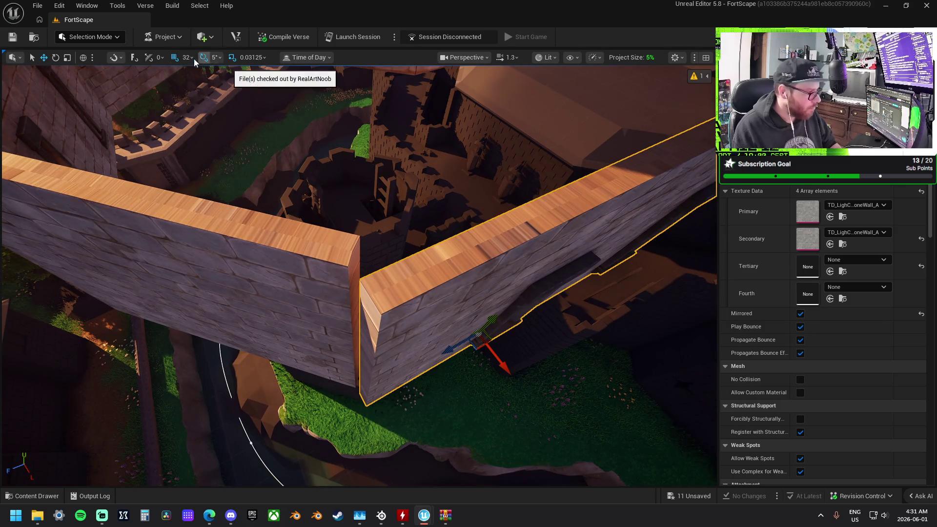
- Using 4 then 2 grid snap, slide the copied wall against its neighbour, undoing a stray move
{"action": "left_click", "coordinate": [191, 58]}
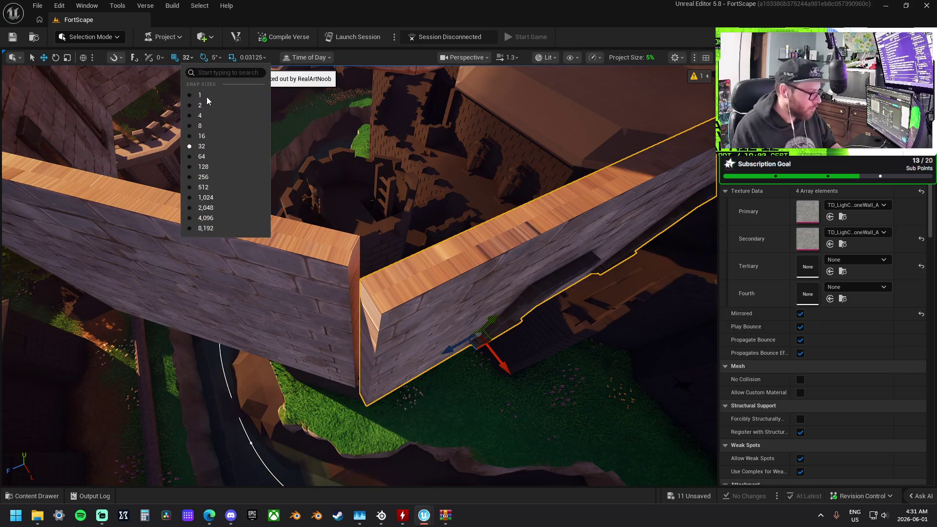
{"action": "left_click", "coordinate": [215, 117]}
{"action": "mouse_move", "coordinate": [497, 366]}
{"action": "left_mouse_down"}
{"action": "mouse_move", "coordinate": [502, 360]}
{"action": "mouse_move", "coordinate": [486, 352]}
{"action": "left_mouse_up"}
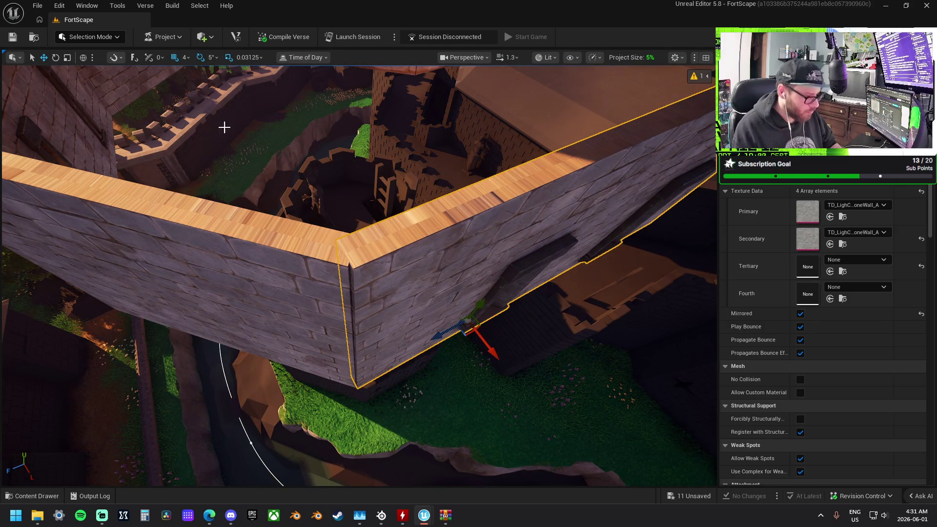
{"action": "left_click", "coordinate": [188, 61]}
{"action": "left_click", "coordinate": [201, 106]}
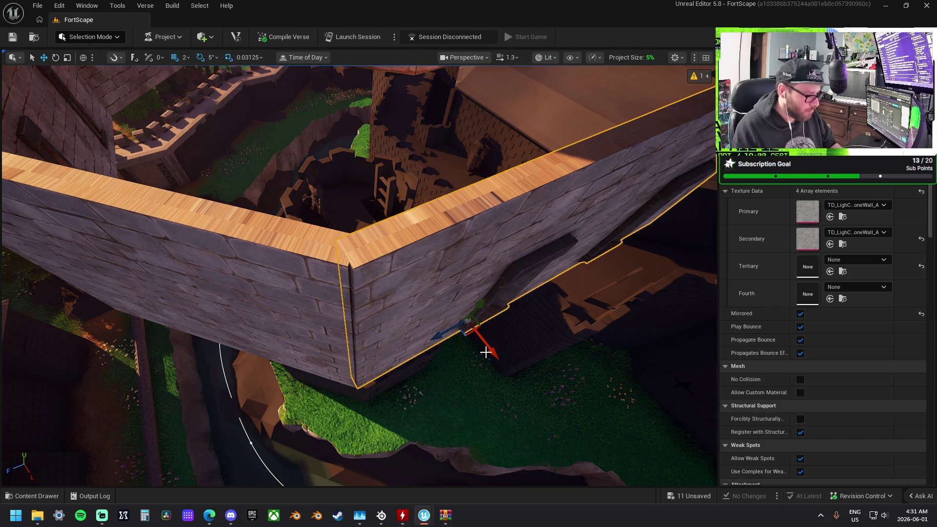
{"action": "left_click_drag", "start_coordinate": [494, 352], "coordinate": [492, 352]}
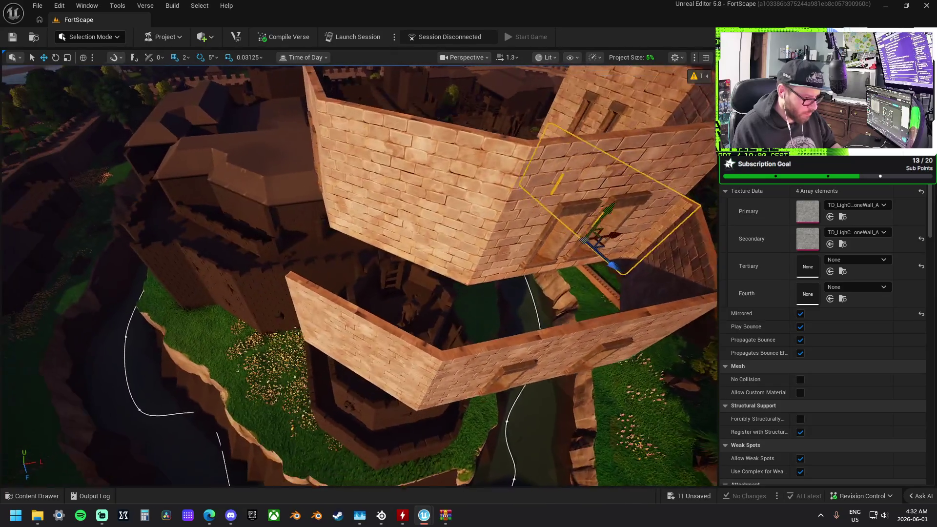
{"action": "mouse_move", "coordinate": [619, 228]}
{"action": "left_mouse_down"}
{"action": "mouse_move", "coordinate": [385, 266]}
{"action": "mouse_move", "coordinate": [359, 227]}
{"action": "left_mouse_up"}
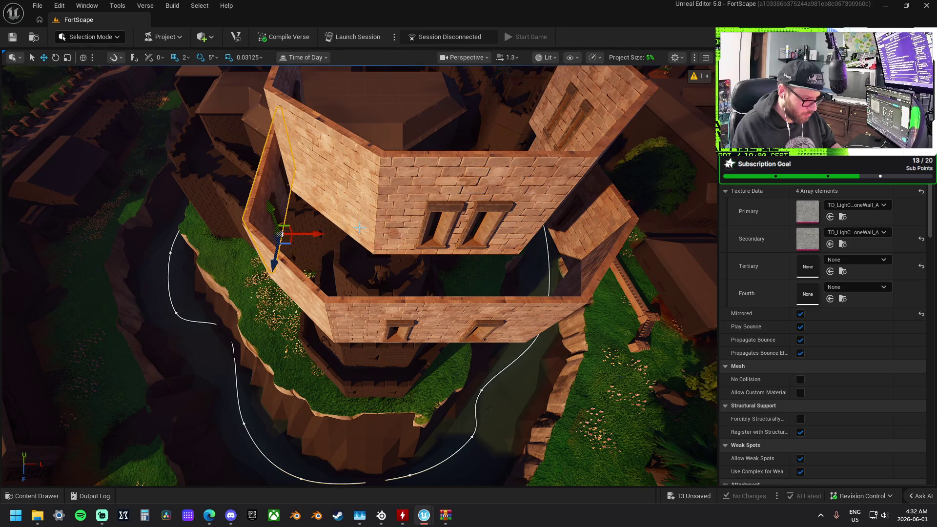
{"action": "key", "text": "ctrl+z"}
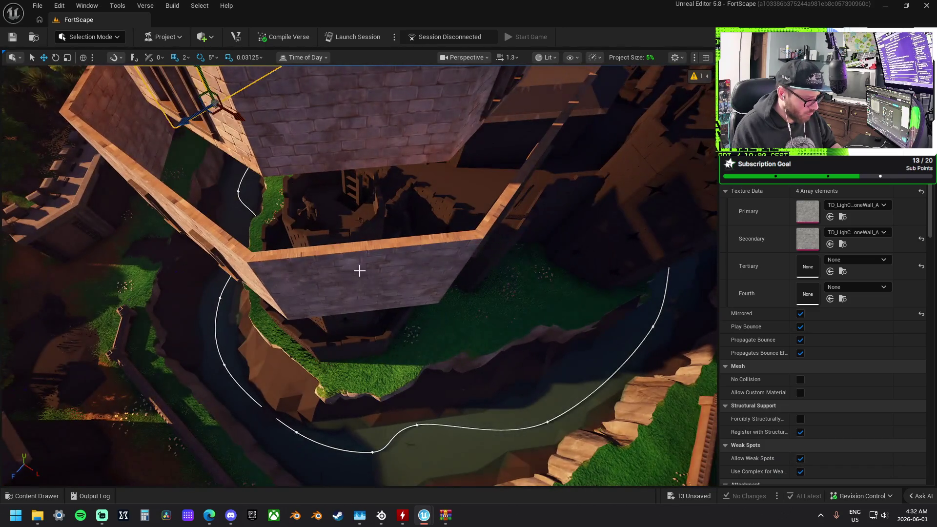
- Restore the angled wall's vertical scale to 1 and nudge it lower into place
{"action": "left_click", "coordinate": [359, 267]}
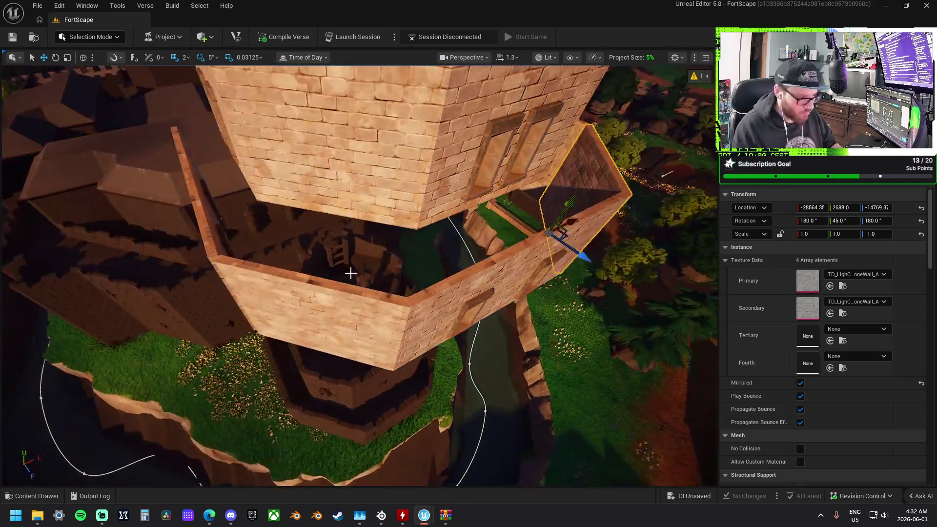
{"action": "left_click", "coordinate": [302, 302]}
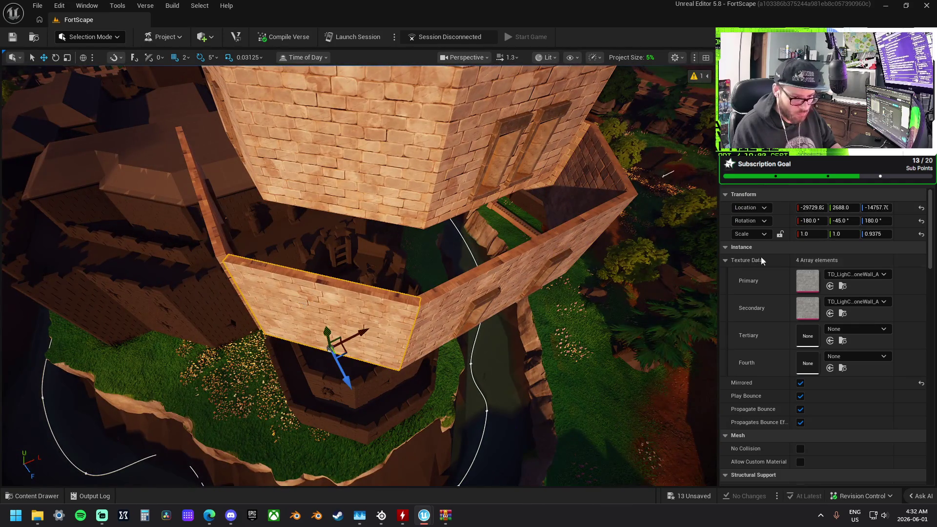
{"action": "type", "text": "1"}
{"action": "key", "text": "Return"}
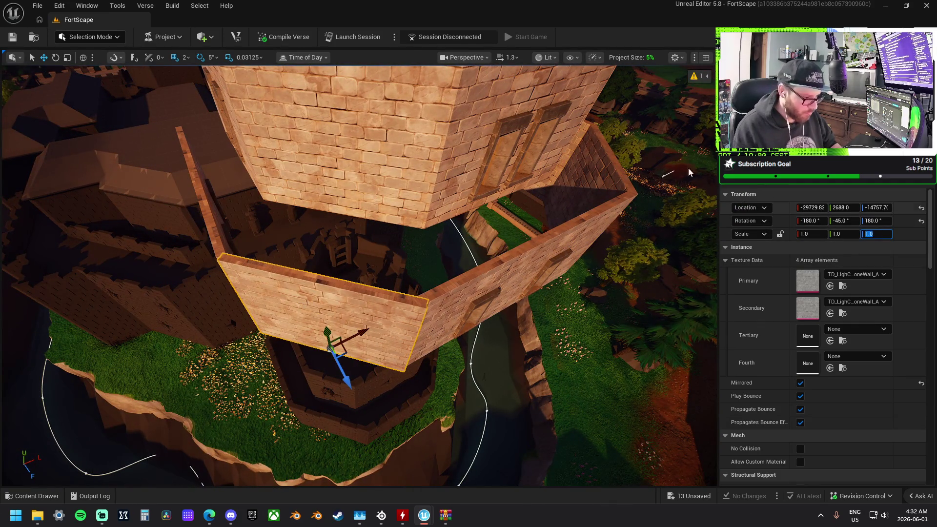
{"action": "key", "text": "f"}
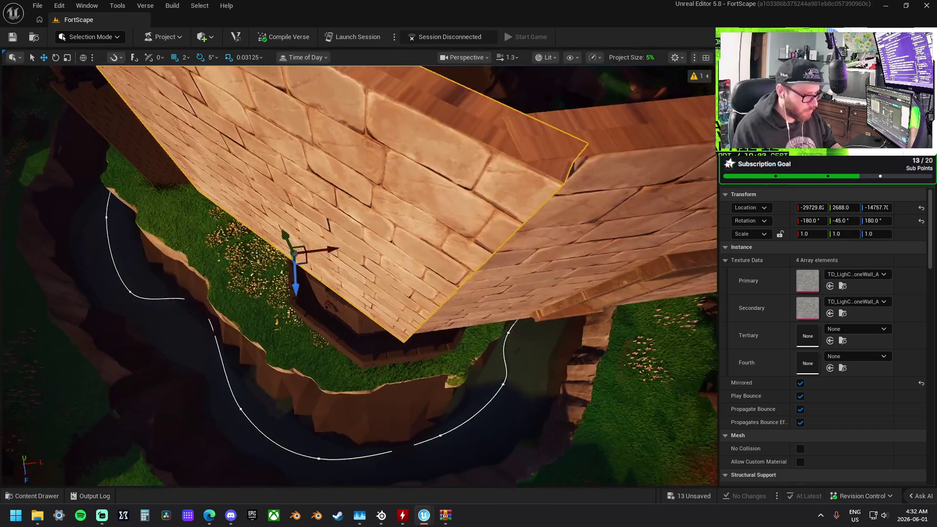
{"action": "left_click_drag", "start_coordinate": [304, 259], "coordinate": [294, 254]}
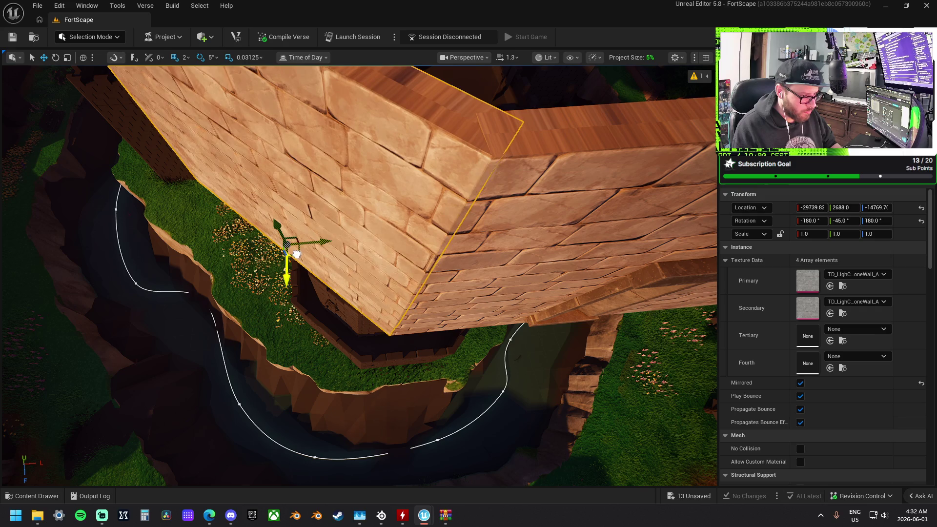
{"action": "left_click_drag", "start_coordinate": [374, 241], "coordinate": [373, 241]}
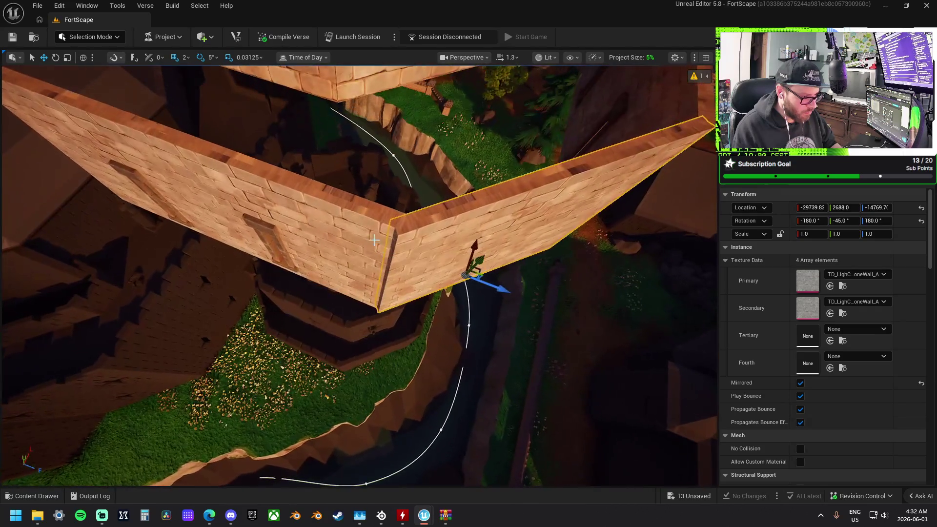
{"action": "left_click", "coordinate": [73, 124]}
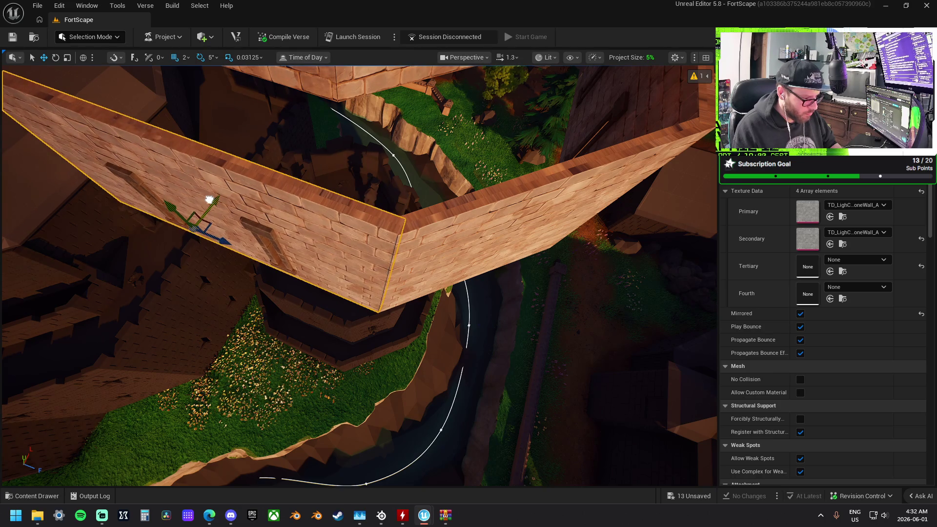
{"action": "left_click_drag", "start_coordinate": [267, 224], "coordinate": [268, 224]}
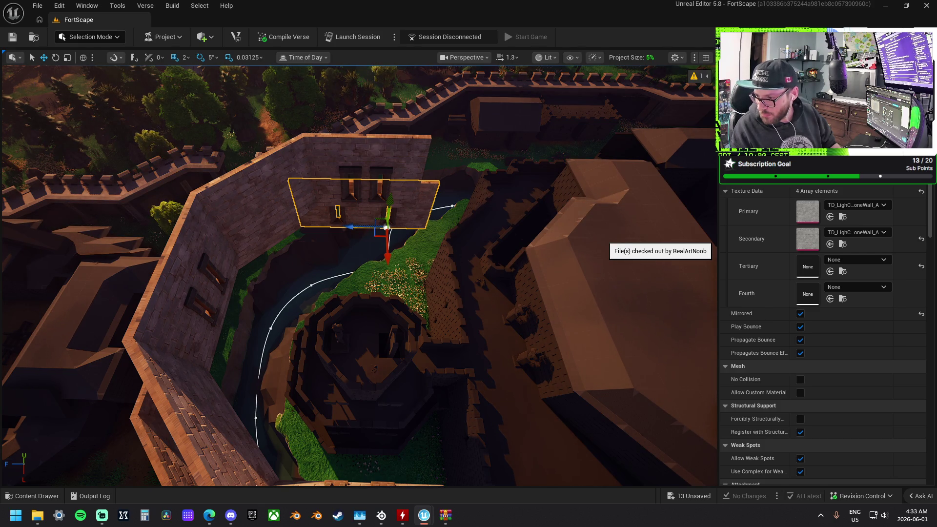
- Place the curved LightCastle stairs from the Content Drawer into the level
{"action": "mouse_move", "coordinate": [659, 451]}
{"action": "left_mouse_down"}
{"action": "mouse_move", "coordinate": [425, 326]}
{"action": "mouse_move", "coordinate": [318, 185]}
{"action": "mouse_move", "coordinate": [349, 188]}
{"action": "mouse_move", "coordinate": [364, 381]}
{"action": "mouse_move", "coordinate": [352, 372]}
{"action": "mouse_move", "coordinate": [359, 368]}
{"action": "left_mouse_up"}
{"action": "left_click_drag", "start_coordinate": [497, 370], "coordinate": [496, 370]}
{"action": "scroll", "coordinate": [497, 369], "scroll_direction": "up", "scroll_amount": 2}
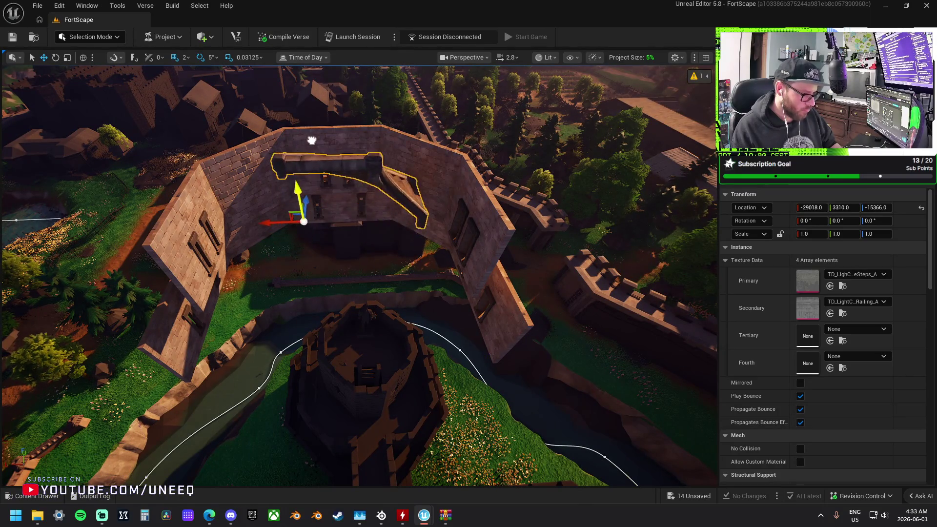
- With surface snapping on, lower the curved staircase into the tower's upper level and begin rotating it
{"action": "left_click_drag", "start_coordinate": [313, 121], "coordinate": [313, 120]}
{"action": "mouse_move", "coordinate": [367, 235]}
{"action": "left_mouse_down"}
{"action": "mouse_move", "coordinate": [367, 204]}
{"action": "mouse_move", "coordinate": [397, 262]}
{"action": "mouse_move", "coordinate": [410, 263]}
{"action": "mouse_move", "coordinate": [391, 234]}
{"action": "left_mouse_up"}
{"action": "left_click", "coordinate": [134, 57]}
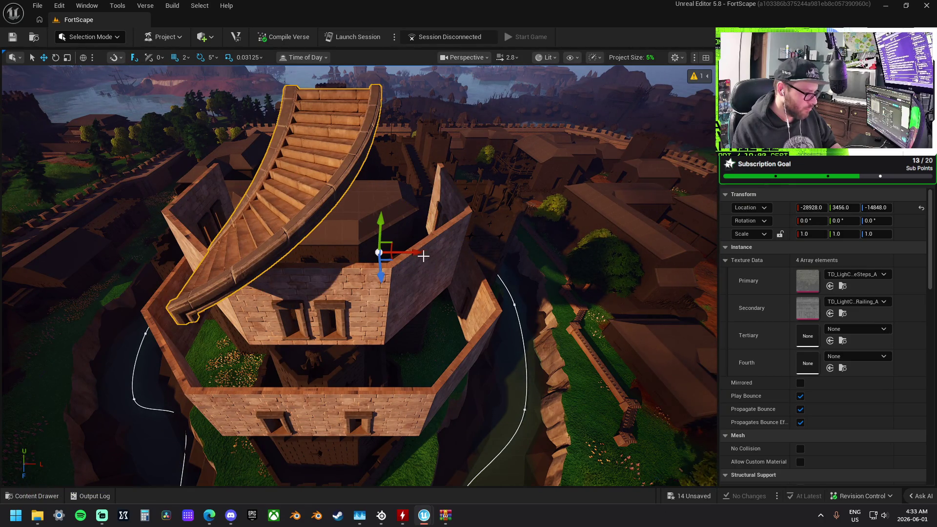
{"action": "mouse_move", "coordinate": [386, 269]}
{"action": "left_mouse_down"}
{"action": "mouse_move", "coordinate": [383, 203]}
{"action": "mouse_move", "coordinate": [336, 227]}
{"action": "left_mouse_up"}
{"action": "left_click_drag", "start_coordinate": [414, 236], "coordinate": [419, 259]}
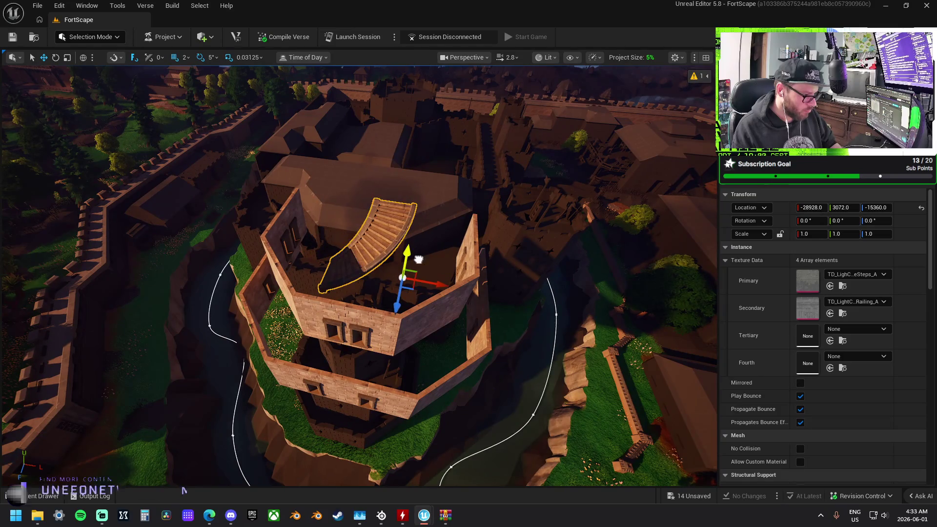
{"action": "key", "text": "f"}
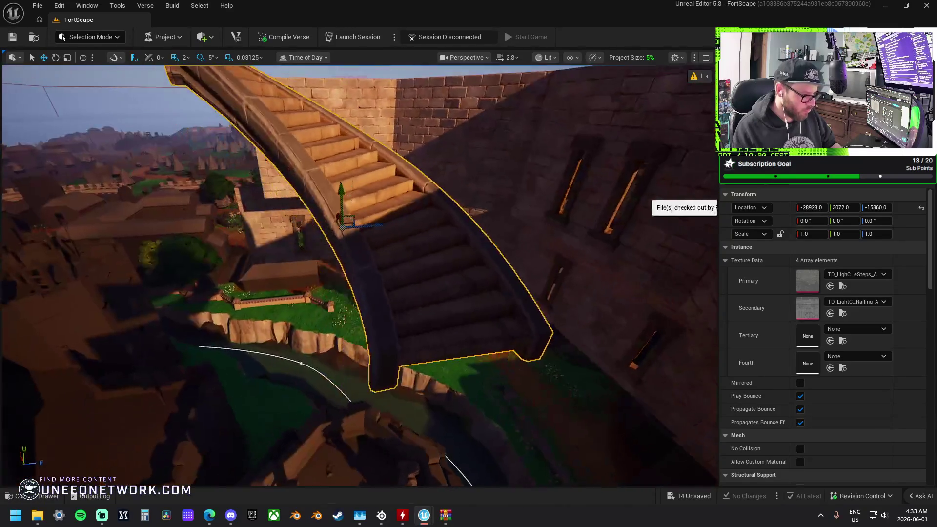
{"action": "mouse_move", "coordinate": [341, 225]}
{"action": "left_mouse_down"}
{"action": "mouse_move", "coordinate": [318, 241]}
{"action": "mouse_move", "coordinate": [303, 229]}
{"action": "mouse_move", "coordinate": [312, 217]}
{"action": "mouse_move", "coordinate": [322, 254]}
{"action": "mouse_move", "coordinate": [361, 252]}
{"action": "left_mouse_up"}
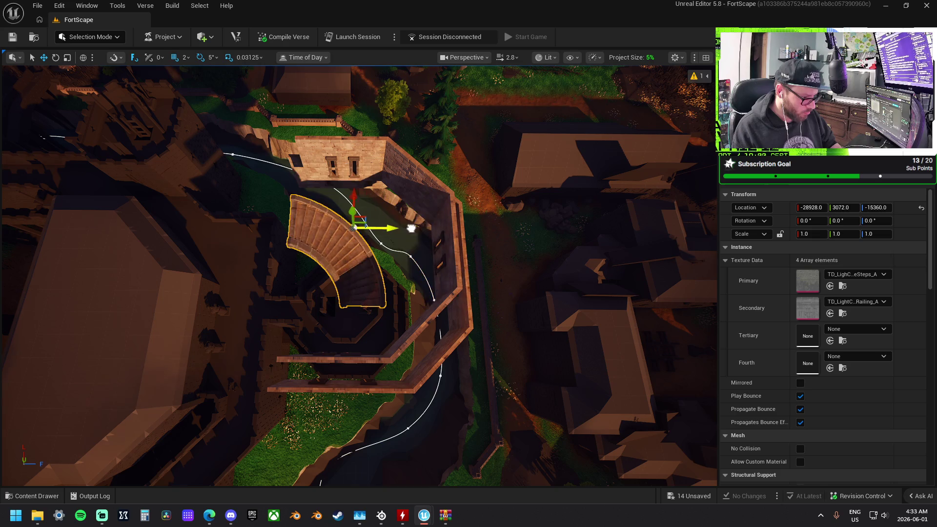
{"action": "mouse_move", "coordinate": [409, 228]}
{"action": "left_mouse_down"}
{"action": "mouse_move", "coordinate": [380, 224]}
{"action": "mouse_move", "coordinate": [373, 205]}
{"action": "mouse_move", "coordinate": [400, 213]}
{"action": "mouse_move", "coordinate": [372, 237]}
{"action": "left_mouse_up"}
{"action": "key", "text": "e"}
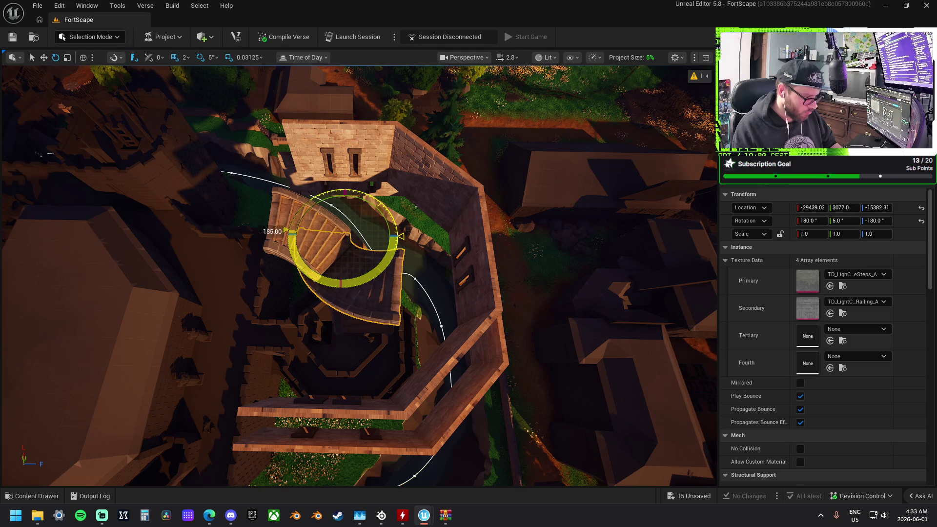
- Tilt the staircase around its pitch axis to stand it on end, then shift it along X
{"action": "key", "text": "w"}
{"action": "mouse_move", "coordinate": [445, 267]}
{"action": "left_mouse_down"}
{"action": "mouse_move", "coordinate": [391, 241]}
{"action": "mouse_move", "coordinate": [417, 219]}
{"action": "left_mouse_up"}
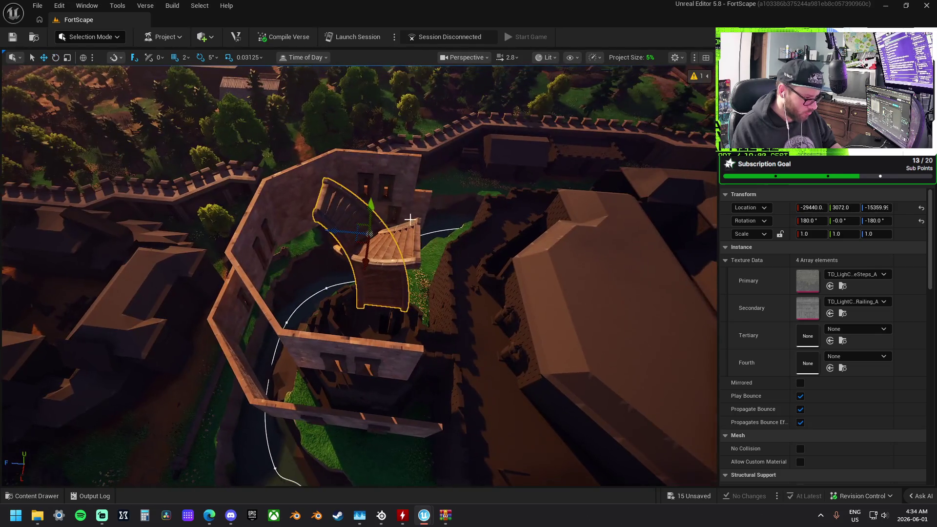
{"action": "mouse_move", "coordinate": [397, 154]}
{"action": "left_mouse_down"}
{"action": "mouse_move", "coordinate": [437, 182]}
{"action": "mouse_move", "coordinate": [424, 204]}
{"action": "mouse_move", "coordinate": [439, 219]}
{"action": "mouse_move", "coordinate": [416, 220]}
{"action": "left_mouse_up"}
{"action": "mouse_move", "coordinate": [398, 266]}
{"action": "left_mouse_down"}
{"action": "mouse_move", "coordinate": [385, 234]}
{"action": "mouse_move", "coordinate": [364, 227]}
{"action": "left_mouse_up"}
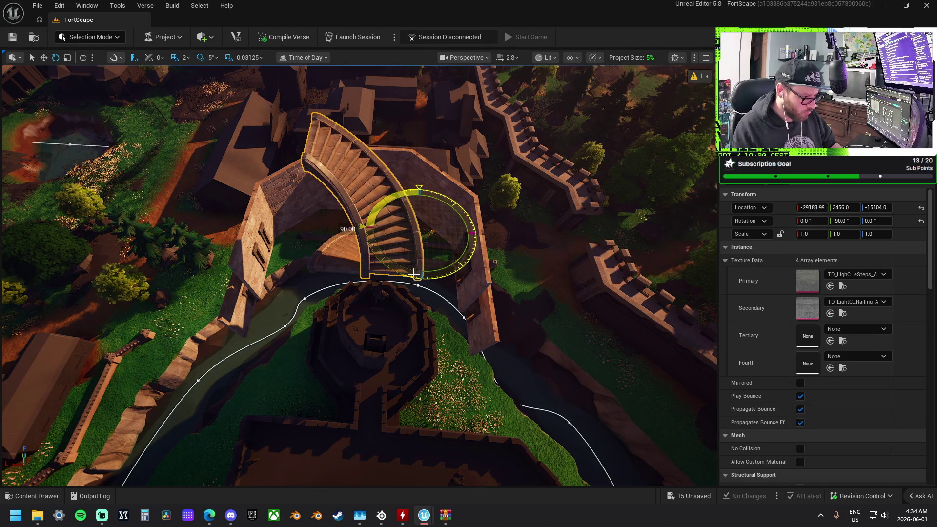
{"action": "left_click_drag", "start_coordinate": [340, 182], "coordinate": [413, 204]}
{"action": "mouse_move", "coordinate": [354, 202]}
{"action": "left_mouse_down"}
{"action": "mouse_move", "coordinate": [347, 334]}
{"action": "mouse_move", "coordinate": [365, 205]}
{"action": "left_mouse_up"}
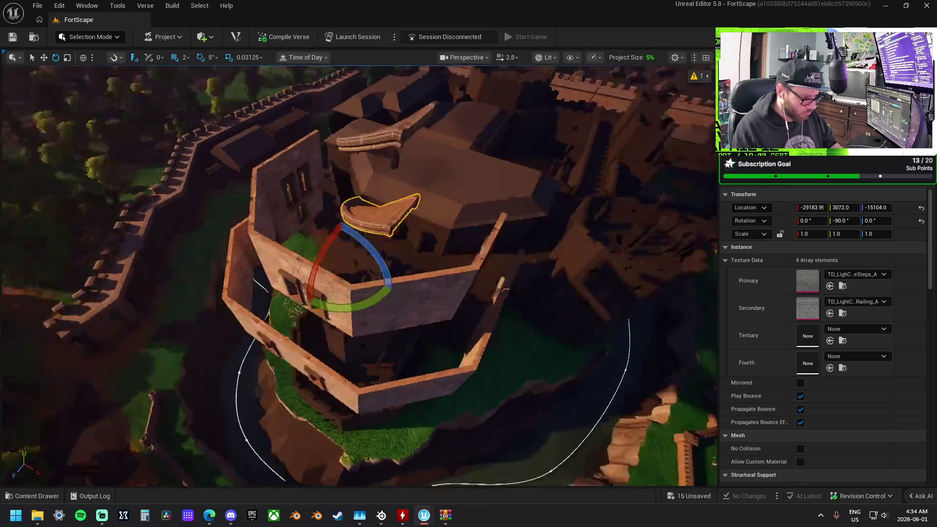
{"action": "left_click_drag", "start_coordinate": [365, 205], "coordinate": [361, 161]}
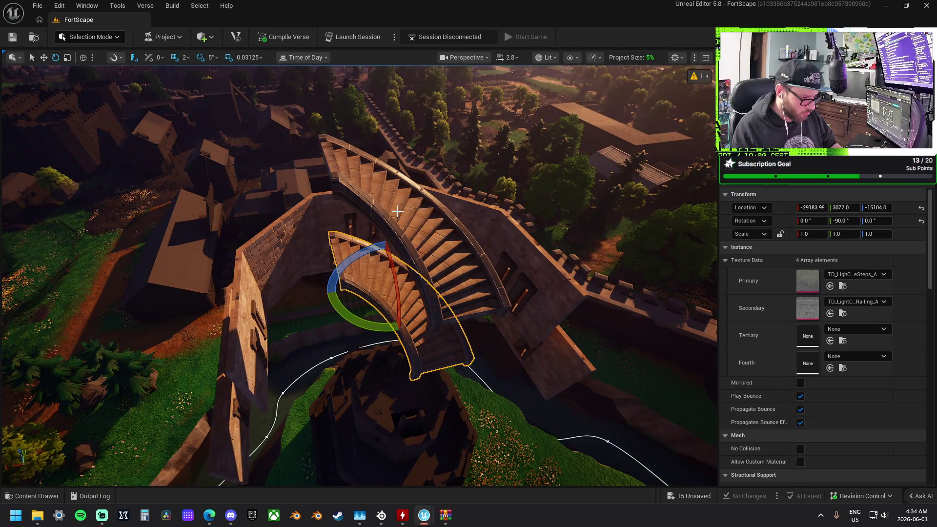
- Add the upper staircase to the selection and frame both stairs from above
{"action": "left_click", "coordinate": [368, 210], "text": "ctrl"}
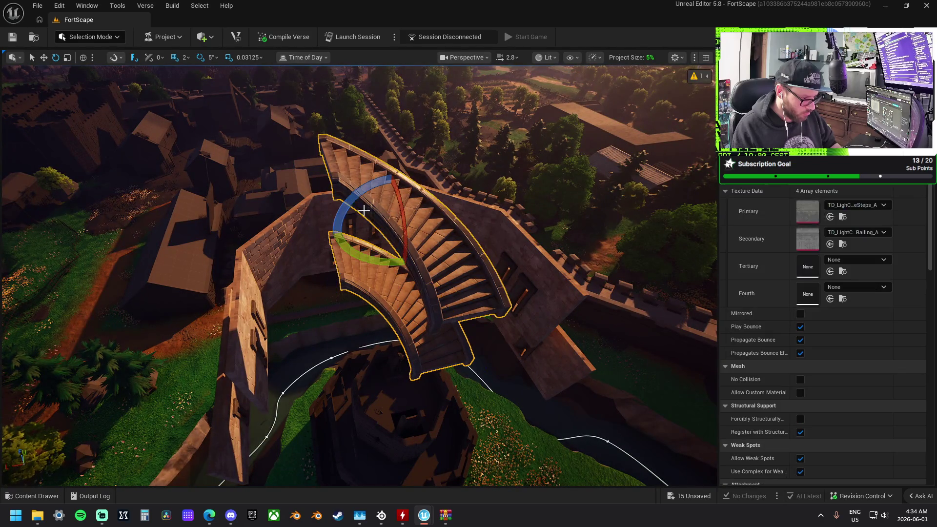
{"action": "left_click_drag", "start_coordinate": [359, 276], "coordinate": [551, 239]}
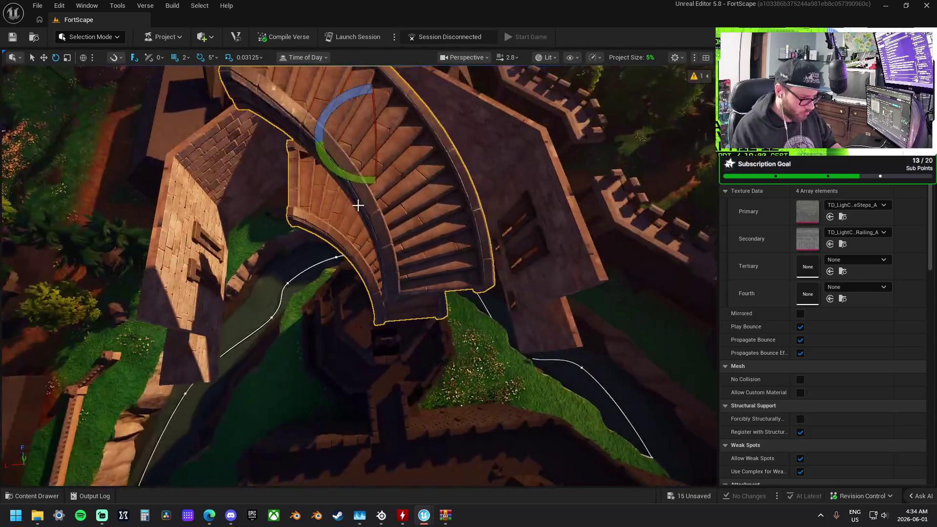
{"action": "key", "text": "f"}
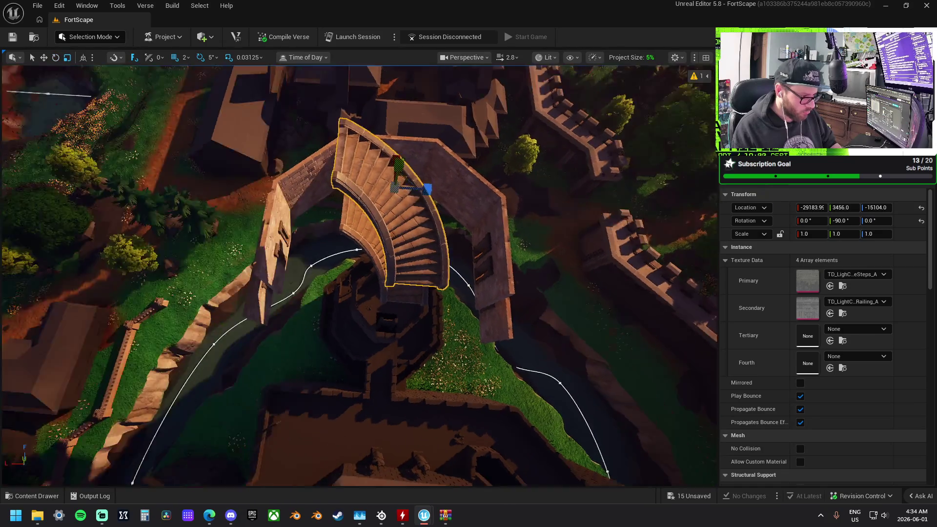
{"action": "left_click_drag", "start_coordinate": [397, 257], "coordinate": [420, 205]}
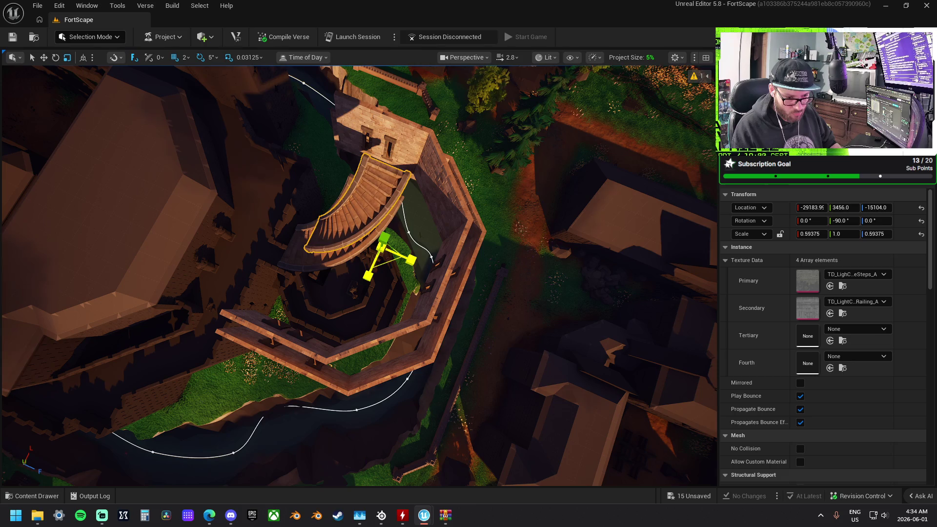
{"action": "mouse_move", "coordinate": [419, 205]}
{"action": "left_mouse_down"}
{"action": "mouse_move", "coordinate": [429, 210]}
{"action": "mouse_move", "coordinate": [429, 254]}
{"action": "mouse_move", "coordinate": [429, 230]}
{"action": "left_mouse_up"}
- Rotate the staircase back upright to 0 pitch, then undo a trial slide along X
{"action": "mouse_move", "coordinate": [377, 297]}
{"action": "left_mouse_down"}
{"action": "mouse_move", "coordinate": [378, 279]}
{"action": "mouse_move", "coordinate": [378, 298]}
{"action": "left_mouse_up"}
{"action": "left_click_drag", "start_coordinate": [375, 347], "coordinate": [398, 174]}
{"action": "key", "text": "e"}
{"action": "left_click_drag", "start_coordinate": [432, 216], "coordinate": [418, 200]}
{"action": "left_click_drag", "start_coordinate": [376, 293], "coordinate": [376, 273]}
{"action": "mouse_move", "coordinate": [375, 239]}
{"action": "left_mouse_down"}
{"action": "mouse_move", "coordinate": [376, 293]}
{"action": "mouse_move", "coordinate": [376, 239]}
{"action": "left_mouse_up"}
{"action": "key", "text": "w"}
{"action": "mouse_move", "coordinate": [410, 271]}
{"action": "left_mouse_down"}
{"action": "mouse_move", "coordinate": [430, 317]}
{"action": "mouse_move", "coordinate": [480, 371]}
{"action": "mouse_move", "coordinate": [535, 342]}
{"action": "mouse_move", "coordinate": [596, 340]}
{"action": "left_mouse_up"}
{"action": "key", "text": "ctrl+z"}
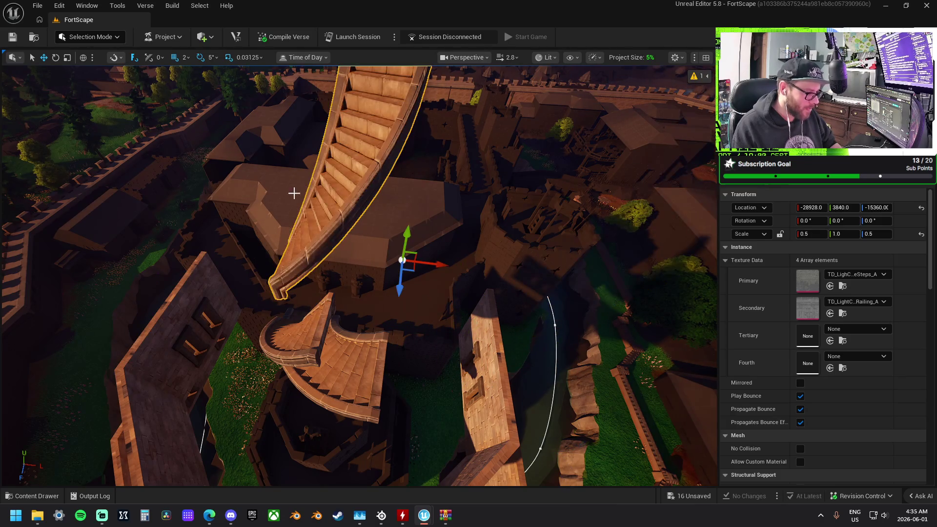
- Change grid snapping to size 64 and move the tall staircase diagonally up and outward
{"action": "left_click", "coordinate": [175, 58]}
{"action": "left_click", "coordinate": [186, 57]}
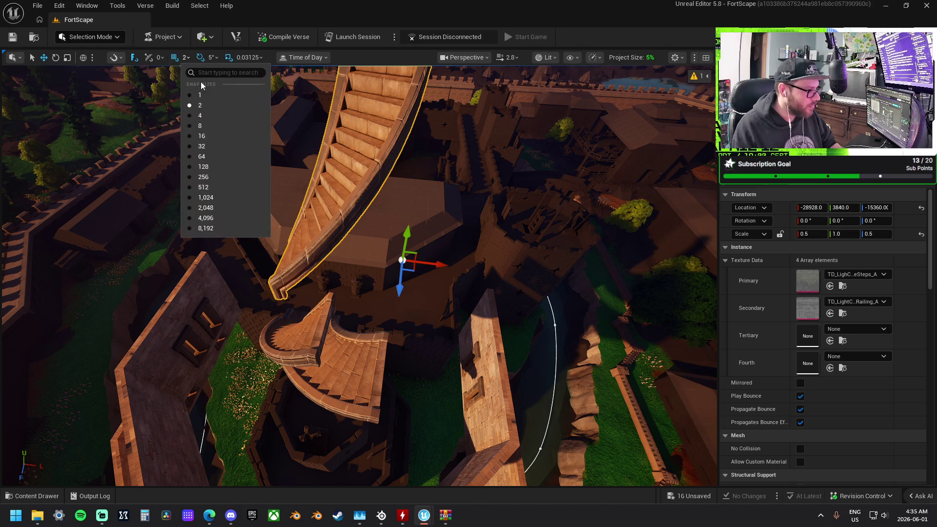
{"action": "left_click", "coordinate": [222, 156]}
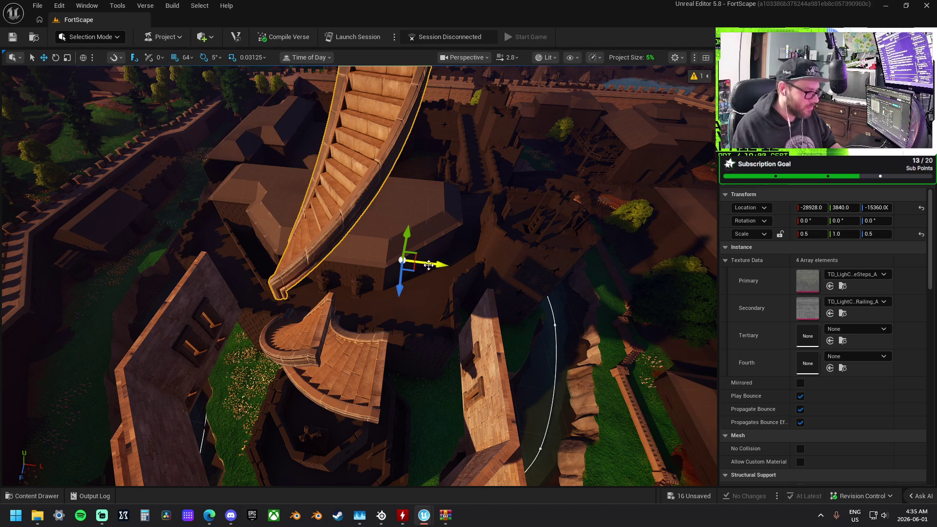
{"action": "mouse_move", "coordinate": [415, 270]}
{"action": "left_mouse_down"}
{"action": "mouse_move", "coordinate": [487, 335]}
{"action": "mouse_move", "coordinate": [520, 334]}
{"action": "left_mouse_up"}
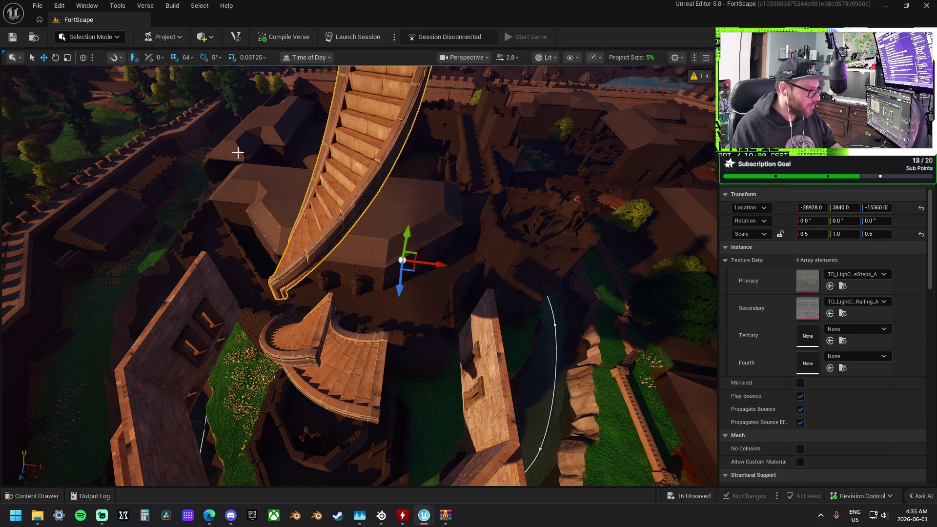
{"action": "mouse_move", "coordinate": [416, 272]}
{"action": "left_mouse_down"}
{"action": "mouse_move", "coordinate": [442, 281]}
{"action": "mouse_move", "coordinate": [442, 337]}
{"action": "mouse_move", "coordinate": [481, 337]}
{"action": "mouse_move", "coordinate": [481, 268]}
{"action": "mouse_move", "coordinate": [481, 322]}
{"action": "mouse_move", "coordinate": [481, 293]}
{"action": "left_mouse_up"}
- Select the smaller curved staircase, undo its last change, and inspect the tower from above
{"action": "left_click", "coordinate": [355, 282]}
{"action": "mouse_move", "coordinate": [355, 282]}
{"action": "left_mouse_down"}
{"action": "mouse_move", "coordinate": [371, 293]}
{"action": "mouse_move", "coordinate": [383, 285]}
{"action": "left_mouse_up"}
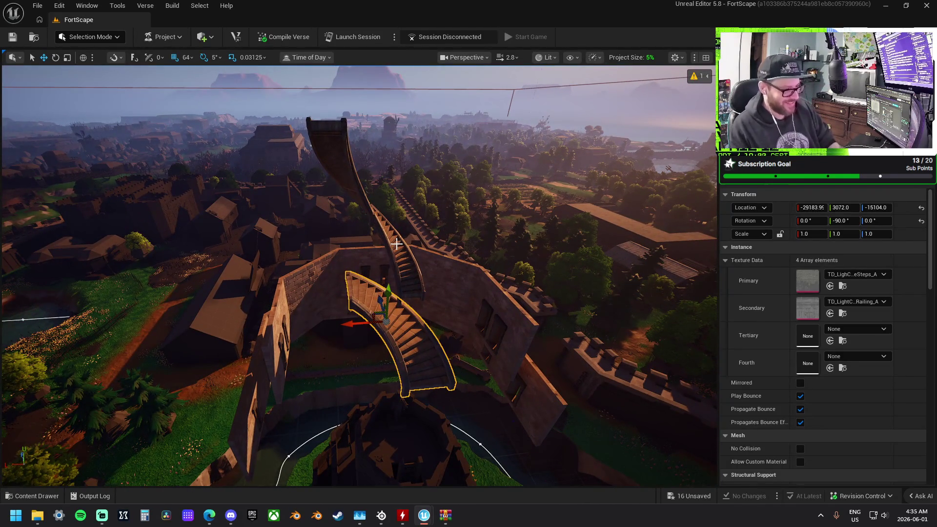
{"action": "key", "text": "ctrl+z"}
{"action": "left_click_drag", "start_coordinate": [347, 167], "coordinate": [362, 156]}
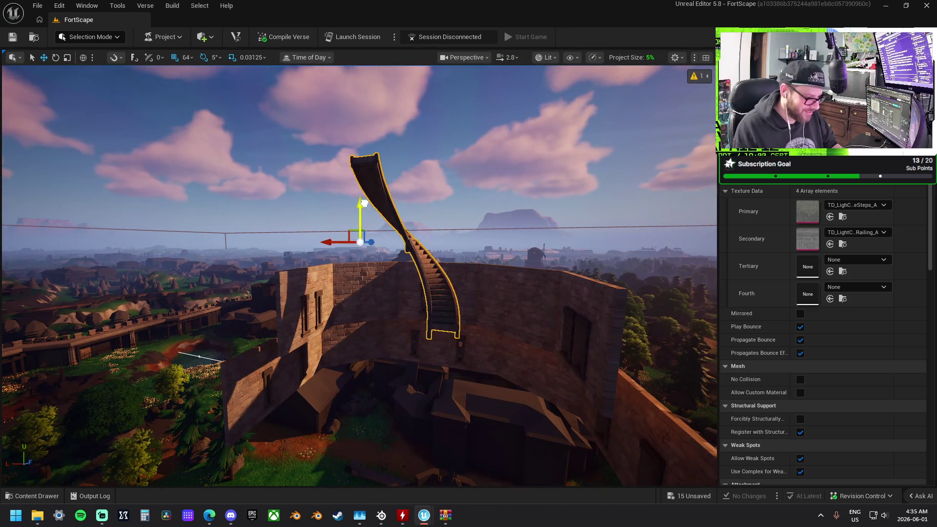
{"action": "left_click_drag", "start_coordinate": [378, 289], "coordinate": [359, 286]}
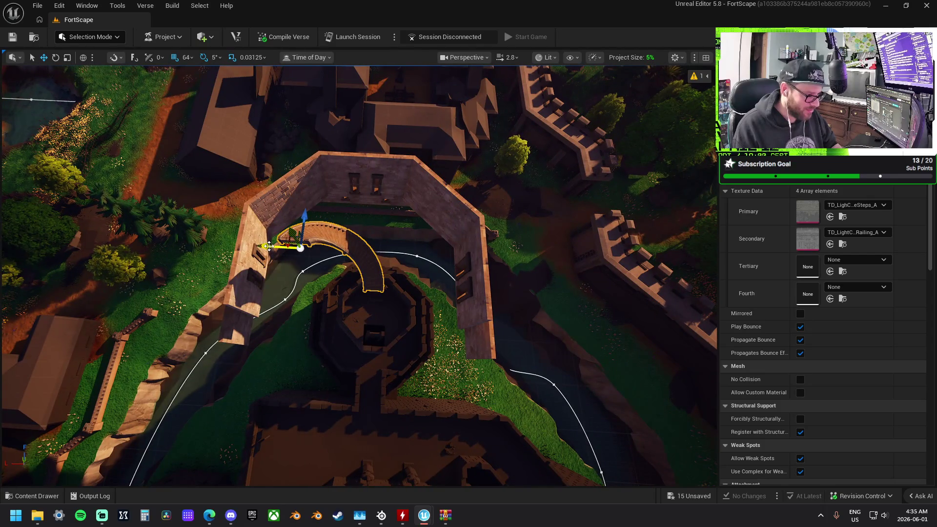
{"action": "left_click_drag", "start_coordinate": [306, 256], "coordinate": [331, 265]}
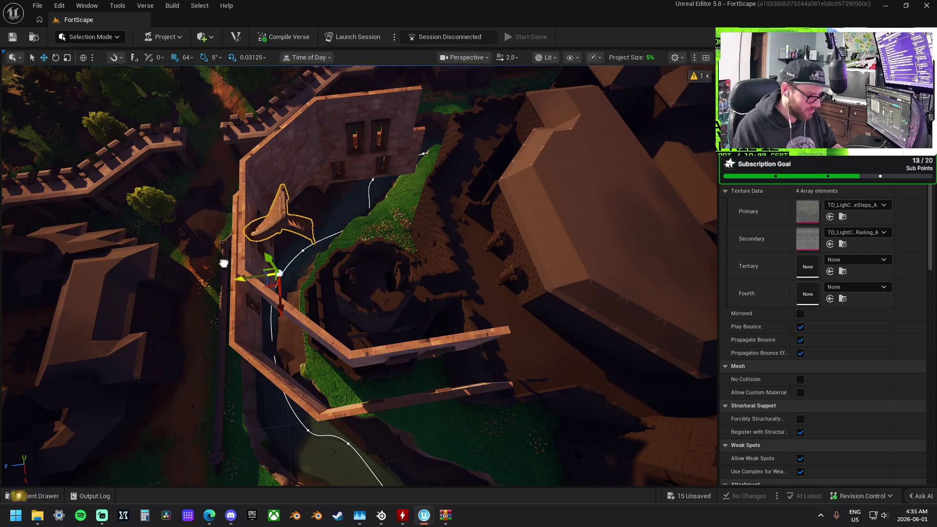
{"action": "left_click_drag", "start_coordinate": [197, 259], "coordinate": [232, 248]}
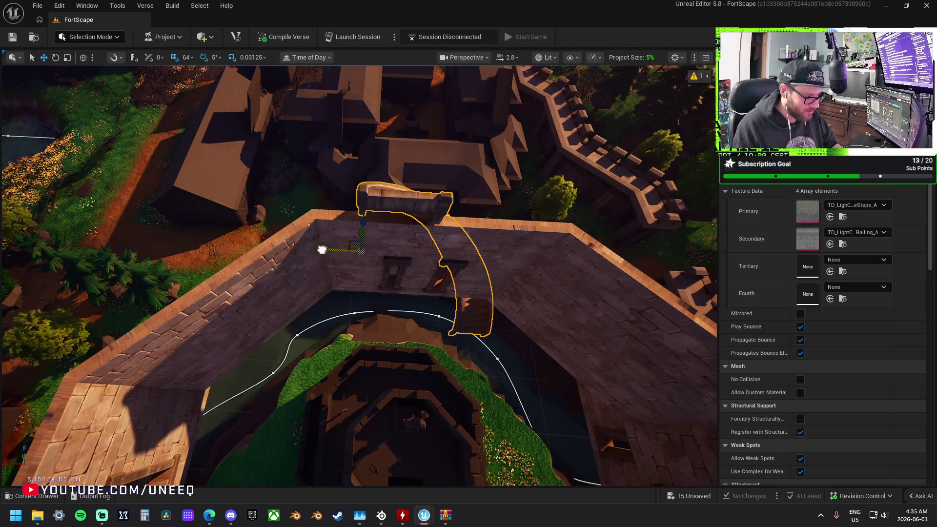
{"action": "mouse_move", "coordinate": [309, 246]}
{"action": "left_mouse_down"}
{"action": "mouse_move", "coordinate": [316, 238]}
{"action": "mouse_move", "coordinate": [302, 195]}
{"action": "mouse_move", "coordinate": [491, 252]}
{"action": "left_mouse_up"}
- Turn the curved staircase around along the wall, then shift both stair pieces along X
{"action": "left_click_drag", "start_coordinate": [412, 251], "coordinate": [455, 299]}
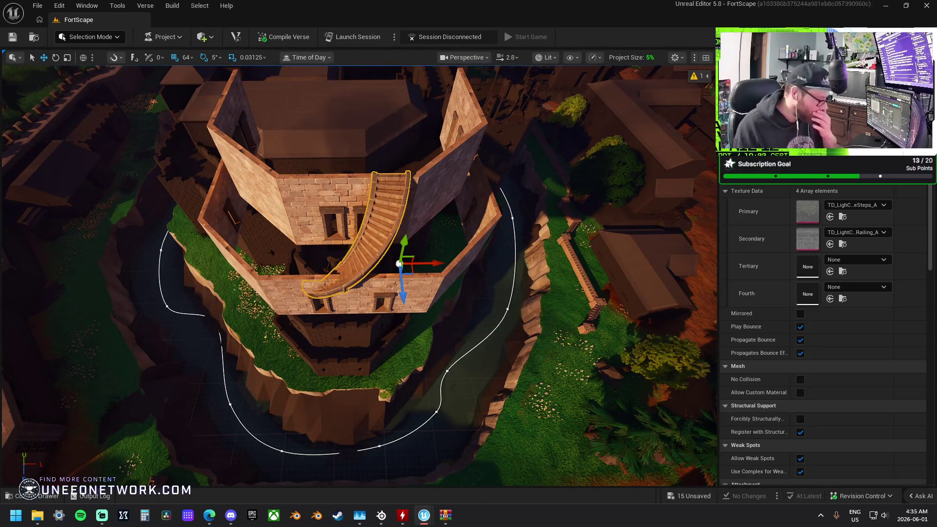
{"action": "key", "text": "e"}
{"action": "mouse_move", "coordinate": [386, 312]}
{"action": "left_mouse_down"}
{"action": "mouse_move", "coordinate": [439, 322]}
{"action": "mouse_move", "coordinate": [459, 266]}
{"action": "mouse_move", "coordinate": [437, 230]}
{"action": "mouse_move", "coordinate": [415, 222]}
{"action": "mouse_move", "coordinate": [395, 220]}
{"action": "mouse_move", "coordinate": [394, 256]}
{"action": "left_mouse_up"}
{"action": "key", "text": "w"}
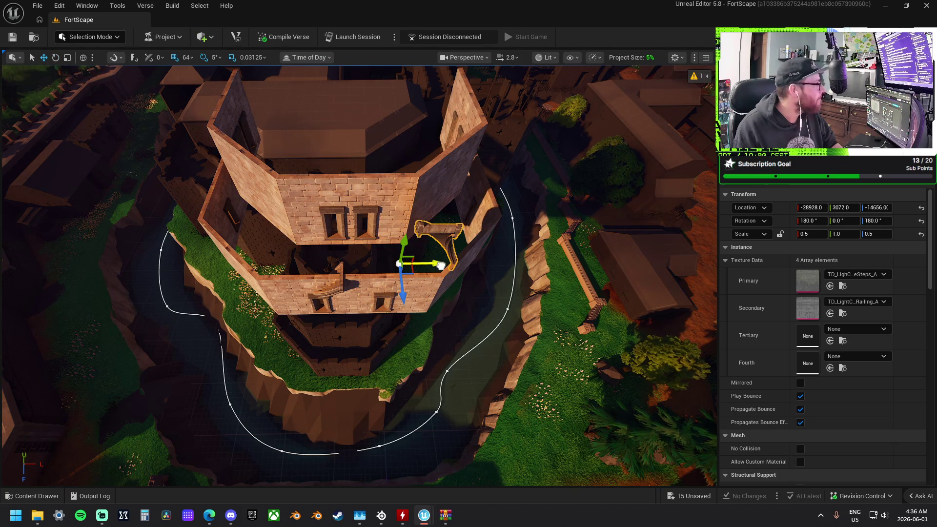
{"action": "mouse_move", "coordinate": [440, 265]}
{"action": "left_mouse_down"}
{"action": "mouse_move", "coordinate": [366, 259]}
{"action": "mouse_move", "coordinate": [331, 244]}
{"action": "left_mouse_up"}
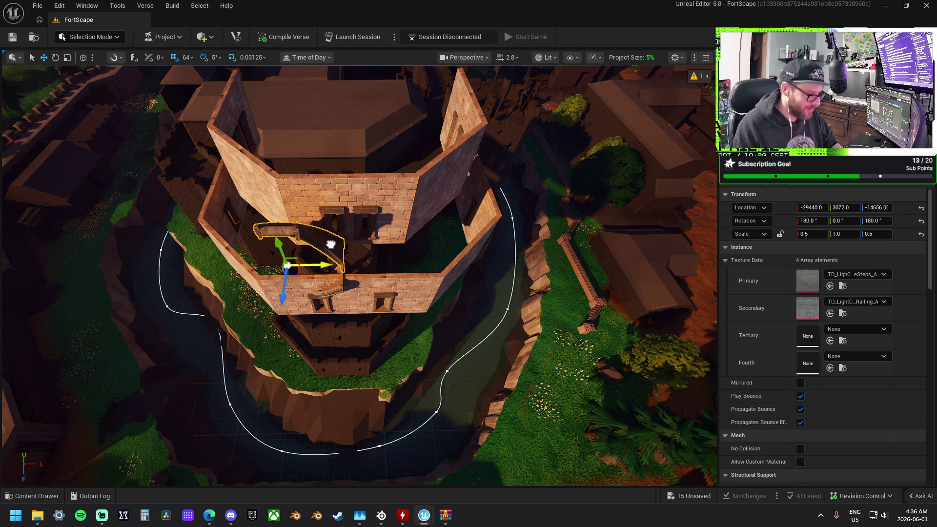
{"action": "left_click", "coordinate": [340, 289], "text": "ctrl"}
{"action": "left_click_drag", "start_coordinate": [362, 326], "coordinate": [396, 325]}
{"action": "key", "text": "f"}
- Place a LightCastle Throne Floor B slab beside the top of the staircase
{"action": "left_click_drag", "start_coordinate": [312, 322], "coordinate": [299, 317]}
{"action": "scroll", "coordinate": [358, 276], "scroll_direction": "up", "scroll_amount": 2}
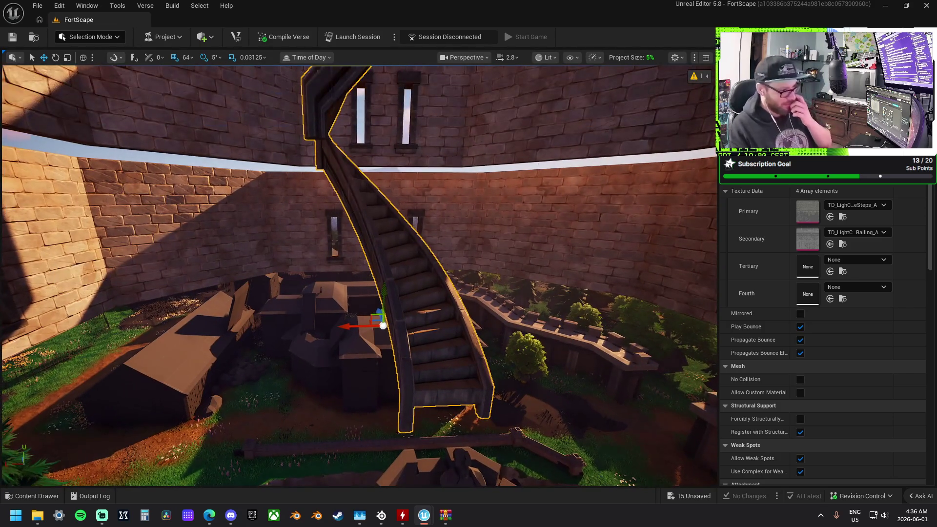
{"action": "left_click_drag", "start_coordinate": [299, 317], "coordinate": [299, 317]}
{"action": "scroll", "coordinate": [359, 276], "scroll_direction": "up", "scroll_amount": 3}
{"action": "scroll", "coordinate": [359, 276], "scroll_direction": "down", "scroll_amount": 3}
{"action": "left_click_drag", "start_coordinate": [401, 194], "coordinate": [400, 194]}
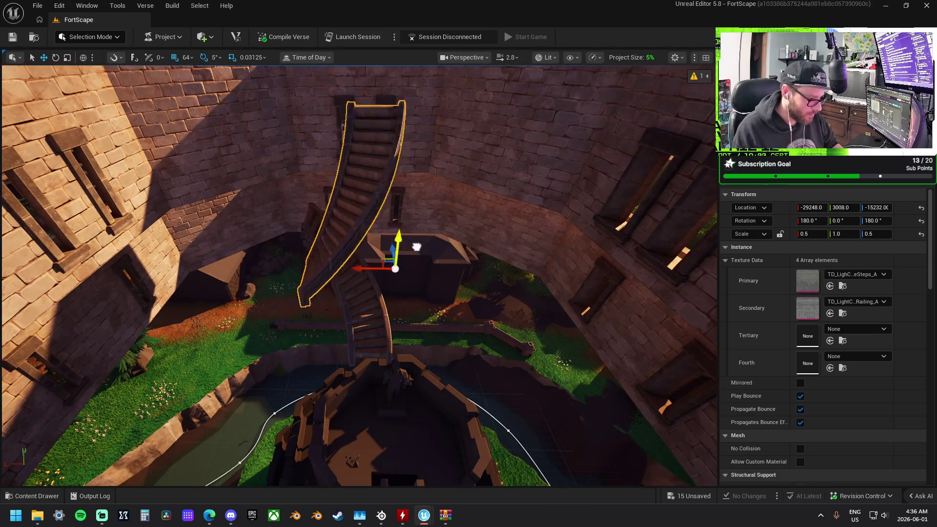
{"action": "left_click_drag", "start_coordinate": [422, 311], "coordinate": [423, 311]}
{"action": "left_click_drag", "start_coordinate": [410, 240], "coordinate": [410, 240]}
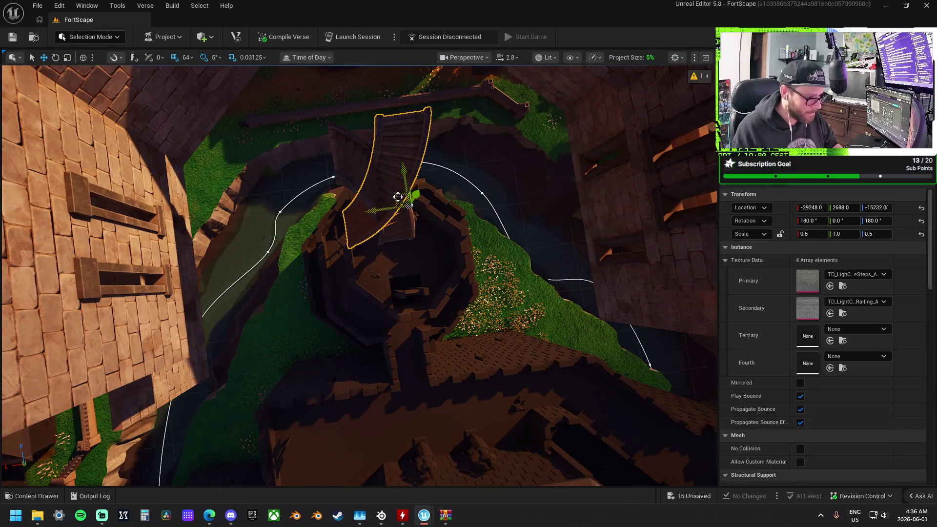
{"action": "left_click_drag", "start_coordinate": [373, 232], "coordinate": [372, 232]}
{"action": "scroll", "coordinate": [800, 455], "scroll_direction": "down", "scroll_amount": 3}
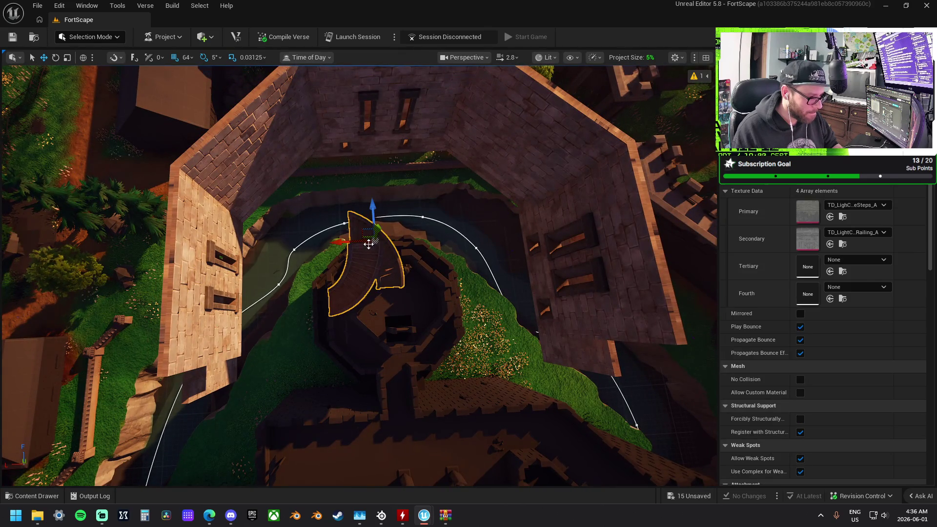
{"action": "left_click_drag", "start_coordinate": [398, 174], "coordinate": [389, 296]}
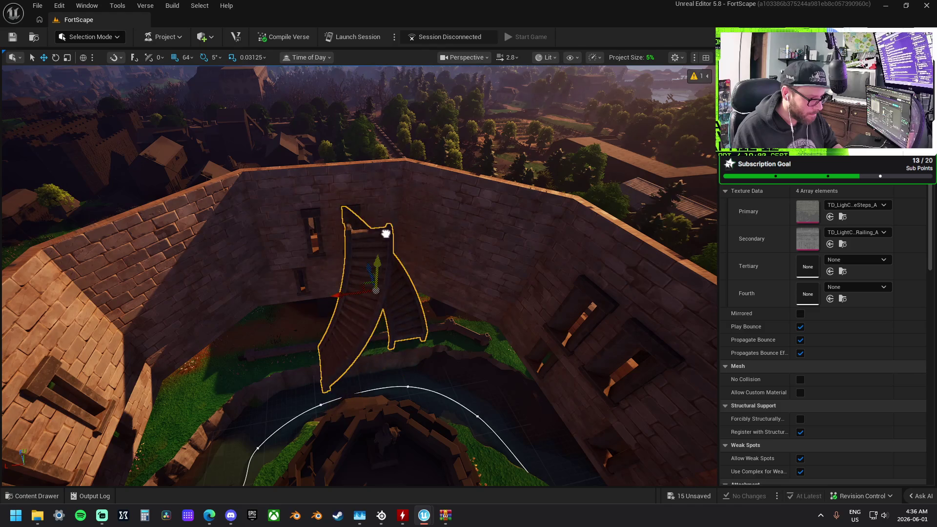
{"action": "left_click_drag", "start_coordinate": [393, 200], "coordinate": [393, 200]}
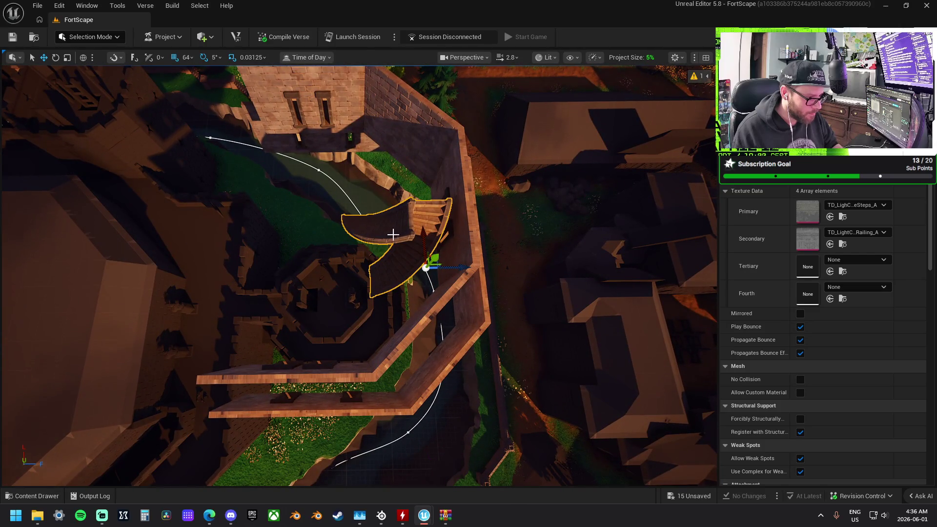
{"action": "scroll", "coordinate": [393, 236], "scroll_direction": "down", "scroll_amount": 3}
{"action": "left_click_drag", "start_coordinate": [393, 236], "coordinate": [603, 226]}
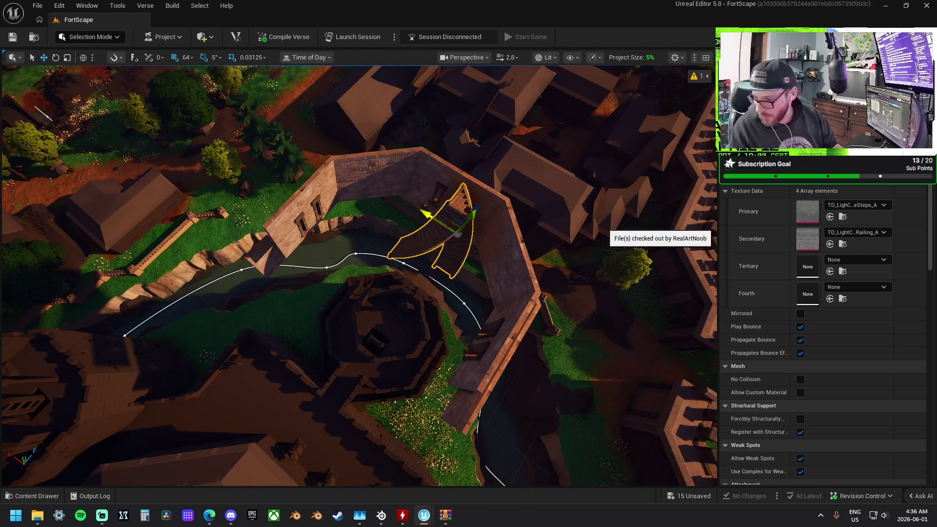
{"action": "mouse_move", "coordinate": [604, 231]}
{"action": "left_mouse_down"}
{"action": "mouse_move", "coordinate": [549, 284]}
{"action": "mouse_move", "coordinate": [437, 194]}
{"action": "mouse_move", "coordinate": [478, 143]}
{"action": "left_mouse_up"}
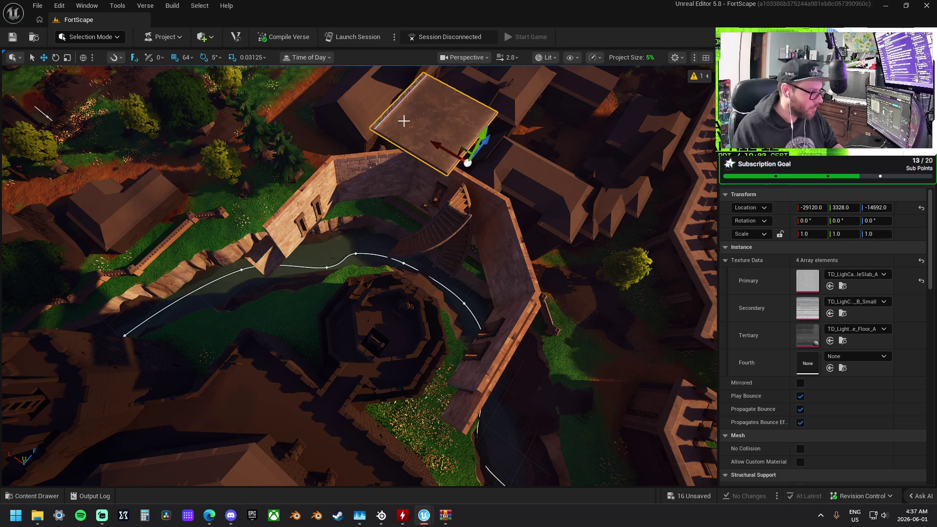
- Lower the floor slab into the tower, delete it, and drag in a tiled floor slab instead
{"action": "left_click_drag", "start_coordinate": [490, 139], "coordinate": [391, 246]}
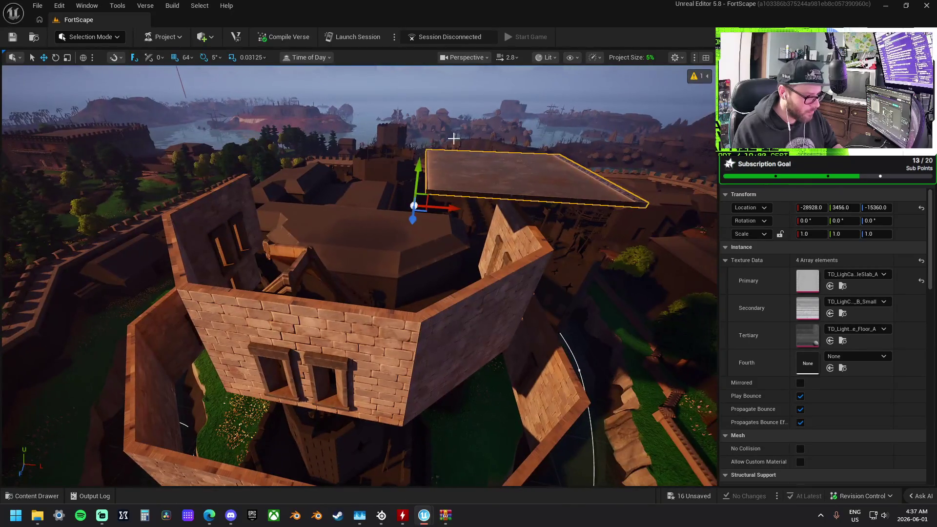
{"action": "mouse_move", "coordinate": [417, 167]}
{"action": "left_mouse_down"}
{"action": "mouse_move", "coordinate": [412, 204]}
{"action": "mouse_move", "coordinate": [429, 265]}
{"action": "left_mouse_up"}
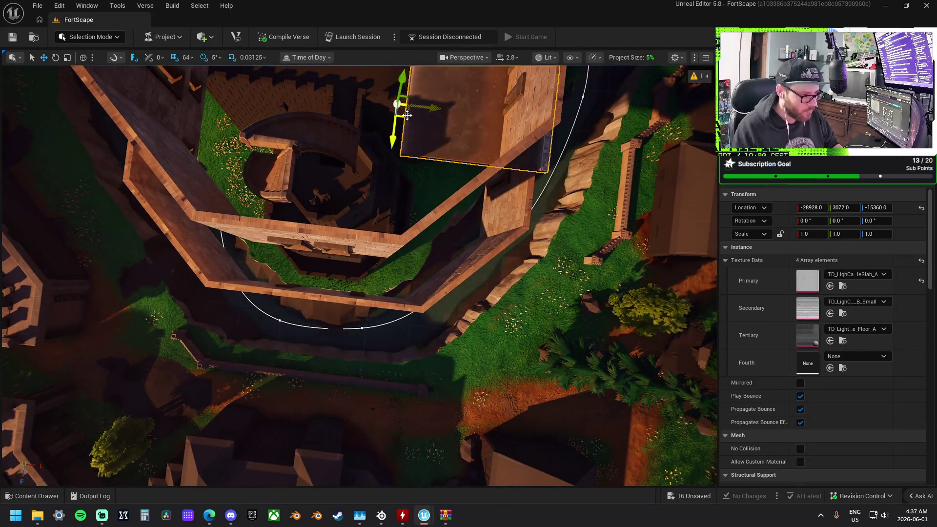
{"action": "left_click_drag", "start_coordinate": [463, 103], "coordinate": [302, 177]}
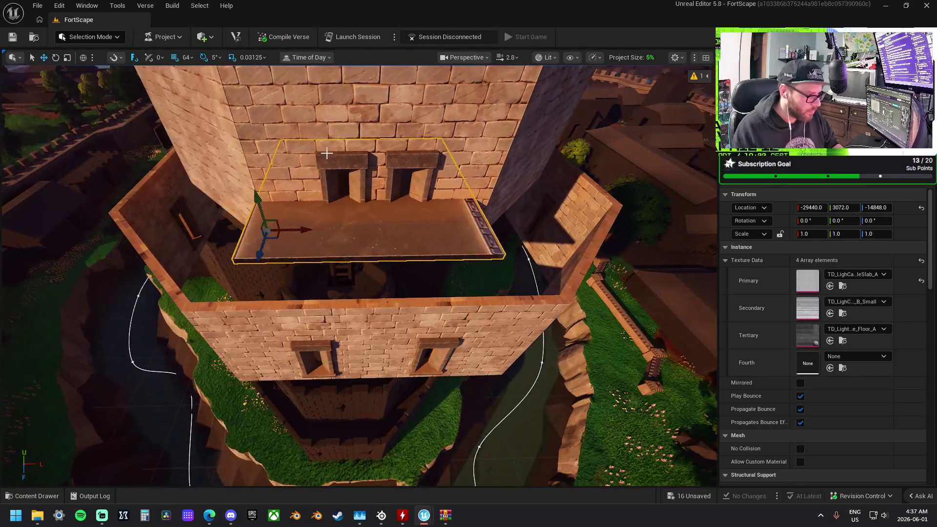
{"action": "left_click", "coordinate": [324, 134]}
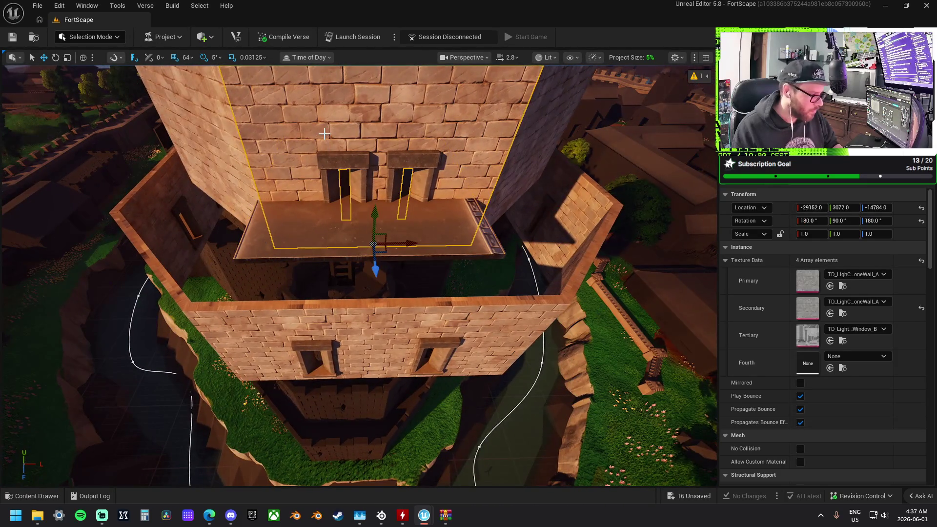
{"action": "left_click", "coordinate": [320, 243]}
{"action": "key", "text": "Delete"}
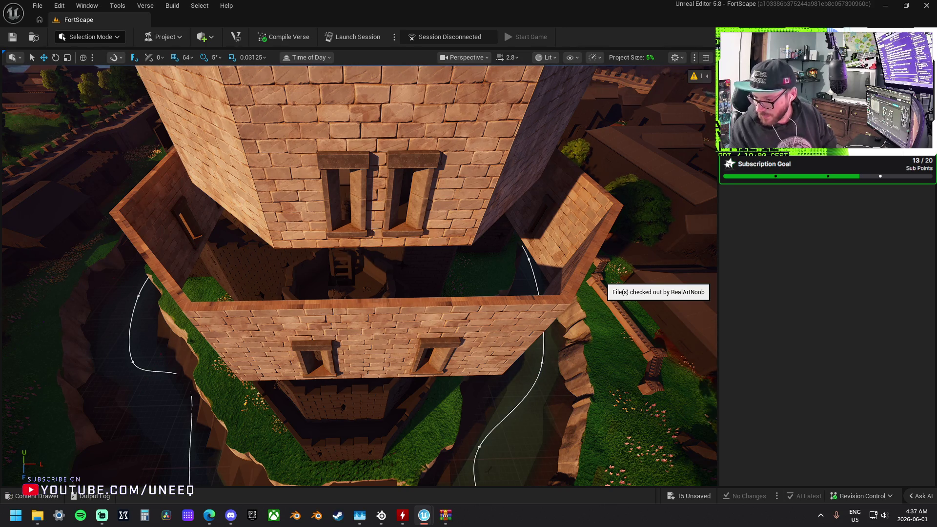
{"action": "mouse_move", "coordinate": [936, 317]}
{"action": "left_mouse_down"}
{"action": "mouse_move", "coordinate": [305, 329]}
{"action": "mouse_move", "coordinate": [494, 303]}
{"action": "left_mouse_up"}
- Lower the Floor_C slab onto the tower walls and realign a window wall to it
{"action": "key", "text": "f"}
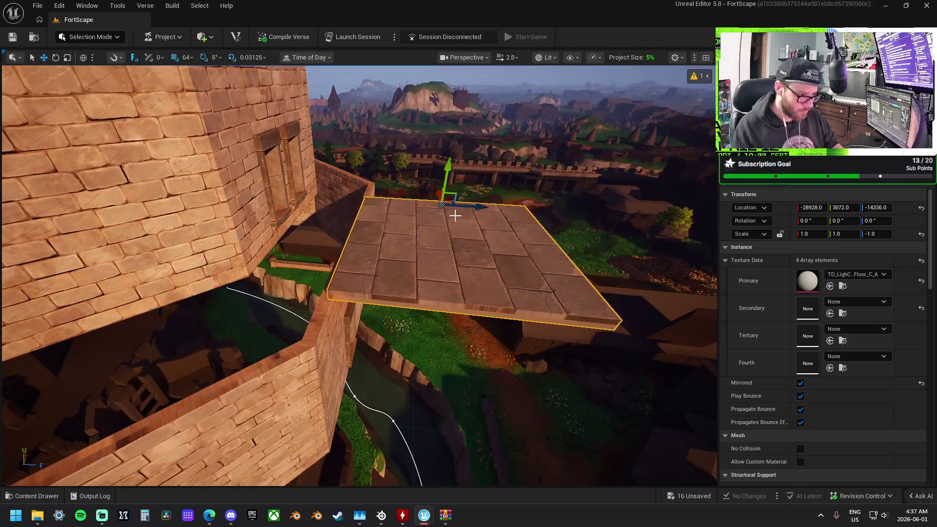
{"action": "mouse_move", "coordinate": [455, 215]}
{"action": "left_mouse_down"}
{"action": "mouse_move", "coordinate": [460, 205]}
{"action": "mouse_move", "coordinate": [347, 198]}
{"action": "mouse_move", "coordinate": [391, 210]}
{"action": "mouse_move", "coordinate": [381, 200]}
{"action": "left_mouse_up"}
{"action": "scroll", "coordinate": [358, 276], "scroll_direction": "down", "scroll_amount": 5}
{"action": "left_click", "coordinate": [320, 191]}
{"action": "left_click_drag", "start_coordinate": [324, 236], "coordinate": [330, 226]}
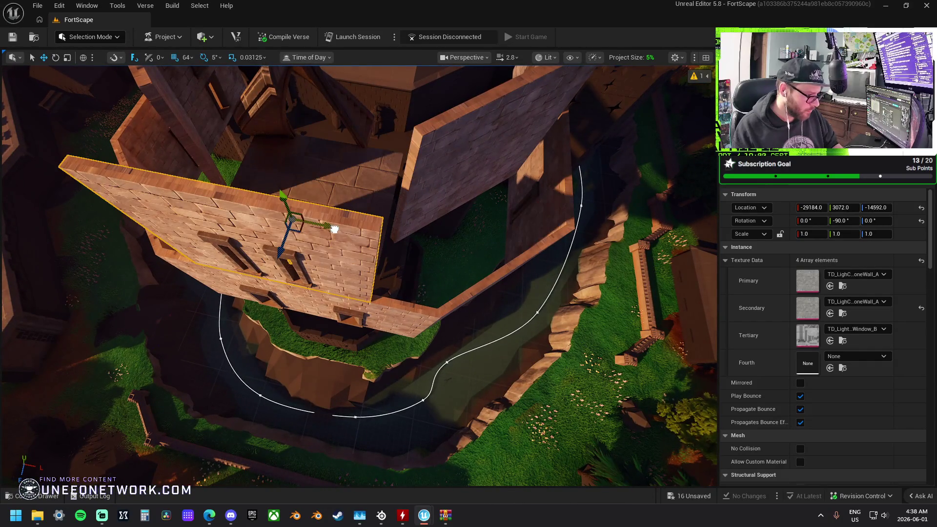
{"action": "left_click_drag", "start_coordinate": [414, 153], "coordinate": [400, 302]}
{"action": "key", "text": "f"}
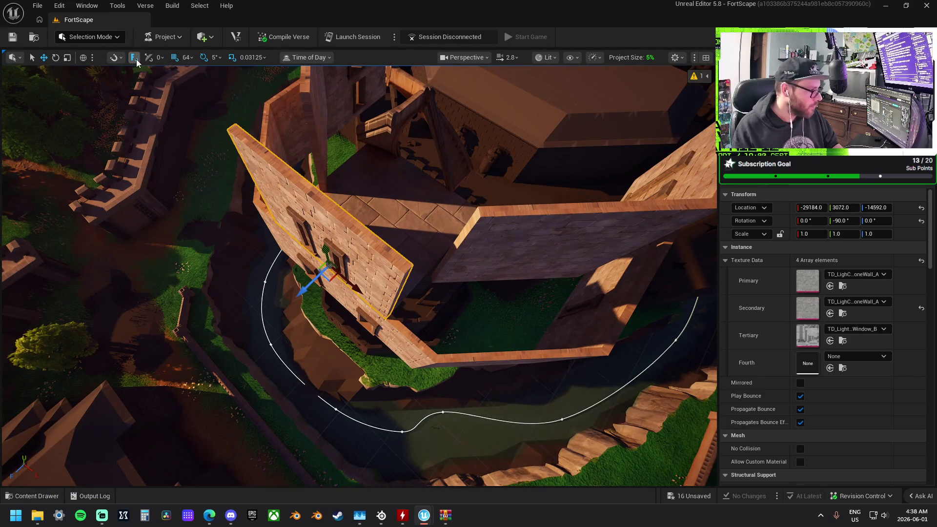
{"action": "mouse_move", "coordinate": [316, 285]}
{"action": "left_mouse_down"}
{"action": "mouse_move", "coordinate": [362, 265]}
{"action": "mouse_move", "coordinate": [358, 208]}
{"action": "left_mouse_up"}
- Set grid snap to 2, nudge the left wall, then select the other walls and the floor slab
{"action": "left_click", "coordinate": [357, 204]}
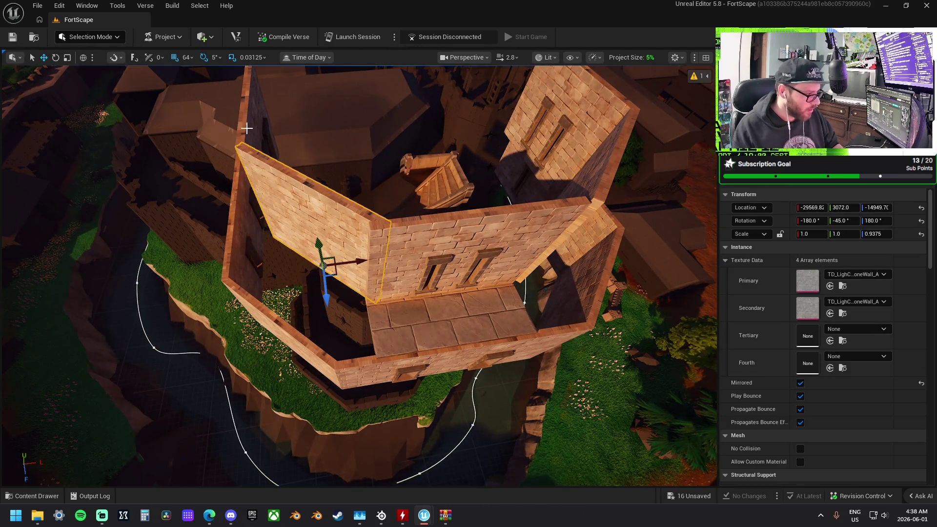
{"action": "left_click", "coordinate": [188, 62]}
{"action": "left_click", "coordinate": [195, 93]}
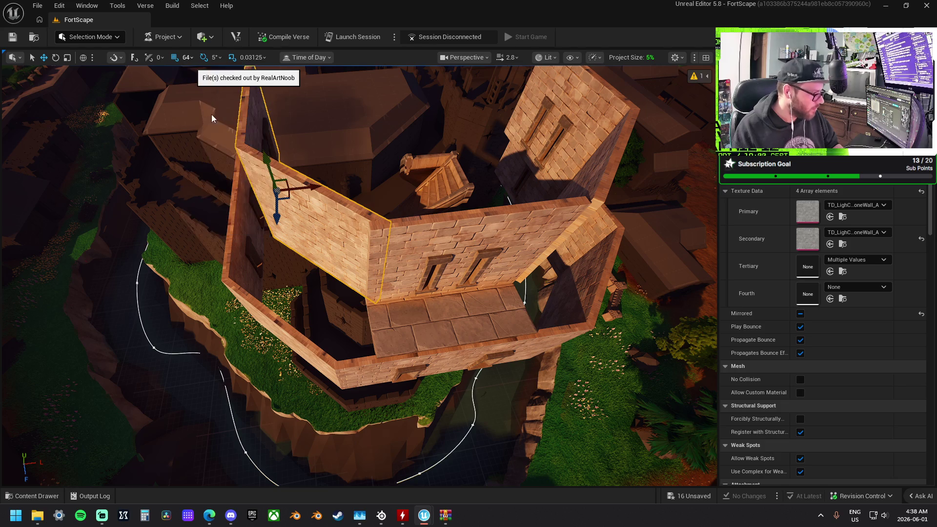
{"action": "key", "text": "f"}
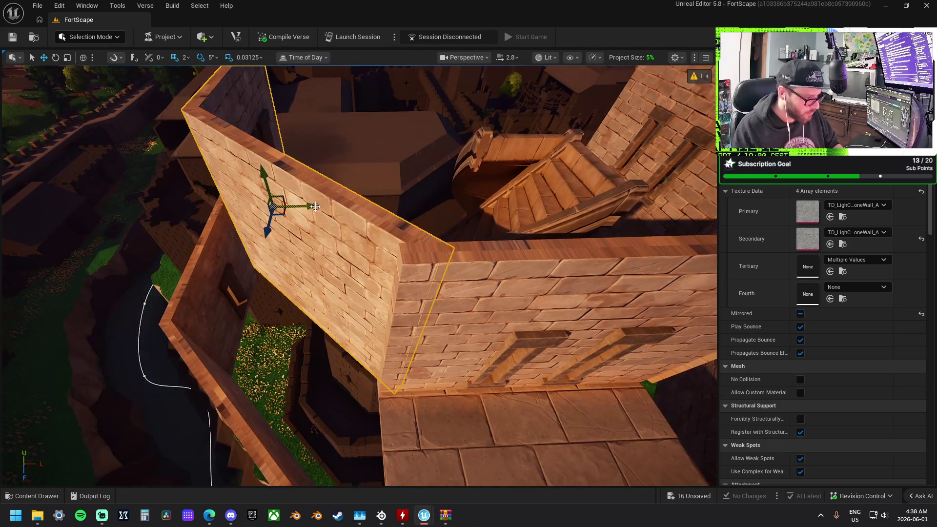
{"action": "left_click_drag", "start_coordinate": [306, 203], "coordinate": [304, 198]}
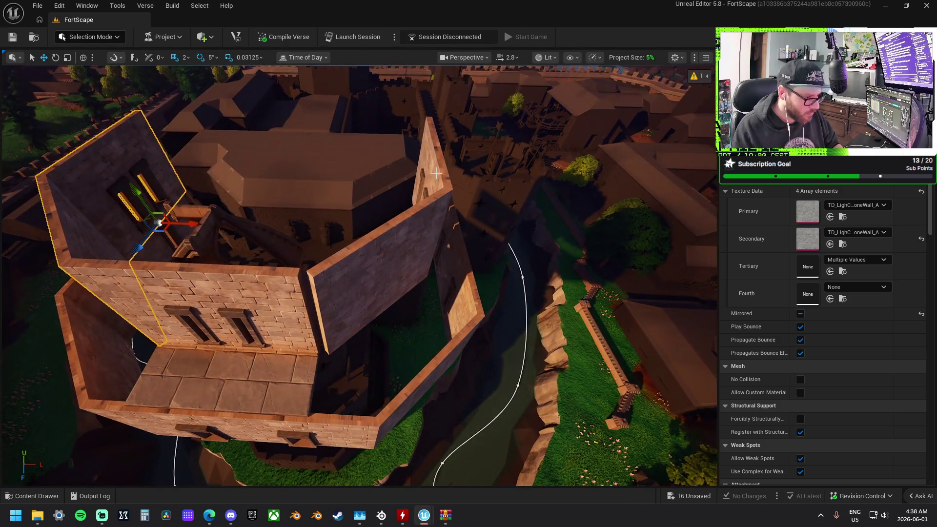
{"action": "left_click", "coordinate": [395, 233]}
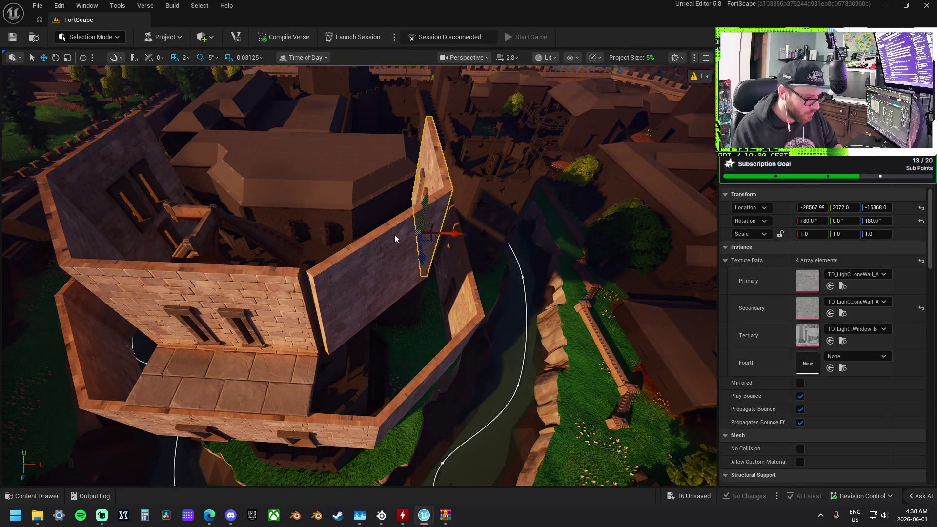
{"action": "left_click", "coordinate": [395, 232], "text": "ctrl"}
{"action": "key", "text": "f"}
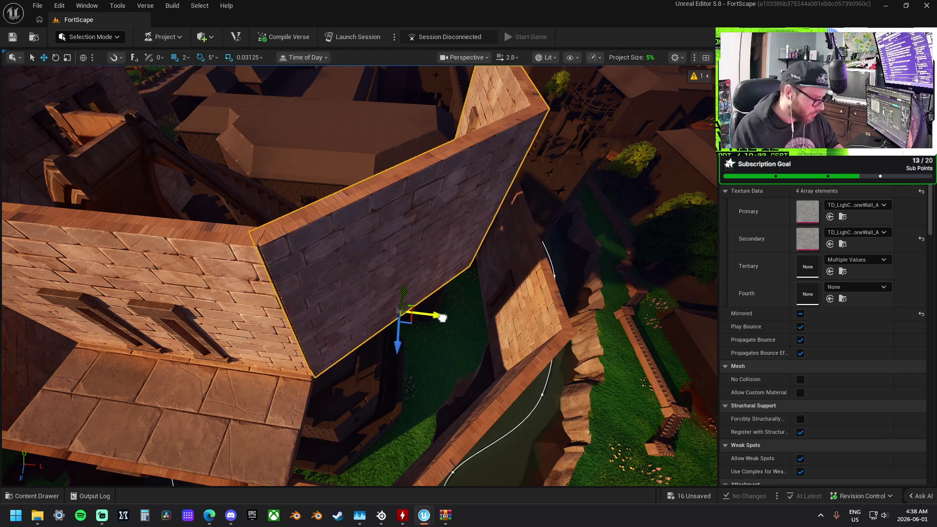
{"action": "left_click_drag", "start_coordinate": [441, 318], "coordinate": [230, 261]}
{"action": "mouse_move", "coordinate": [397, 262]}
{"action": "left_mouse_down"}
{"action": "mouse_move", "coordinate": [371, 254]}
{"action": "mouse_move", "coordinate": [397, 262]}
{"action": "left_mouse_up"}
{"action": "left_click", "coordinate": [399, 241]}
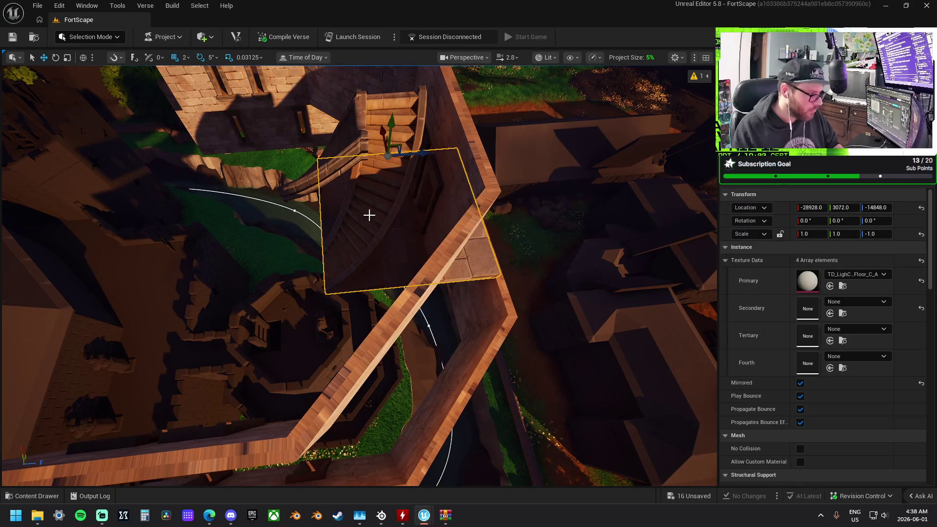
- Set grid snap back to 64 and shift the floor slab along one axis
{"action": "left_click", "coordinate": [189, 57]}
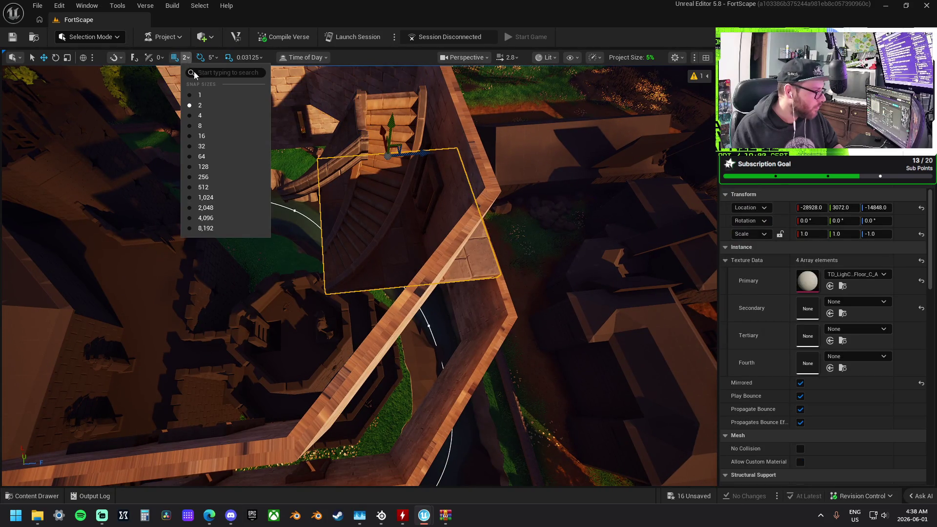
{"action": "left_click", "coordinate": [222, 156]}
{"action": "left_click_drag", "start_coordinate": [341, 220], "coordinate": [357, 222]}
{"action": "left_click_drag", "start_coordinate": [419, 185], "coordinate": [391, 184]}
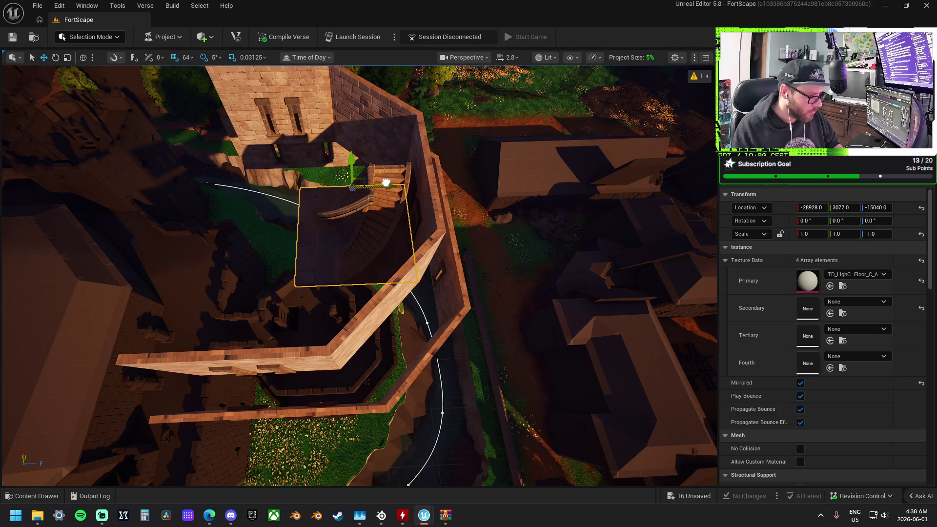
{"action": "scroll", "coordinate": [385, 183], "scroll_direction": "up", "scroll_amount": 5}
{"action": "scroll", "coordinate": [374, 235], "scroll_direction": "down", "scroll_amount": 4}
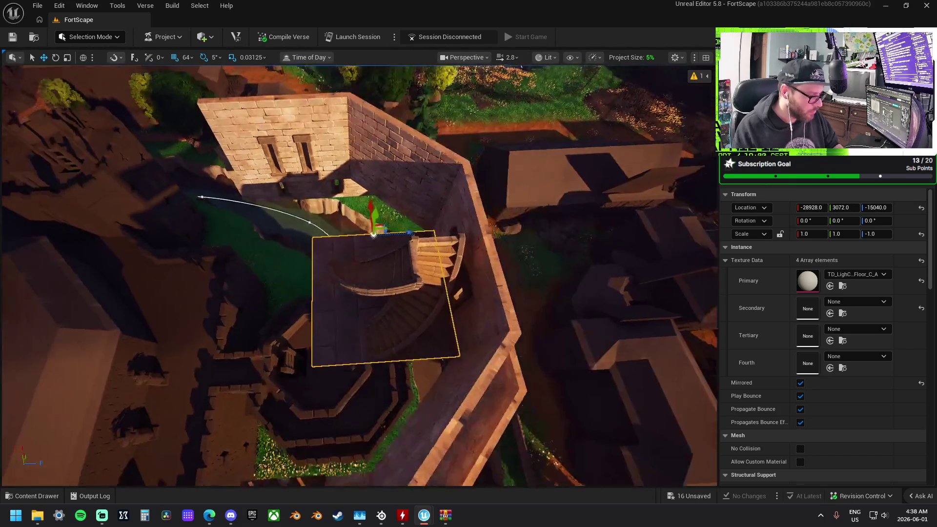
{"action": "scroll", "coordinate": [373, 234], "scroll_direction": "up", "scroll_amount": 5}
{"action": "scroll", "coordinate": [379, 212], "scroll_direction": "down", "scroll_amount": 2}
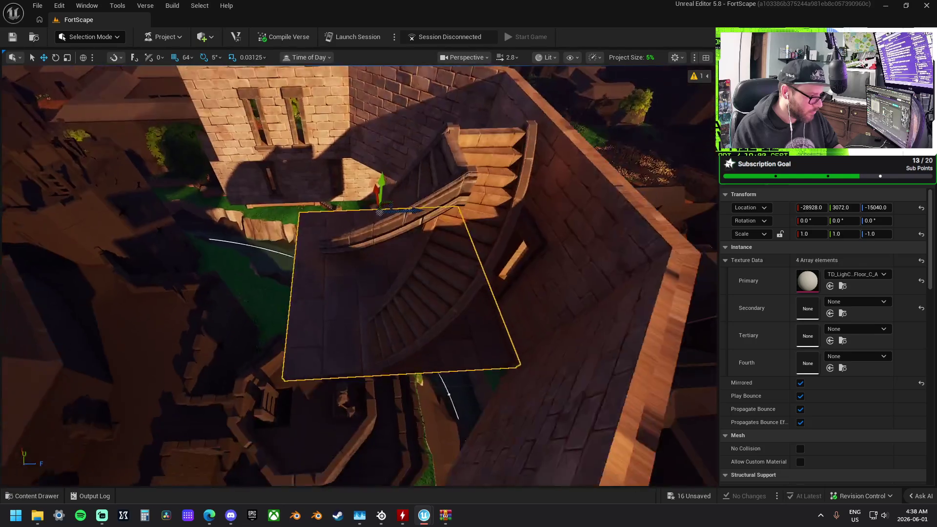
{"action": "scroll", "coordinate": [403, 217], "scroll_direction": "down", "scroll_amount": 3}
{"action": "left_click", "coordinate": [403, 218]}
{"action": "scroll", "coordinate": [416, 236], "scroll_direction": "up", "scroll_amount": 4}
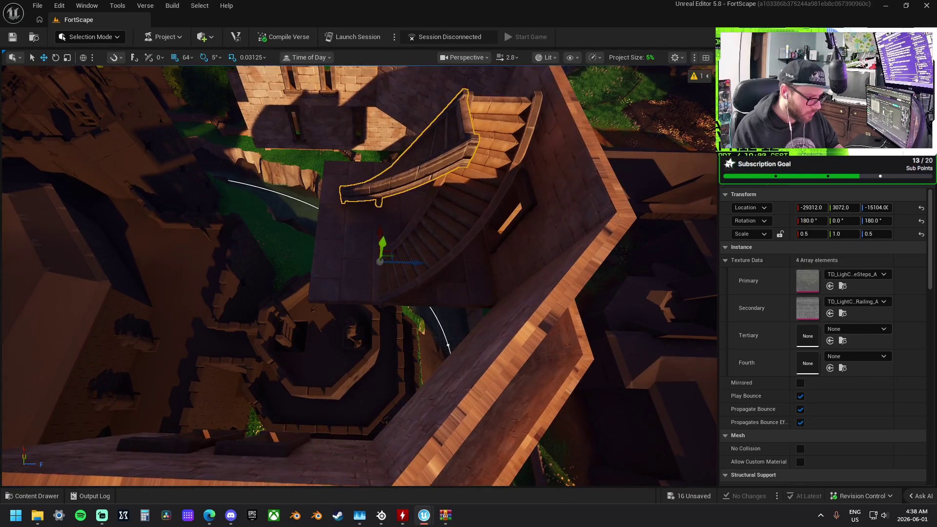
{"action": "scroll", "coordinate": [415, 236], "scroll_direction": "down", "scroll_amount": 4}
{"action": "scroll", "coordinate": [415, 236], "scroll_direction": "up", "scroll_amount": 2}
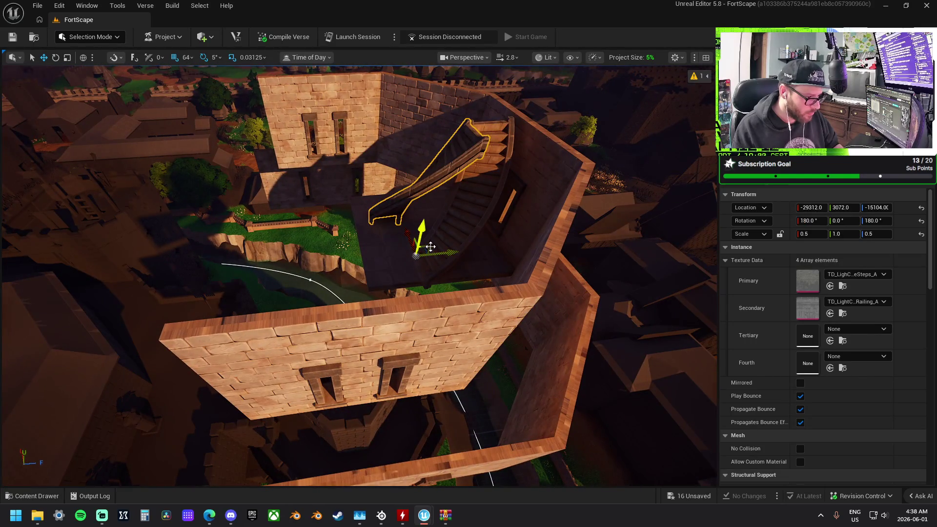
{"action": "mouse_move", "coordinate": [345, 309]}
{"action": "left_mouse_down"}
{"action": "mouse_move", "coordinate": [325, 282]}
{"action": "mouse_move", "coordinate": [357, 322]}
{"action": "mouse_move", "coordinate": [391, 311]}
{"action": "left_mouse_up"}
- Undo the last change, then rotate the stairs 110° and move them along the tower wall
{"action": "key", "text": "ctrl+z"}
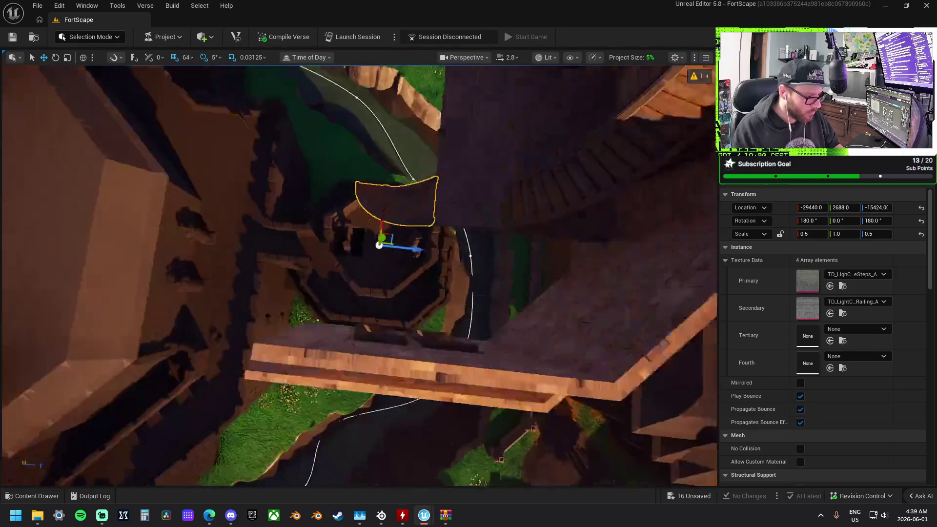
{"action": "left_click_drag", "start_coordinate": [429, 211], "coordinate": [429, 211]}
{"action": "scroll", "coordinate": [429, 211], "scroll_direction": "up", "scroll_amount": 3}
{"action": "scroll", "coordinate": [467, 241], "scroll_direction": "down", "scroll_amount": 2}
{"action": "key", "text": "e"}
{"action": "mouse_move", "coordinate": [417, 298]}
{"action": "left_mouse_down"}
{"action": "mouse_move", "coordinate": [508, 247]}
{"action": "mouse_move", "coordinate": [502, 266]}
{"action": "left_mouse_up"}
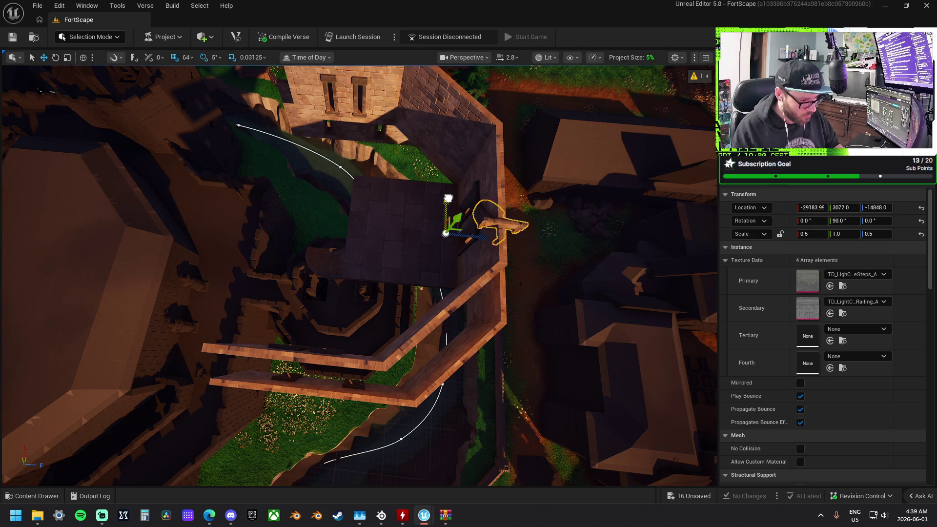
{"action": "left_click_drag", "start_coordinate": [477, 224], "coordinate": [339, 213]}
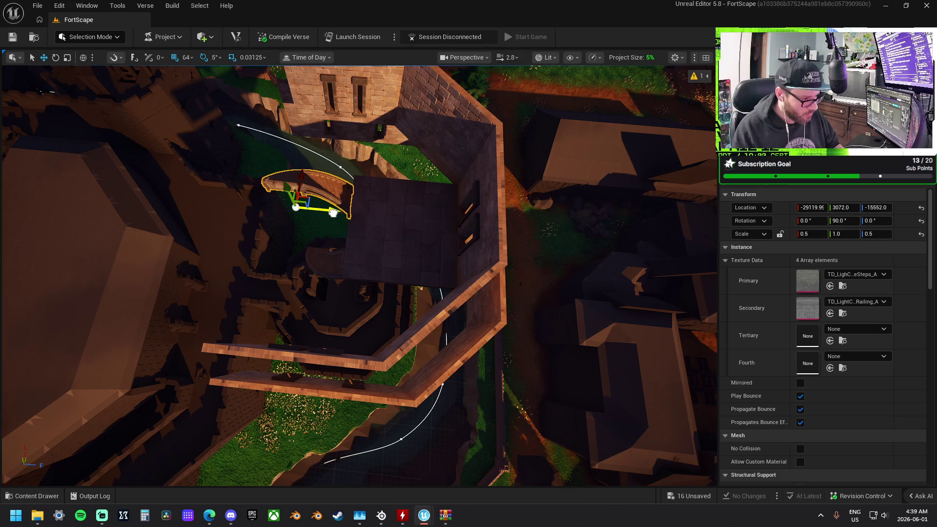
{"action": "key", "text": "f"}
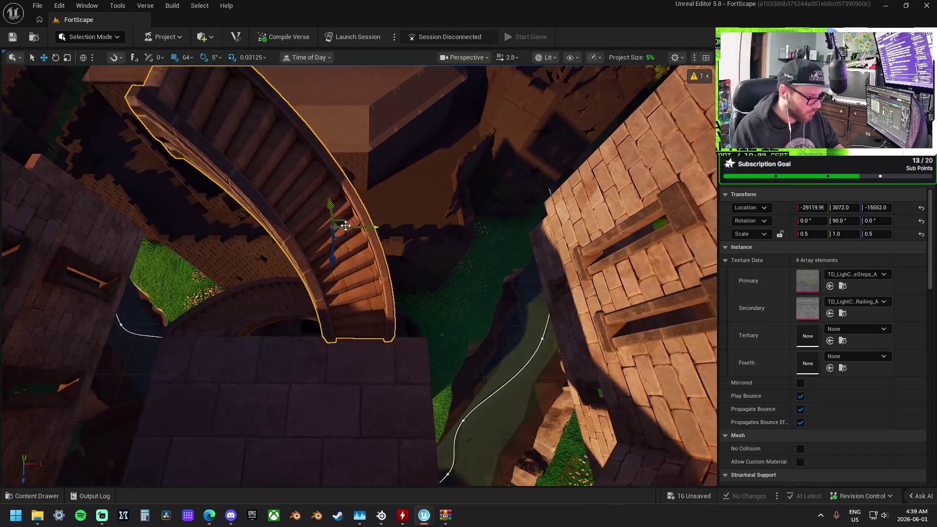
{"action": "mouse_move", "coordinate": [352, 247]}
{"action": "left_mouse_down"}
{"action": "mouse_move", "coordinate": [366, 262]}
{"action": "mouse_move", "coordinate": [373, 234]}
{"action": "left_mouse_up"}
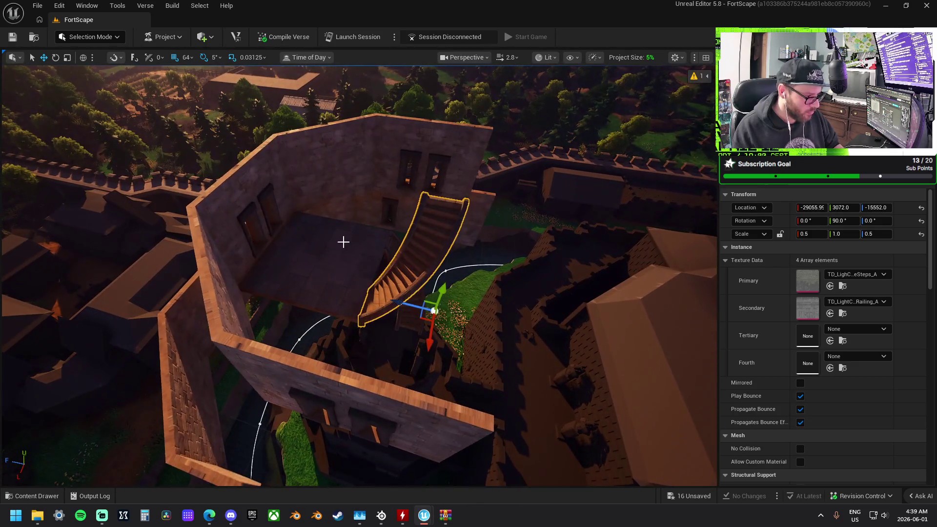
- Move the floor tile slab beside the other, then undo to remove the last-placed slabs
{"action": "left_click", "coordinate": [337, 244]}
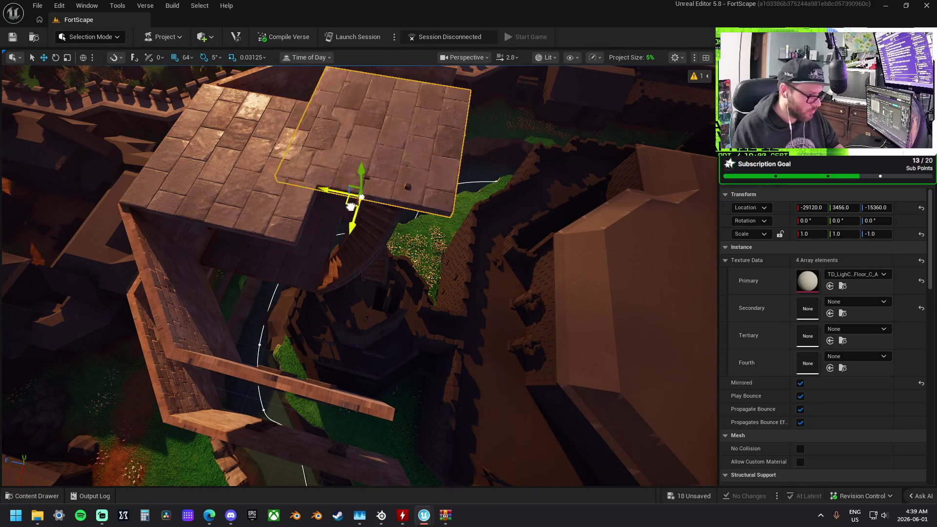
{"action": "left_click_drag", "start_coordinate": [350, 206], "coordinate": [404, 197]}
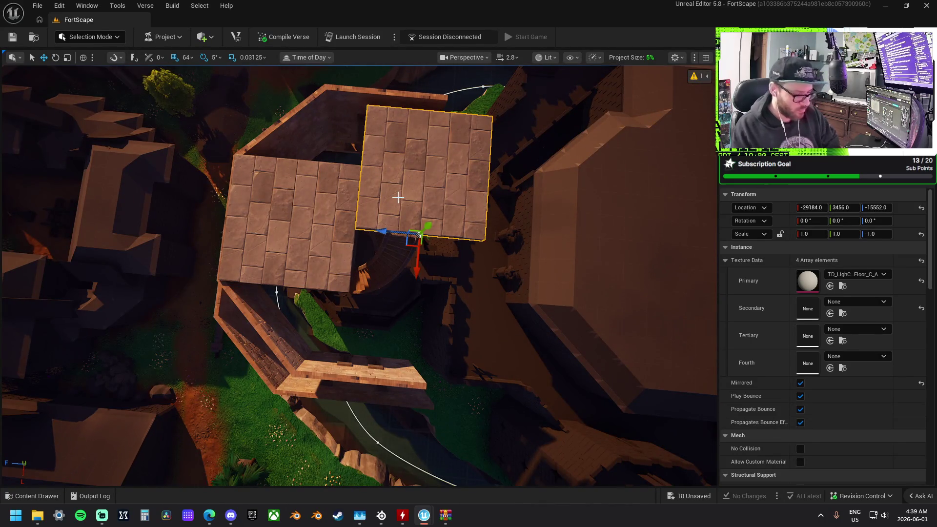
{"action": "key", "text": "ctrl+z"}
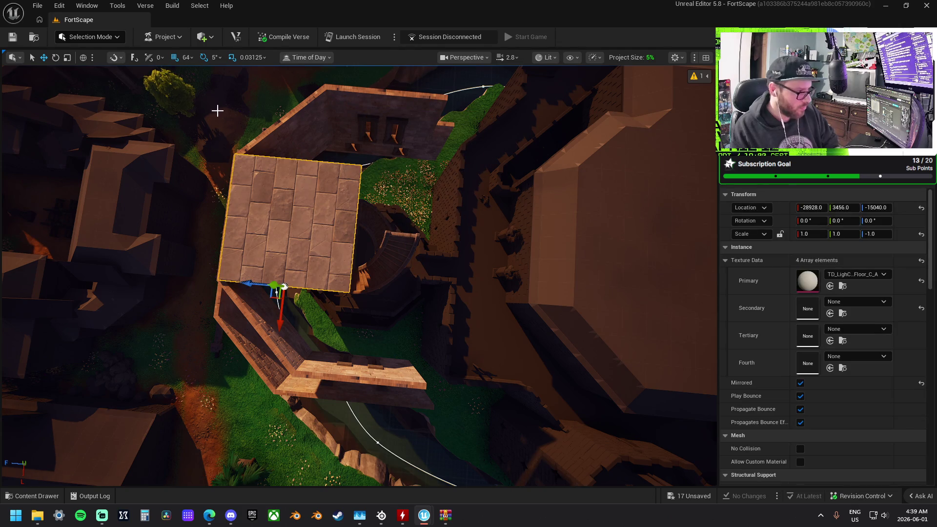
{"action": "key", "text": "ctrl+z"}
{"action": "left_click", "coordinate": [113, 40]}
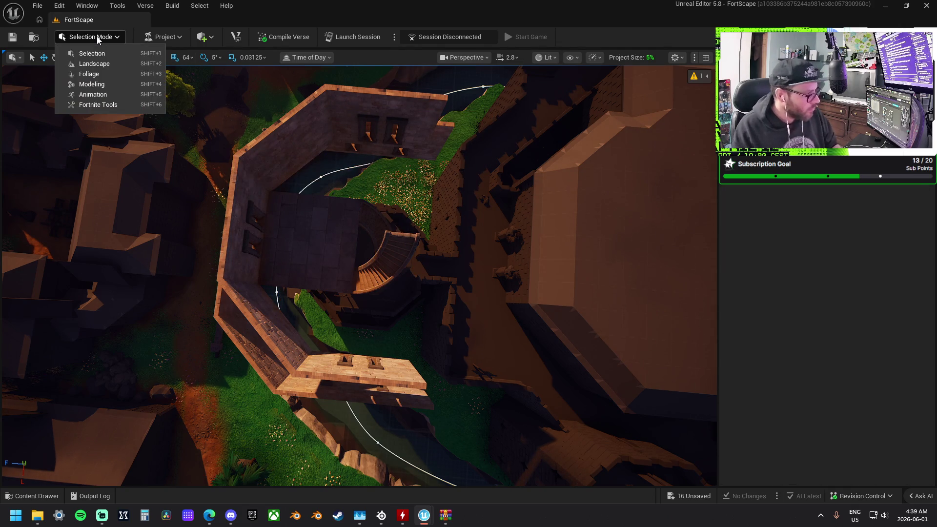
- Place and accept a 100 × 100 × 100 box mesh in the tower stairwell using Modeling Mode's Box tool
{"action": "left_click", "coordinate": [97, 84]}
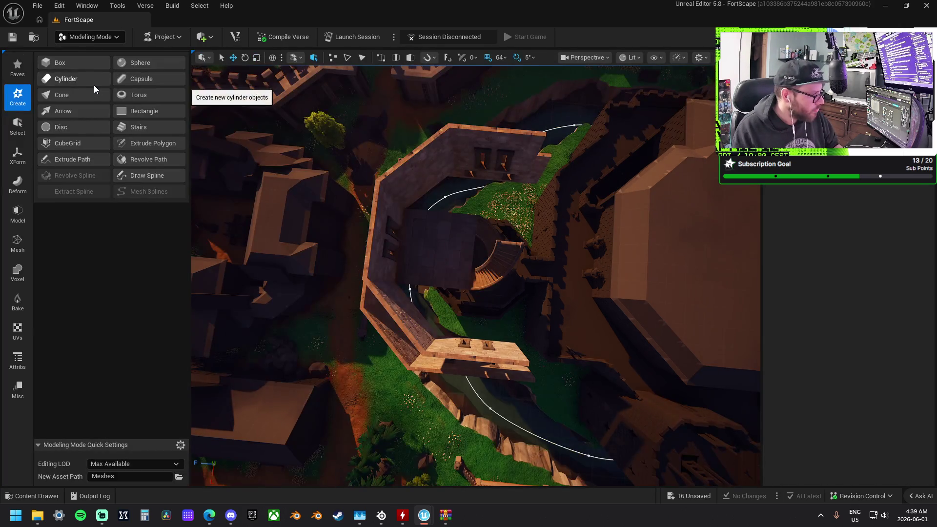
{"action": "left_click", "coordinate": [58, 64]}
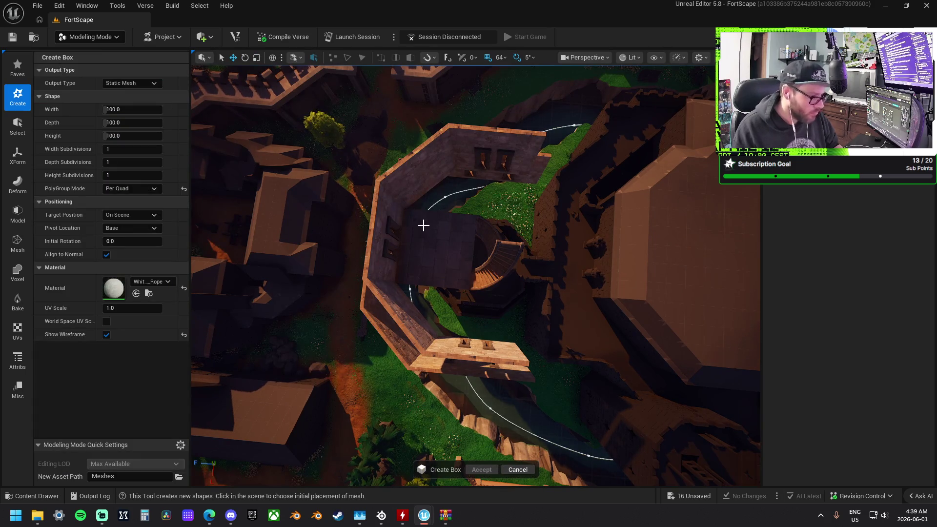
{"action": "scroll", "coordinate": [439, 251], "scroll_direction": "up", "scroll_amount": 5}
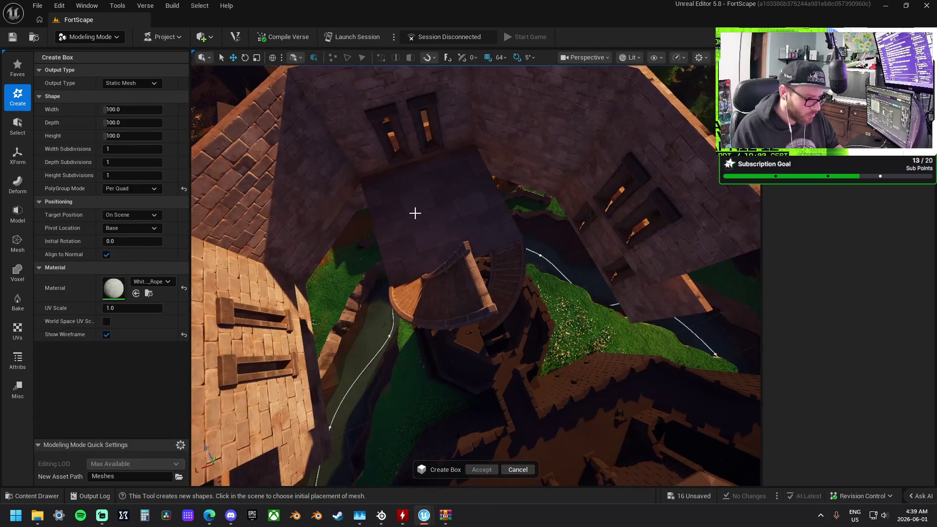
{"action": "scroll", "coordinate": [413, 204], "scroll_direction": "up", "scroll_amount": 5}
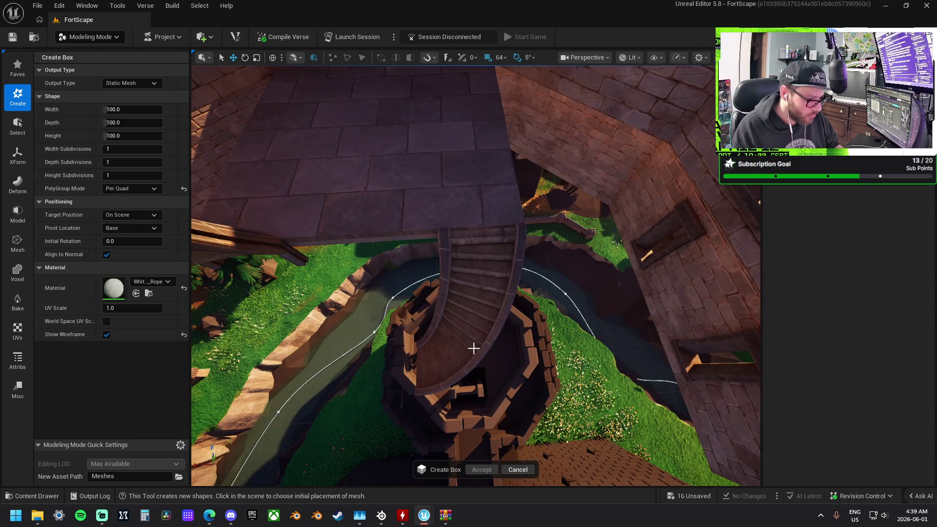
{"action": "left_click", "coordinate": [509, 372]}
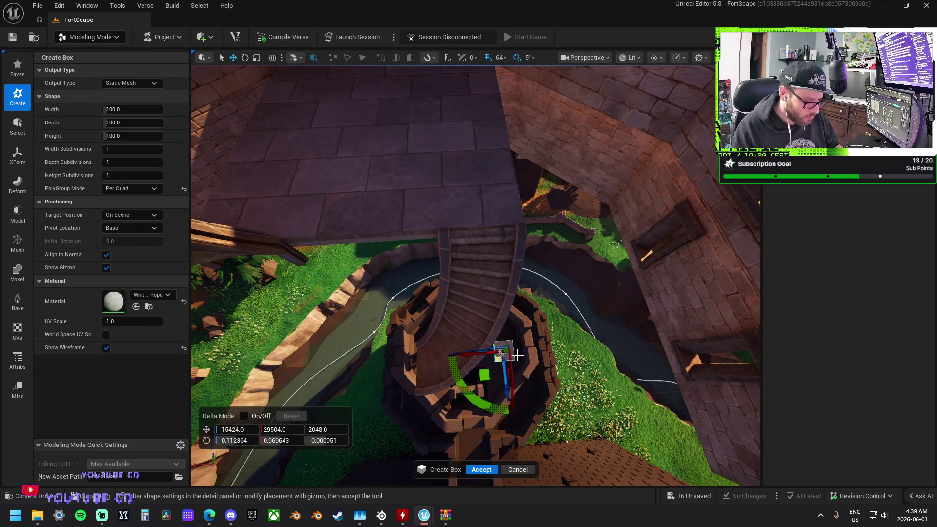
{"action": "key", "text": "f"}
{"action": "left_click", "coordinate": [481, 470]}
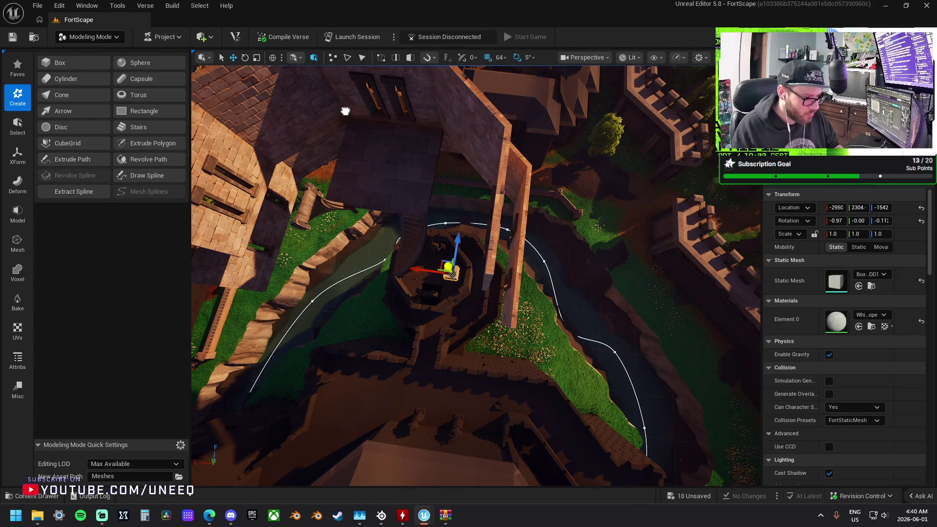
- Raise the box into the top room and settle it on the stone floor, undoing an accidental scale
{"action": "mouse_move", "coordinate": [447, 266]}
{"action": "left_mouse_down"}
{"action": "mouse_move", "coordinate": [405, 220]}
{"action": "mouse_move", "coordinate": [418, 209]}
{"action": "left_mouse_up"}
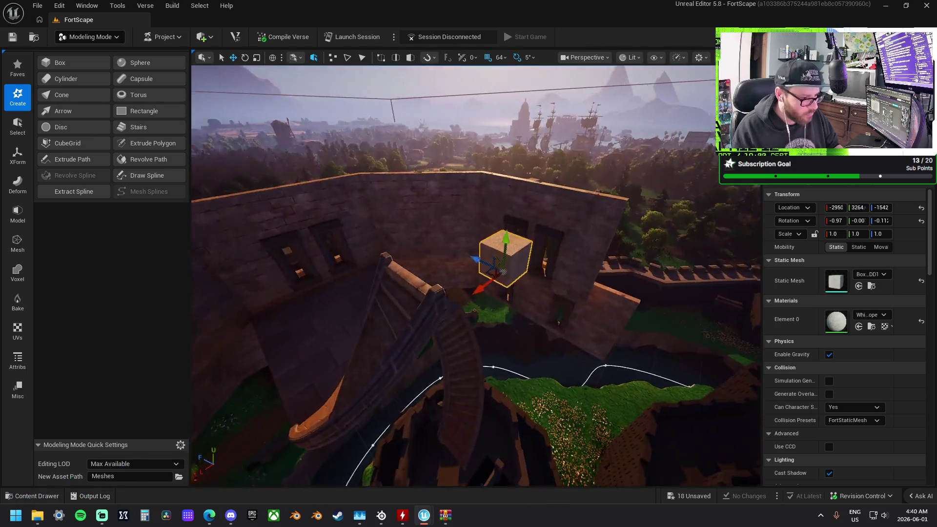
{"action": "left_click_drag", "start_coordinate": [510, 257], "coordinate": [510, 257]}
{"action": "mouse_move", "coordinate": [592, 239]}
{"action": "left_mouse_down"}
{"action": "mouse_move", "coordinate": [371, 234]}
{"action": "mouse_move", "coordinate": [394, 252]}
{"action": "left_mouse_up"}
{"action": "left_click_drag", "start_coordinate": [439, 305], "coordinate": [439, 306]}
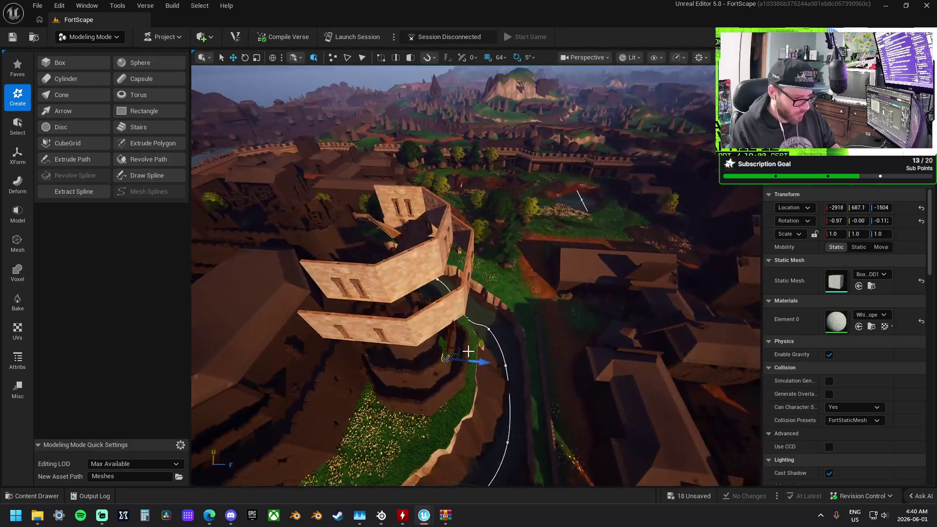
{"action": "mouse_move", "coordinate": [483, 362]}
{"action": "left_mouse_down"}
{"action": "mouse_move", "coordinate": [442, 370]}
{"action": "mouse_move", "coordinate": [420, 244]}
{"action": "left_mouse_up"}
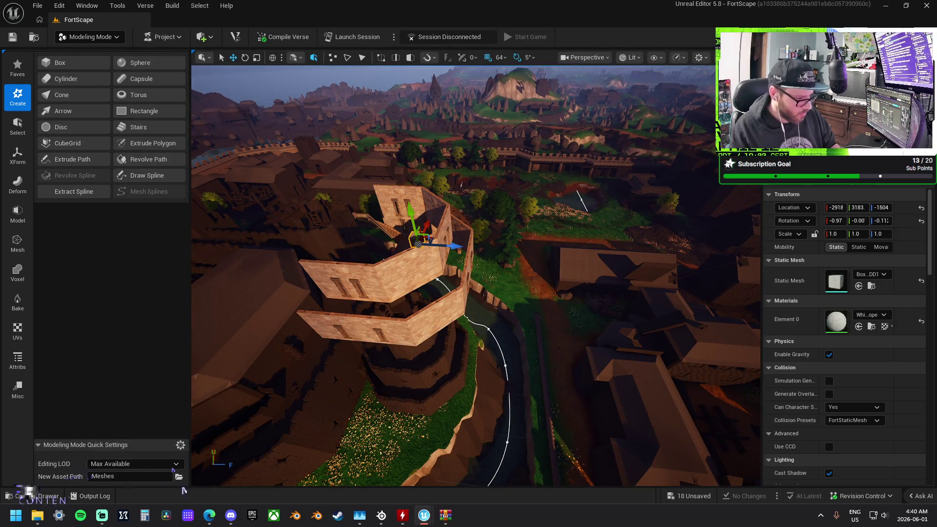
{"action": "key", "text": "f"}
{"action": "scroll", "coordinate": [444, 192], "scroll_direction": "down", "scroll_amount": 5}
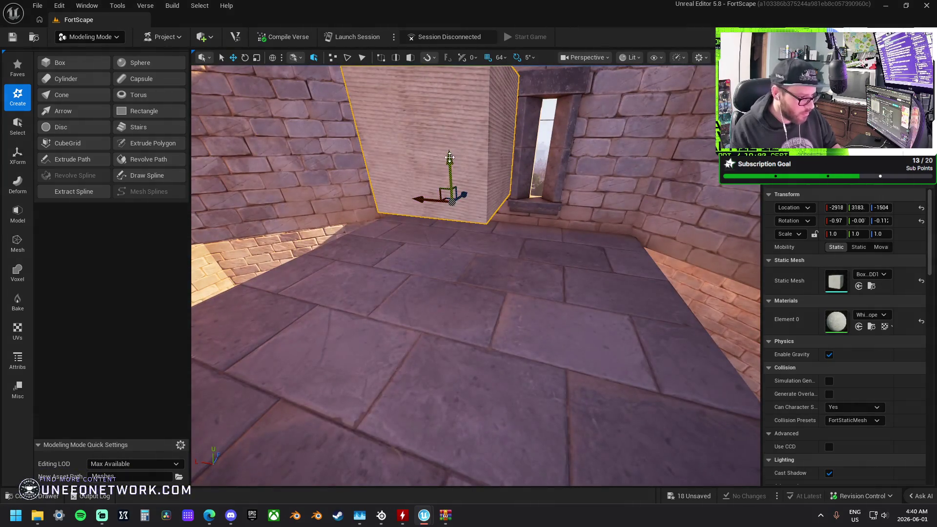
{"action": "mouse_move", "coordinate": [471, 251]}
{"action": "left_mouse_down"}
{"action": "mouse_move", "coordinate": [472, 266]}
{"action": "mouse_move", "coordinate": [454, 230]}
{"action": "mouse_move", "coordinate": [450, 276]}
{"action": "left_mouse_up"}
{"action": "key", "text": "ctrl+z"}
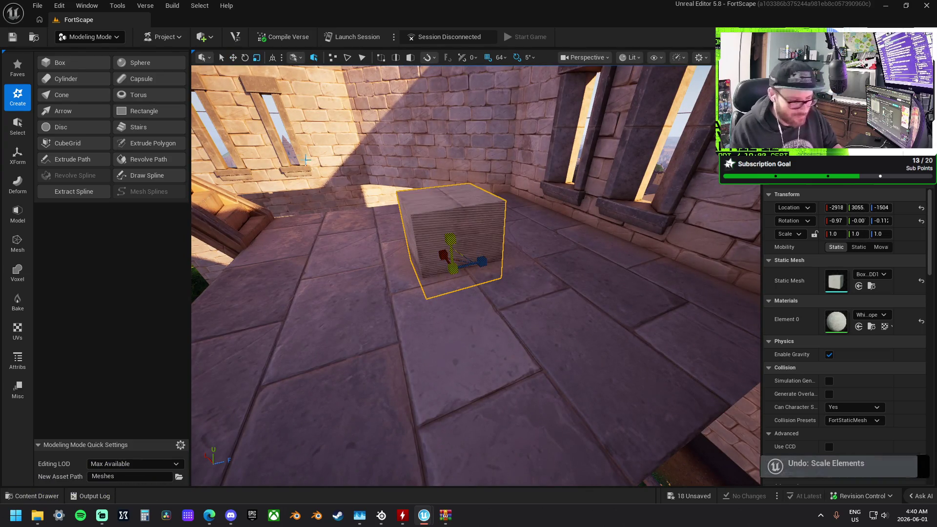
{"action": "left_click", "coordinate": [18, 213]}
- Flatten the box by lowering its top face in PolyGroup Edit with 16, then 4, grid snap, and accept
{"action": "left_click", "coordinate": [74, 64]}
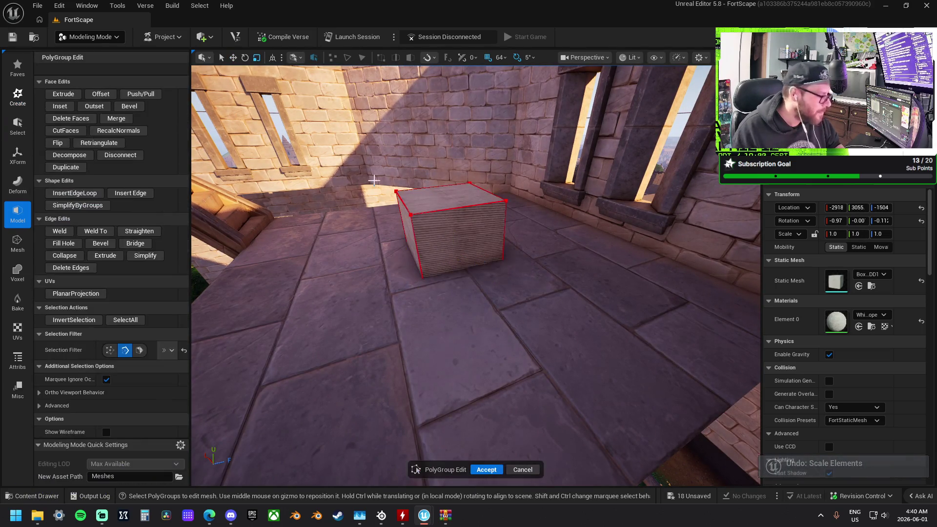
{"action": "left_click", "coordinate": [140, 350]}
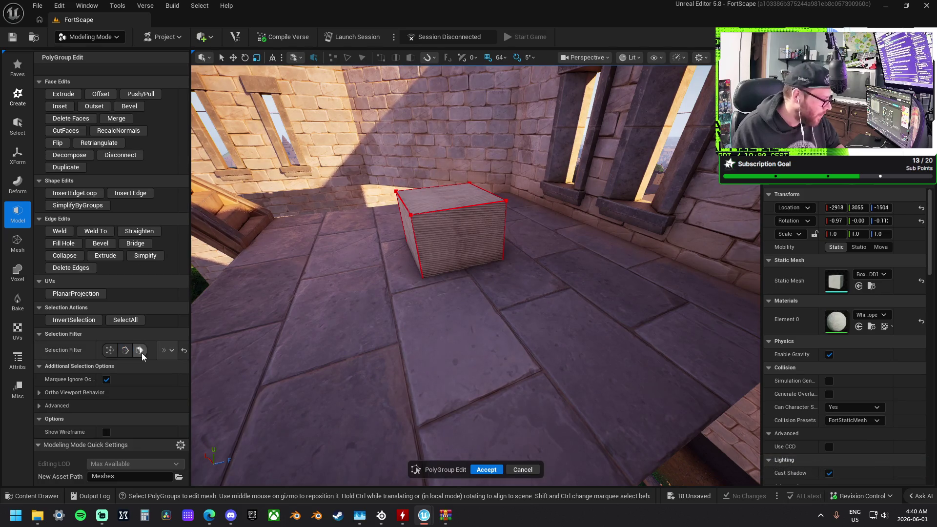
{"action": "left_click", "coordinate": [441, 198]}
{"action": "mouse_move", "coordinate": [441, 160]}
{"action": "left_mouse_down"}
{"action": "mouse_move", "coordinate": [442, 229]}
{"action": "mouse_move", "coordinate": [460, 203]}
{"action": "left_mouse_up"}
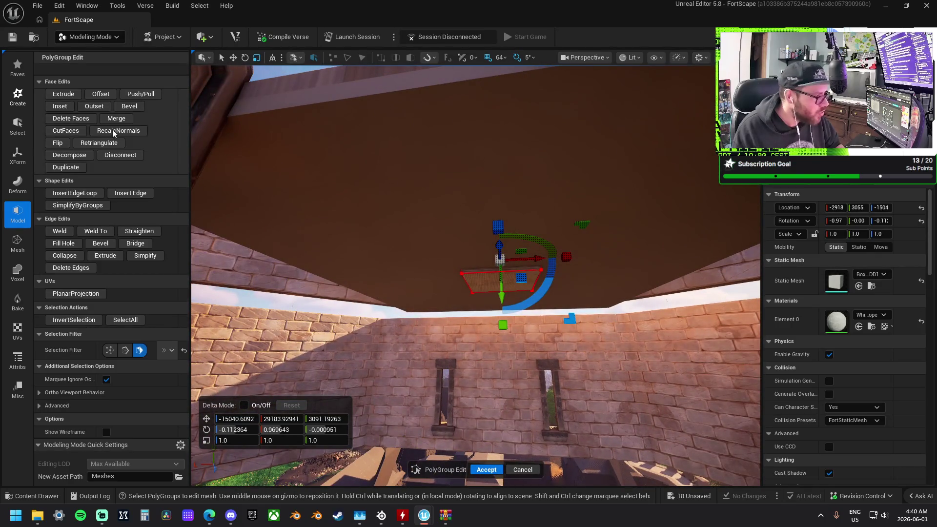
{"action": "left_click", "coordinate": [498, 58]}
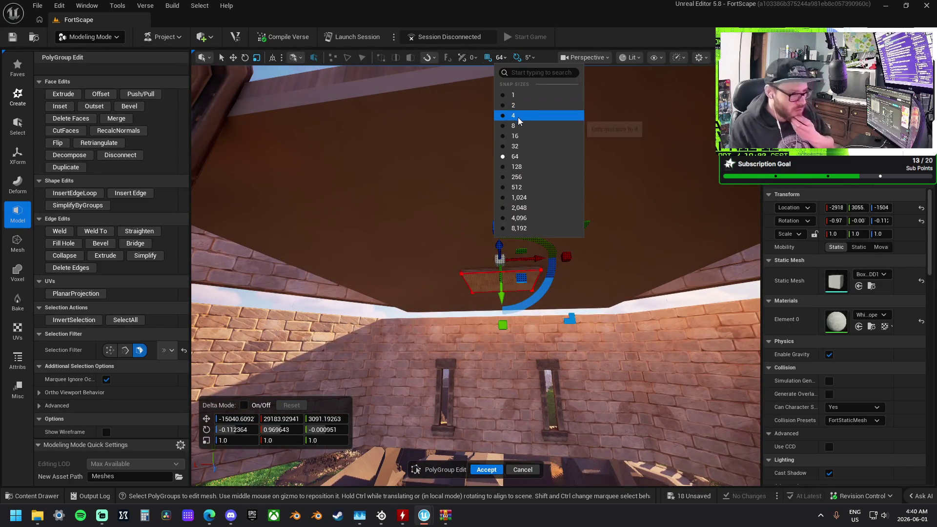
{"action": "left_click", "coordinate": [522, 135]}
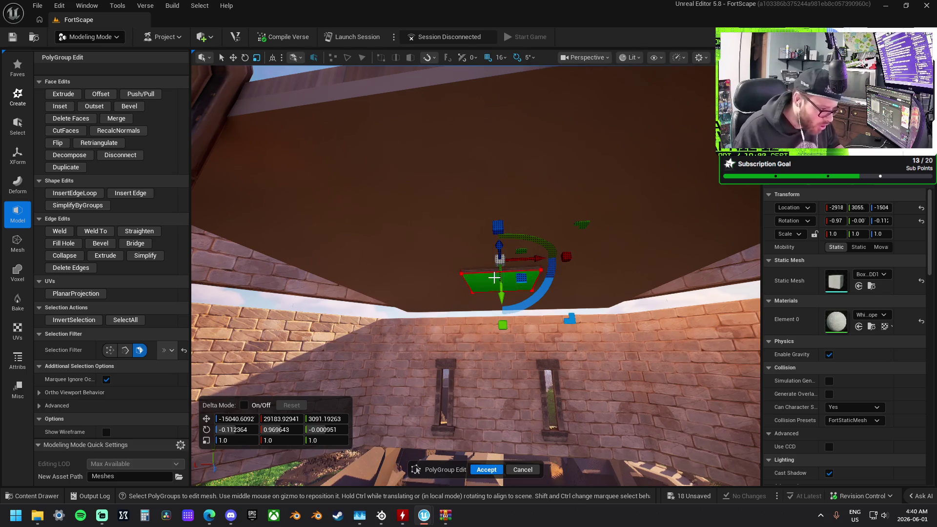
{"action": "left_click_drag", "start_coordinate": [494, 278], "coordinate": [503, 316]}
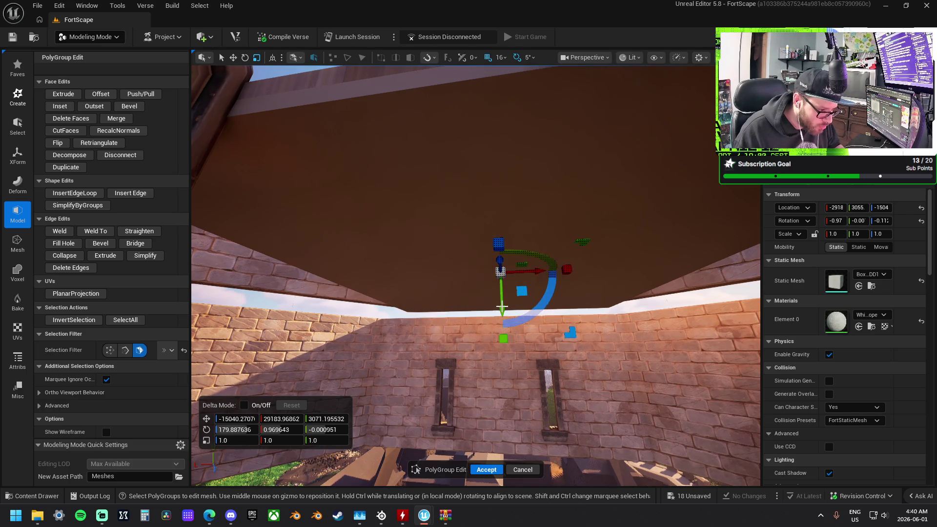
{"action": "left_click", "coordinate": [501, 59]}
{"action": "left_click", "coordinate": [512, 115]}
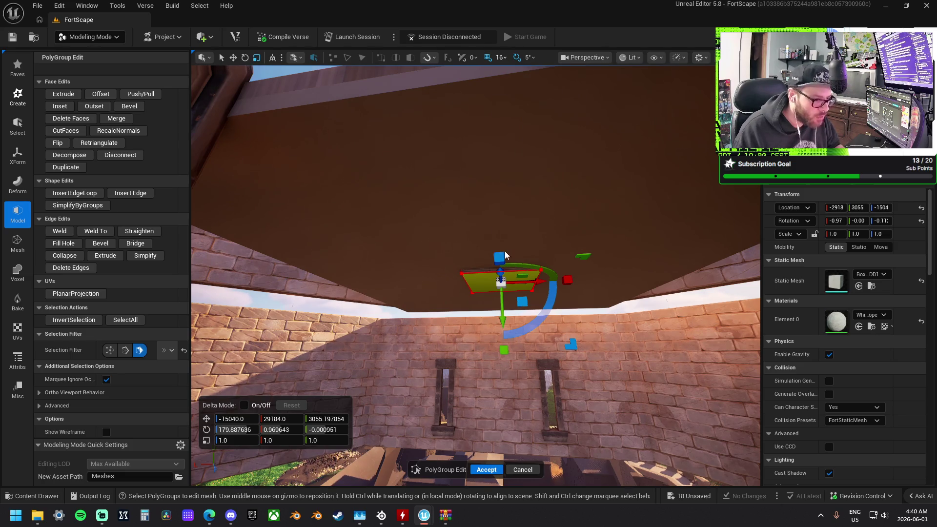
{"action": "mouse_move", "coordinate": [502, 323]}
{"action": "left_mouse_down"}
{"action": "mouse_move", "coordinate": [502, 283]}
{"action": "mouse_move", "coordinate": [450, 266]}
{"action": "left_mouse_up"}
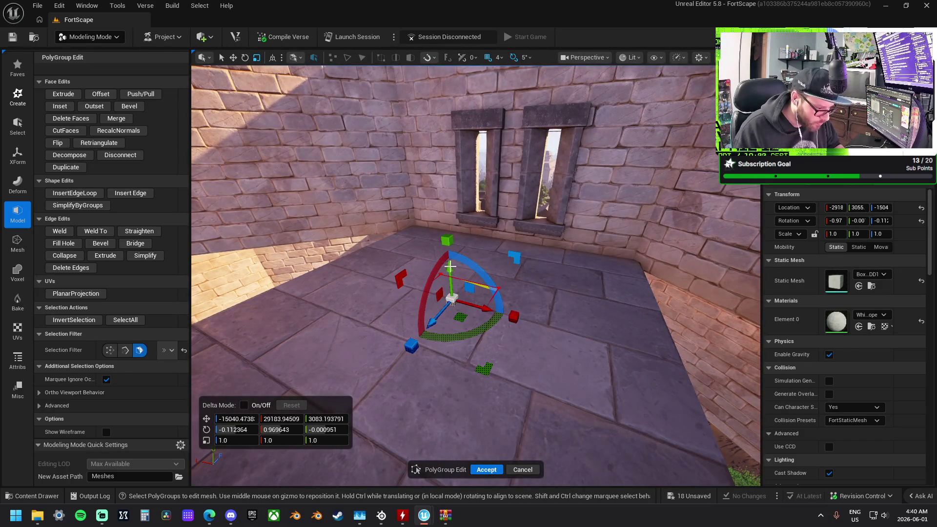
{"action": "mouse_move", "coordinate": [500, 421]}
{"action": "left_mouse_down"}
{"action": "mouse_move", "coordinate": [481, 418]}
{"action": "mouse_move", "coordinate": [500, 421]}
{"action": "left_mouse_up"}
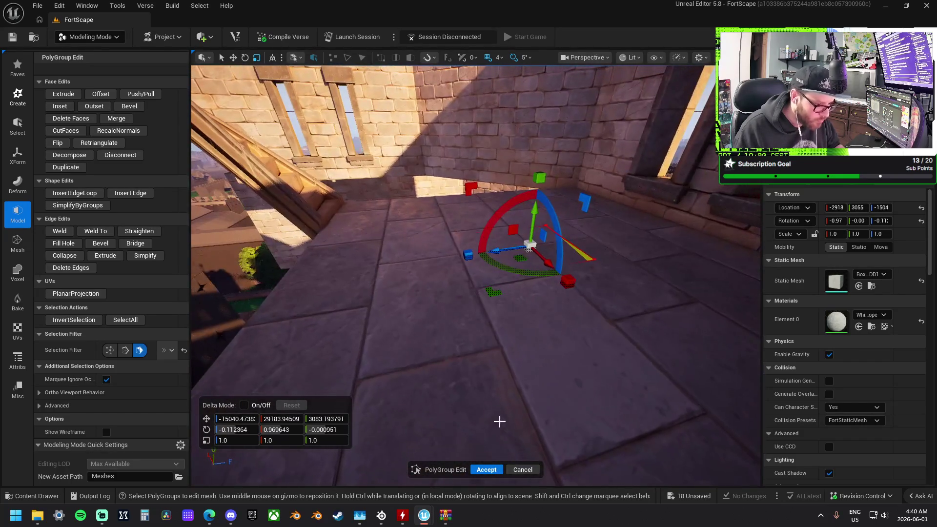
{"action": "left_click", "coordinate": [484, 469]}
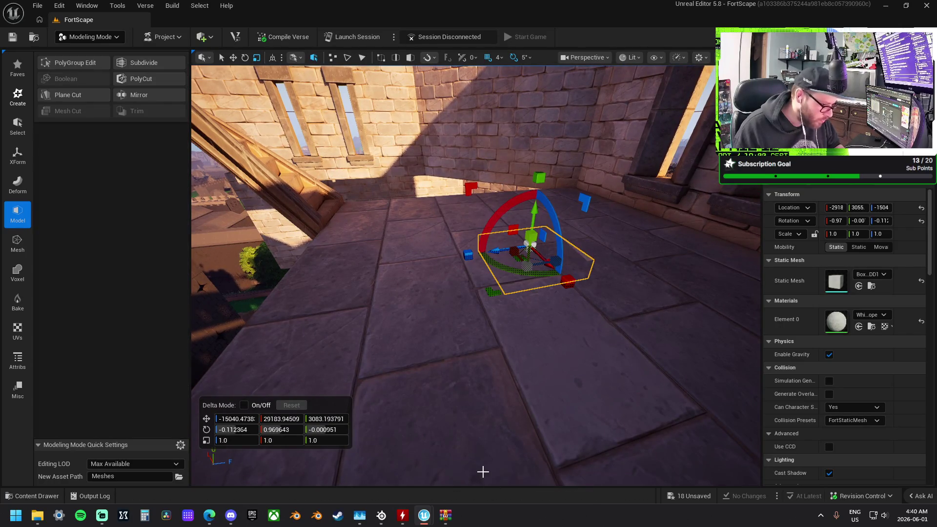
- Undo the box deformation and set its rotation to 0, 0, 0
{"action": "key", "text": "ctrl+z"}
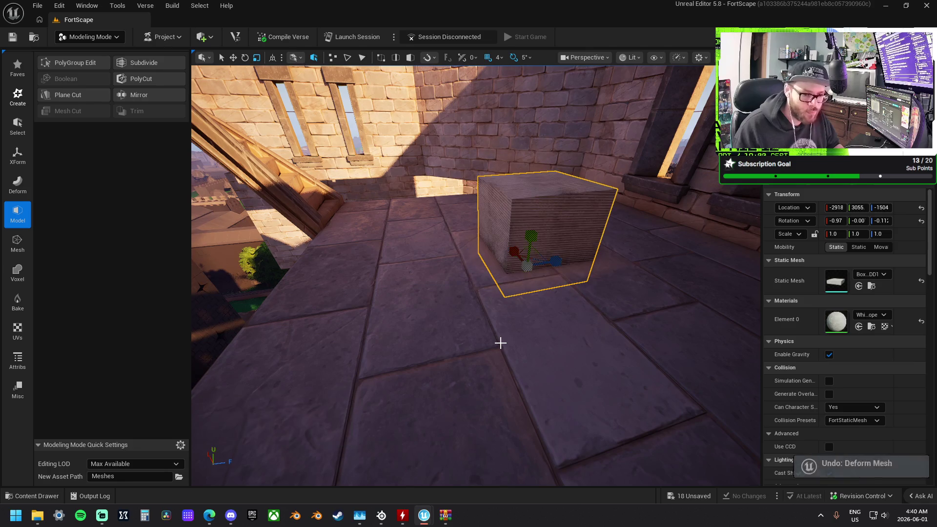
{"action": "left_click", "coordinate": [834, 220]}
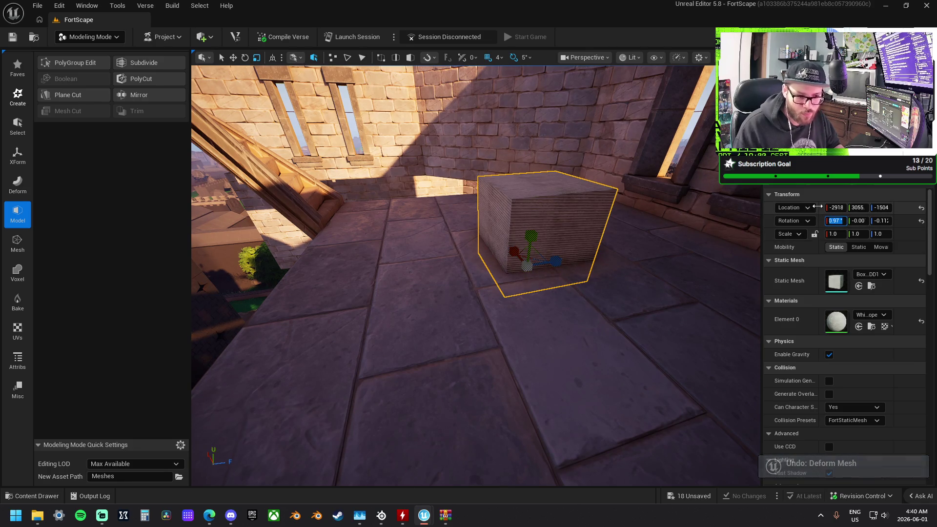
{"action": "type", "text": "0"}
{"action": "key", "text": "Tab"}
{"action": "type", "text": "0"}
{"action": "key", "text": "Tab"}
{"action": "type", "text": "0"}
{"action": "key", "text": "Return"}
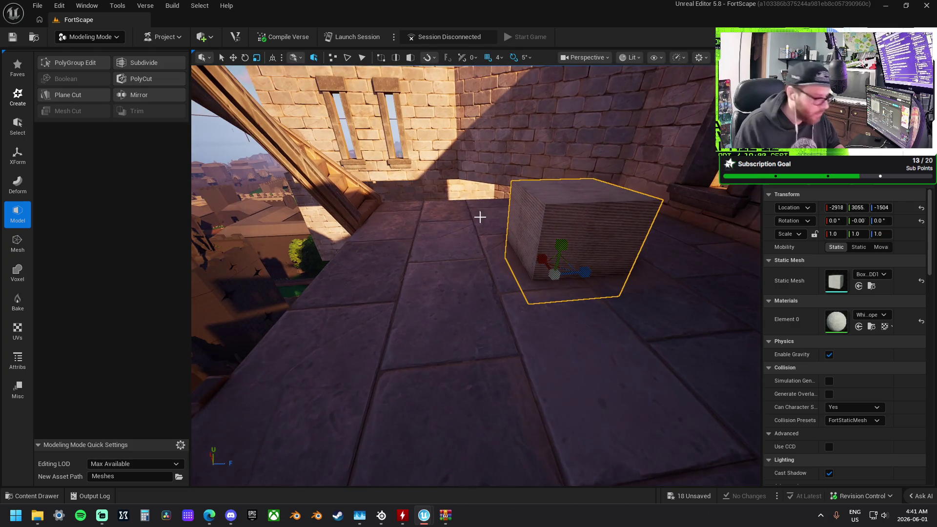
- In PolyGroup Edit, drag the cube's top face down to flatten it into a thin slab
{"action": "left_click", "coordinate": [78, 62]}
{"action": "left_click", "coordinate": [555, 199]}
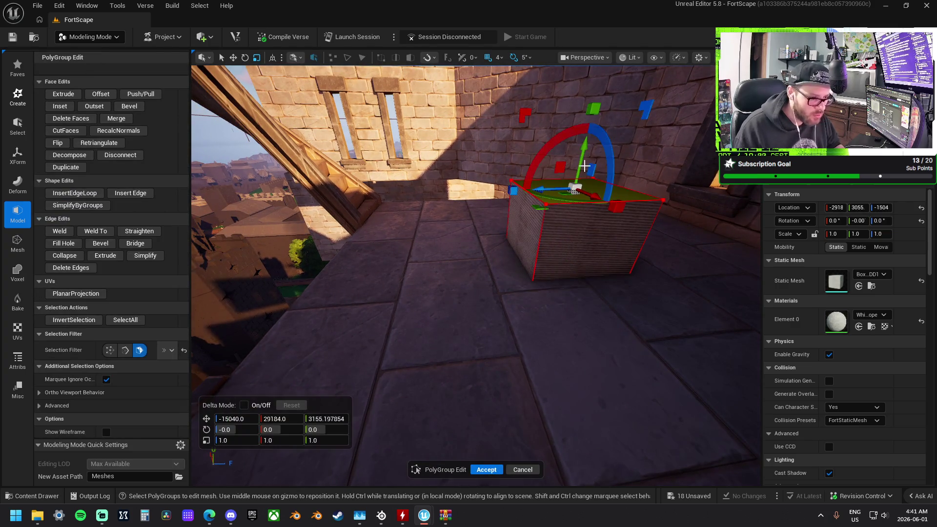
{"action": "mouse_move", "coordinate": [582, 166]}
{"action": "left_mouse_down"}
{"action": "mouse_move", "coordinate": [577, 227]}
{"action": "mouse_move", "coordinate": [498, 188]}
{"action": "mouse_move", "coordinate": [496, 195]}
{"action": "left_mouse_up"}
{"action": "left_click", "coordinate": [498, 195]}
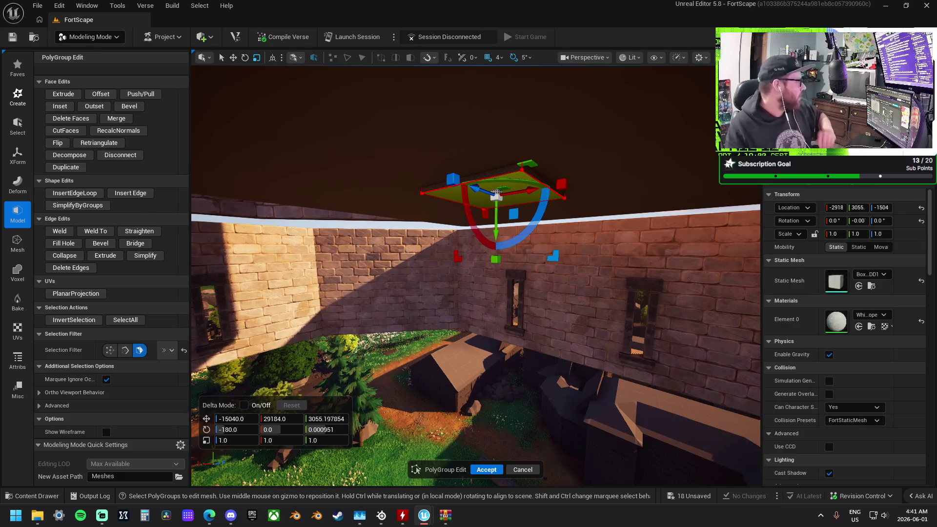
{"action": "key", "text": "super+d"}
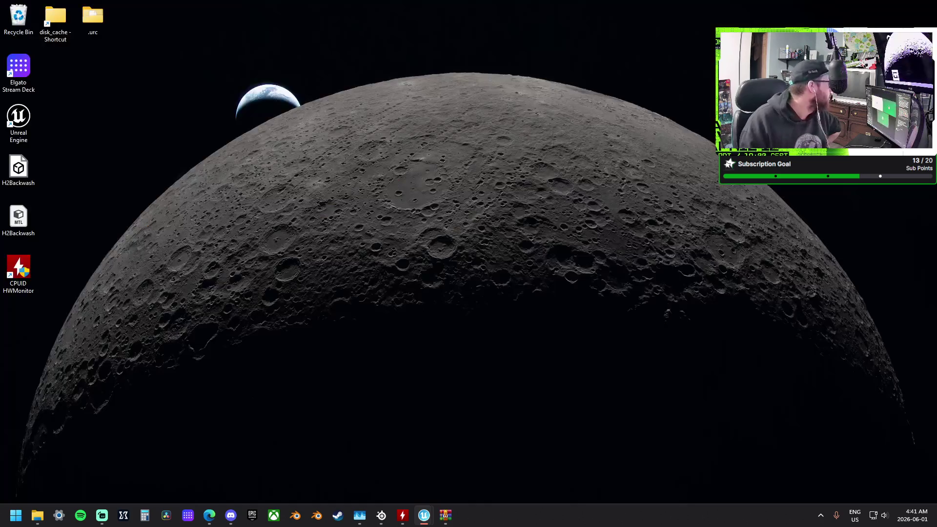
{"action": "key", "text": "super+d"}
{"action": "key", "text": "super+d"}
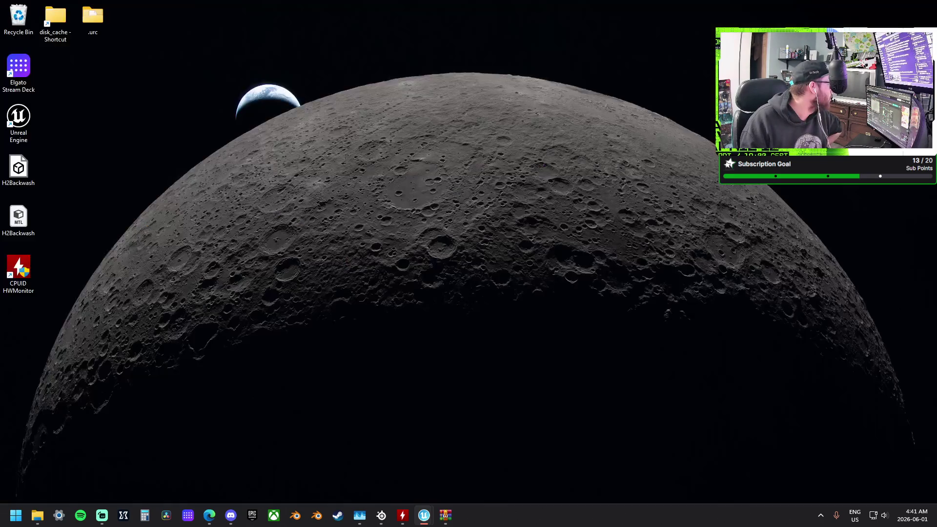
{"action": "key", "text": "super+d"}
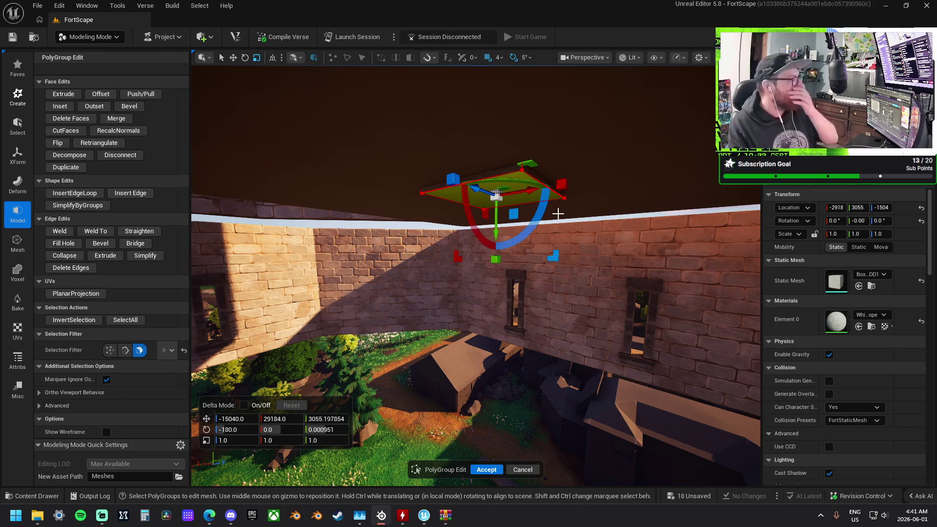
- Right-click the ceiling slab, dismiss its context menu, and switch to Streamlabs Desktop
{"action": "right_click", "coordinate": [375, 180]}
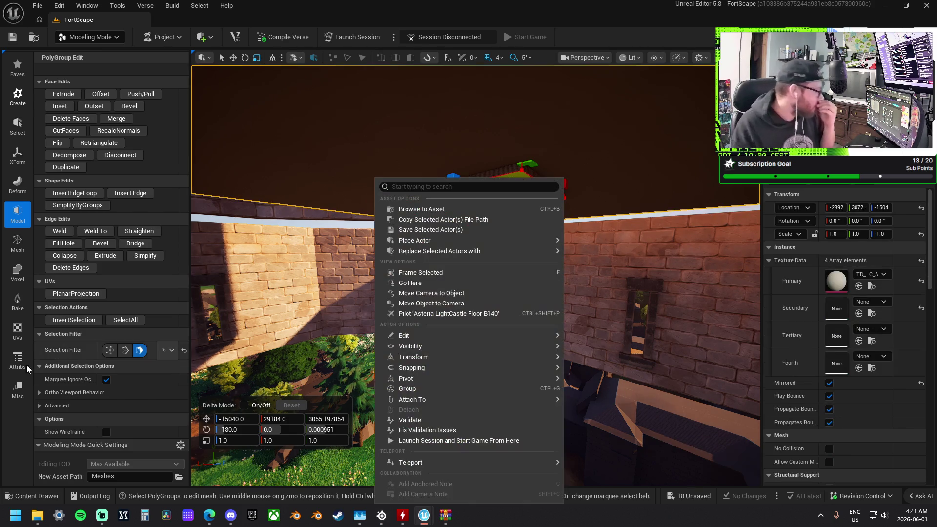
{"action": "left_click", "coordinate": [363, 342]}
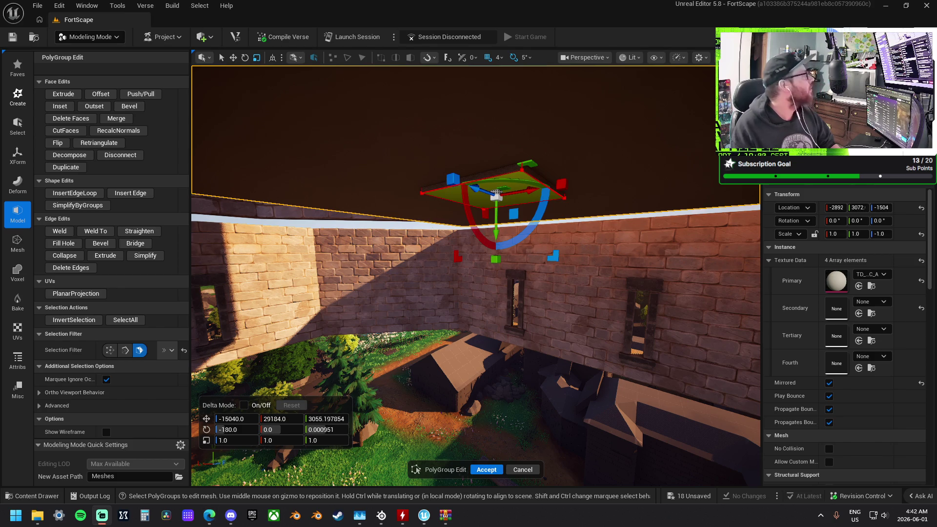
{"action": "key", "text": "alt+Tab"}
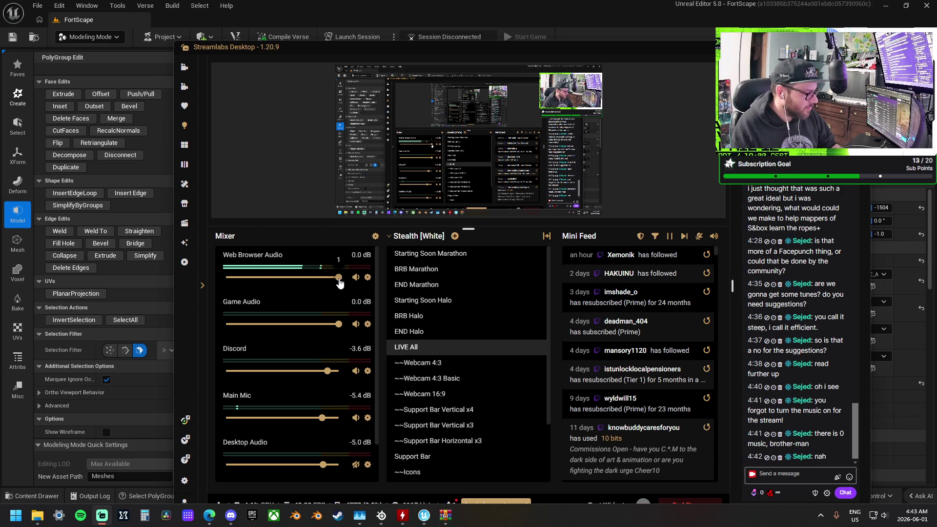
- Lower Web Browser Audio's volume and open its properties, keeping the Media output device
{"action": "mouse_move", "coordinate": [339, 279]}
{"action": "left_mouse_down"}
{"action": "mouse_move", "coordinate": [312, 276]}
{"action": "mouse_move", "coordinate": [349, 294]}
{"action": "left_mouse_up"}
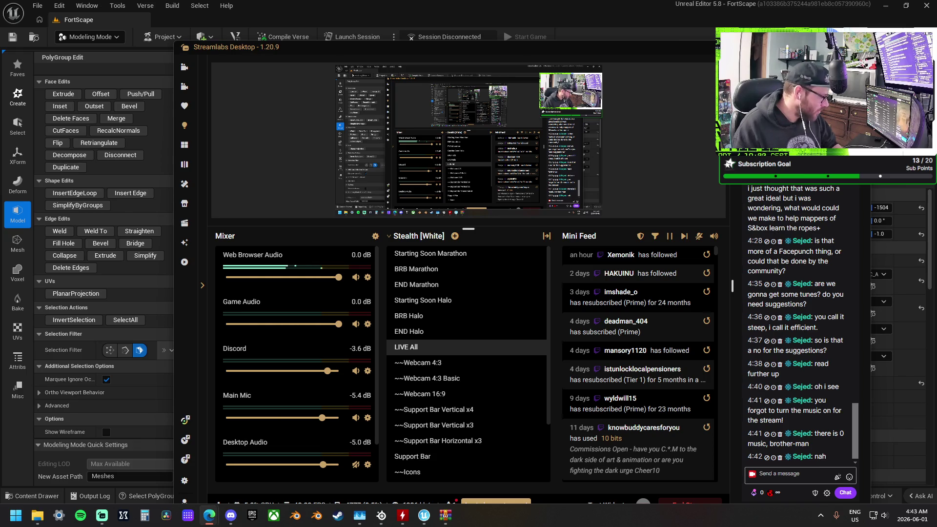
{"action": "left_click", "coordinate": [368, 277]}
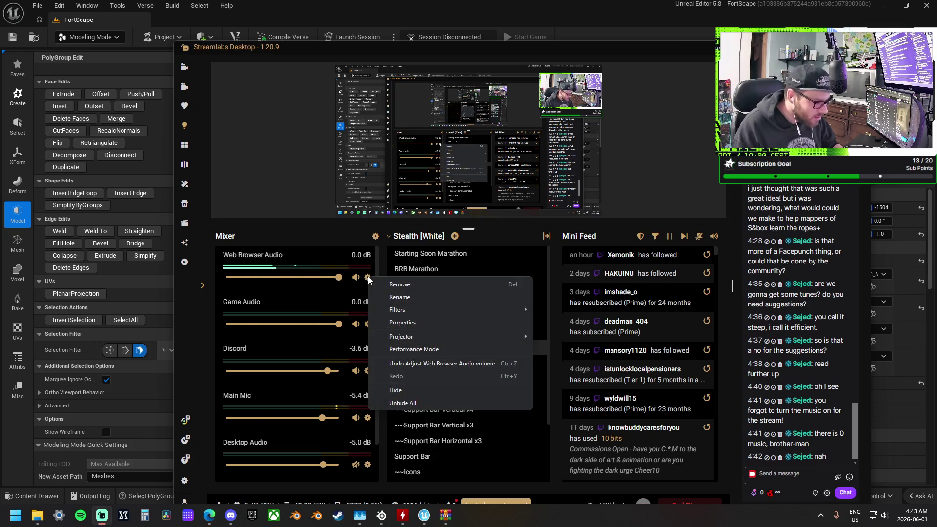
{"action": "left_click", "coordinate": [426, 324]}
{"action": "left_click", "coordinate": [574, 250]}
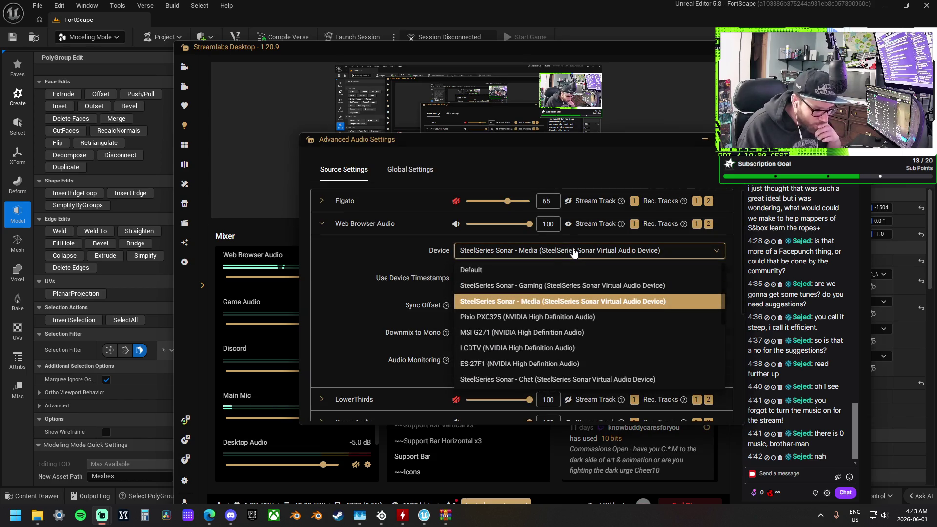
{"action": "left_click", "coordinate": [542, 301]}
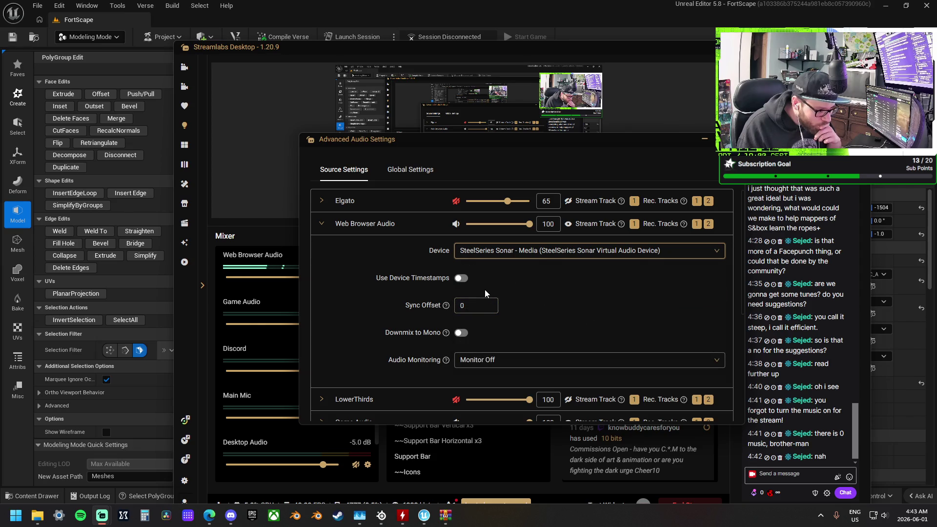
- Set Web Browser Audio's Audio Monitoring to Monitor and Output
{"action": "scroll", "coordinate": [484, 293], "scroll_direction": "down", "scroll_amount": 1}
{"action": "left_click", "coordinate": [491, 311]}
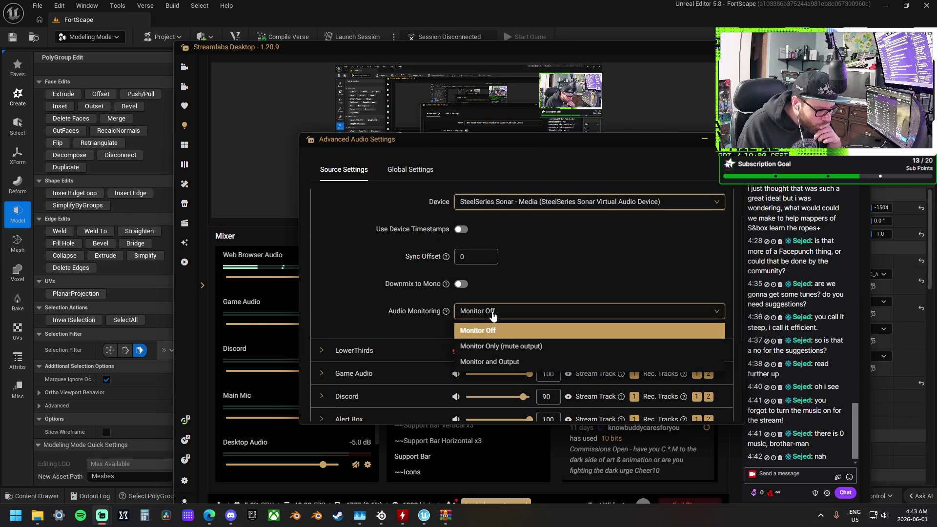
{"action": "left_click", "coordinate": [544, 363]}
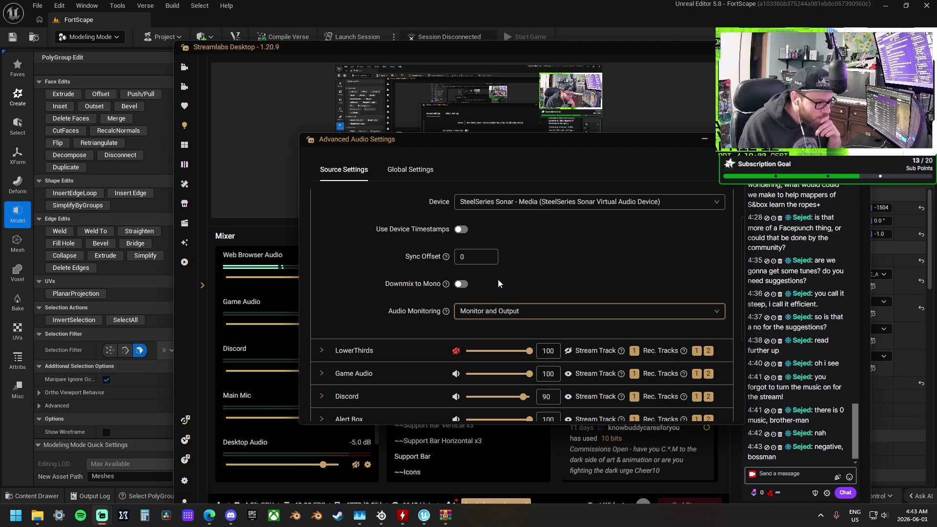
{"action": "left_click", "coordinate": [538, 206]}
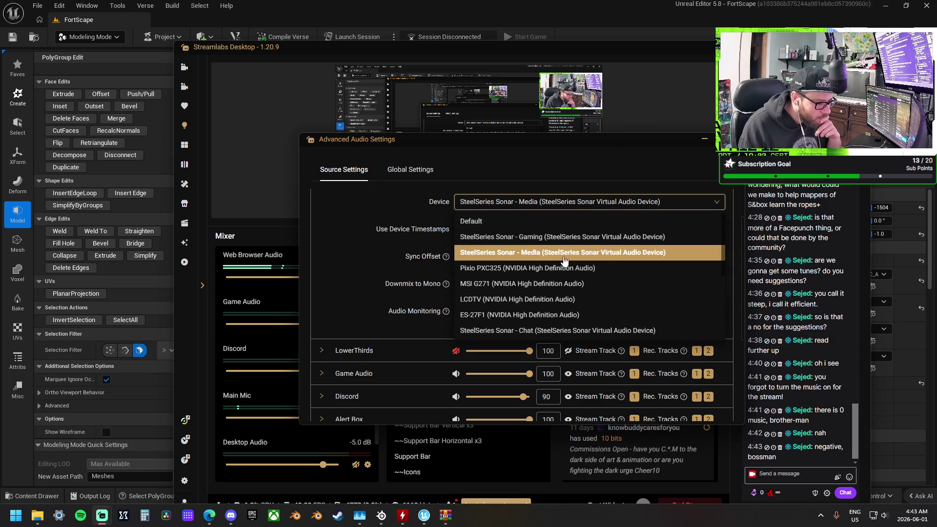
{"action": "scroll", "coordinate": [622, 291], "scroll_direction": "down", "scroll_amount": 2}
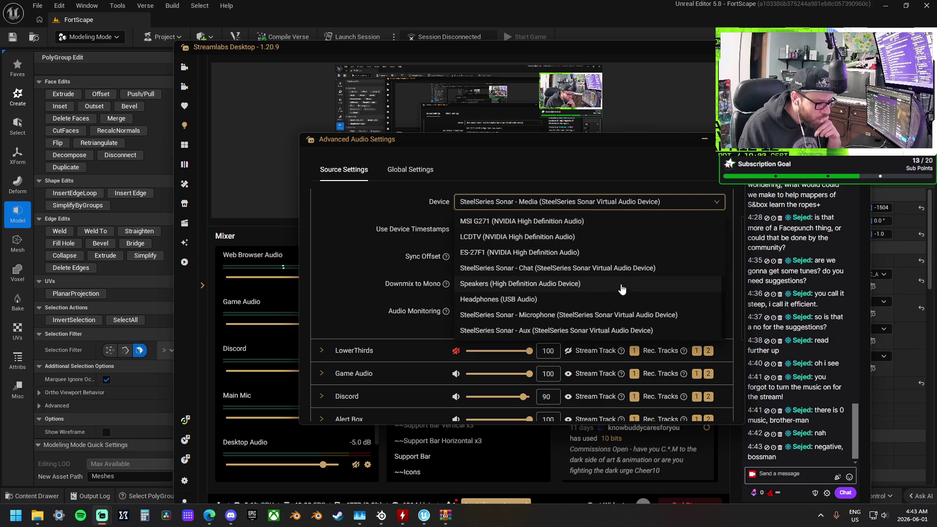
{"action": "scroll", "coordinate": [627, 286], "scroll_direction": "down", "scroll_amount": 2}
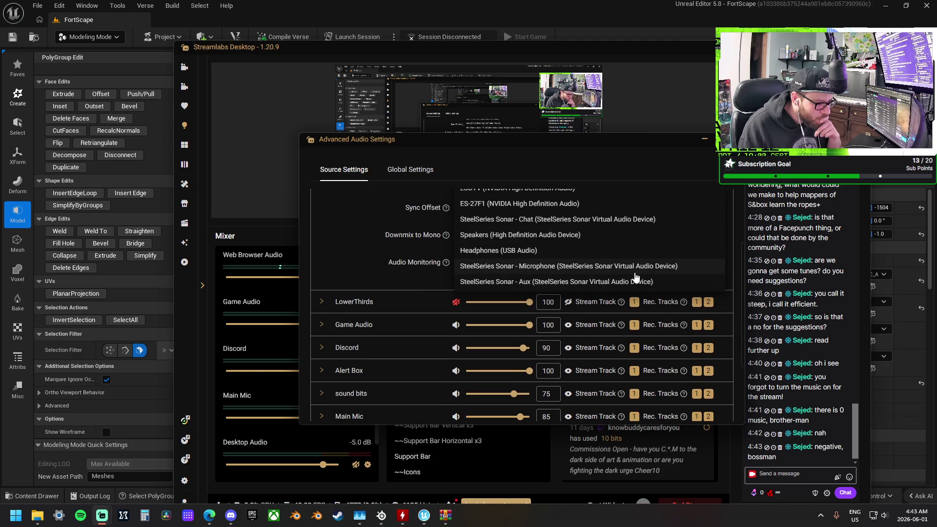
{"action": "left_click", "coordinate": [583, 251]}
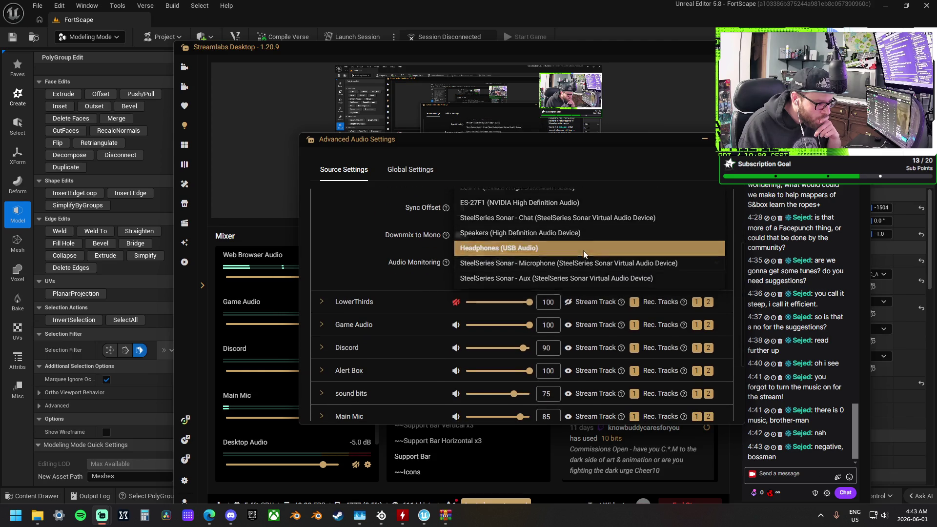
{"action": "scroll", "coordinate": [574, 236], "scroll_direction": "up", "scroll_amount": 3}
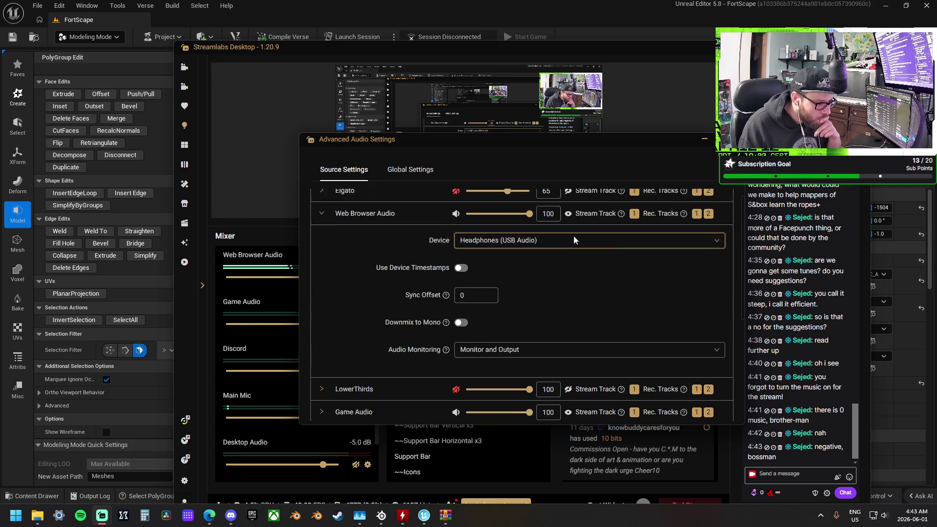
{"action": "left_click", "coordinate": [588, 253]}
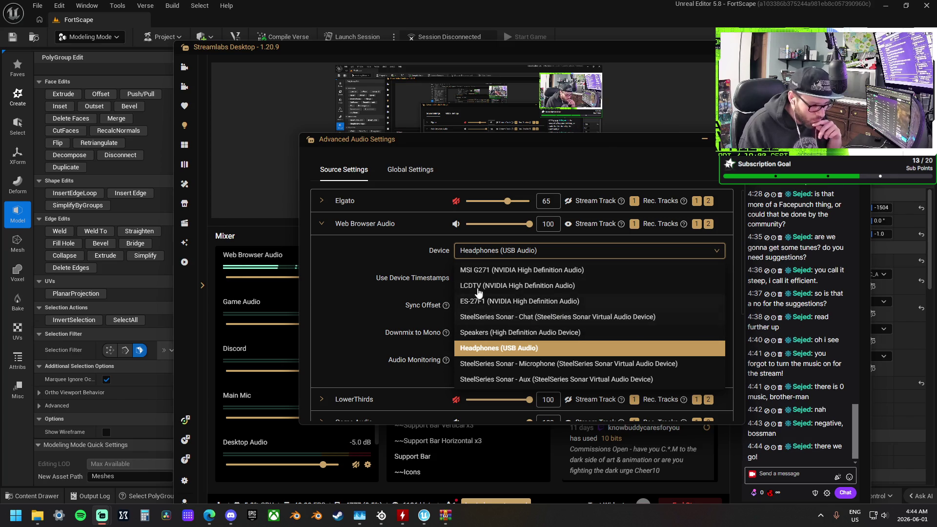
{"action": "left_click", "coordinate": [376, 261]}
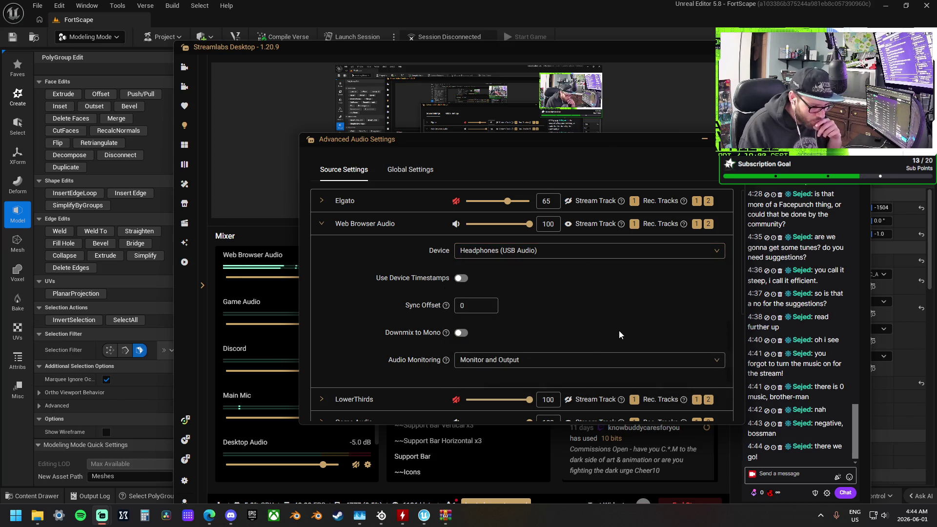
{"action": "left_click", "coordinate": [476, 255]}
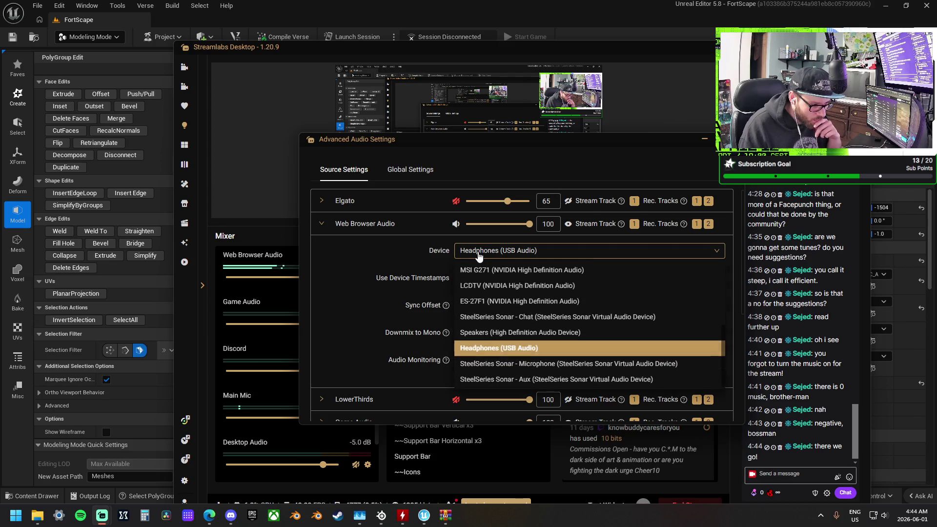
{"action": "left_click", "coordinate": [568, 349]}
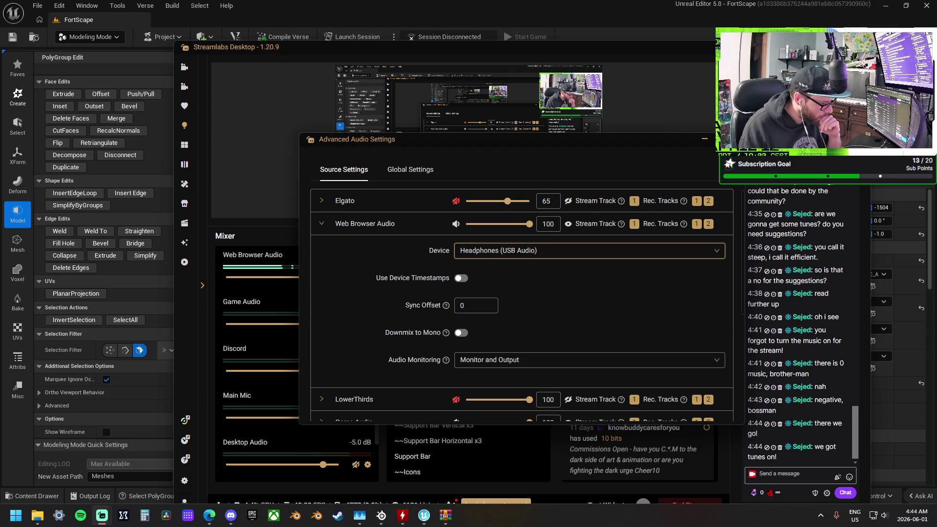
- Recheck the device list, close Advanced Audio Settings, and return to Unreal Editor
{"action": "left_click", "coordinate": [566, 252]}
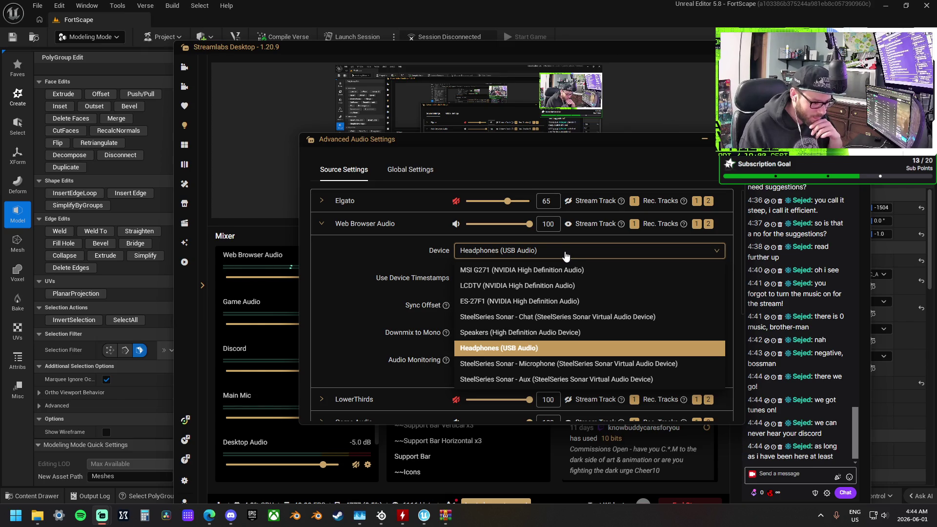
{"action": "scroll", "coordinate": [578, 302], "scroll_direction": "down", "scroll_amount": 3}
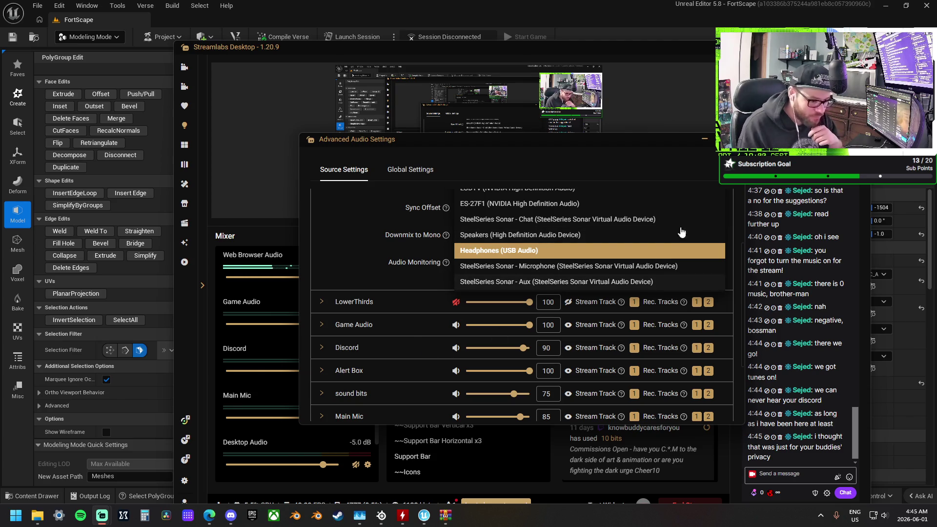
{"action": "key", "text": "Escape"}
{"action": "key", "text": "Escape"}
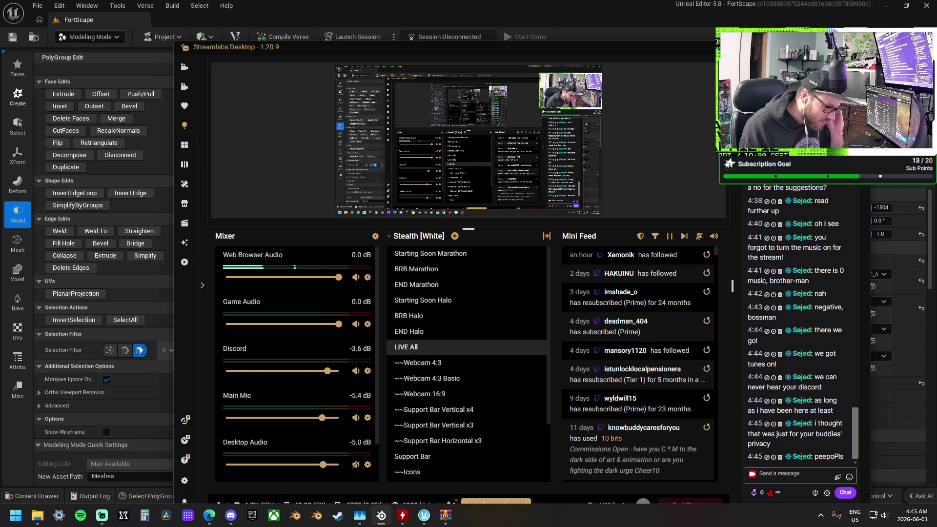
{"action": "left_click", "coordinate": [659, 40]}
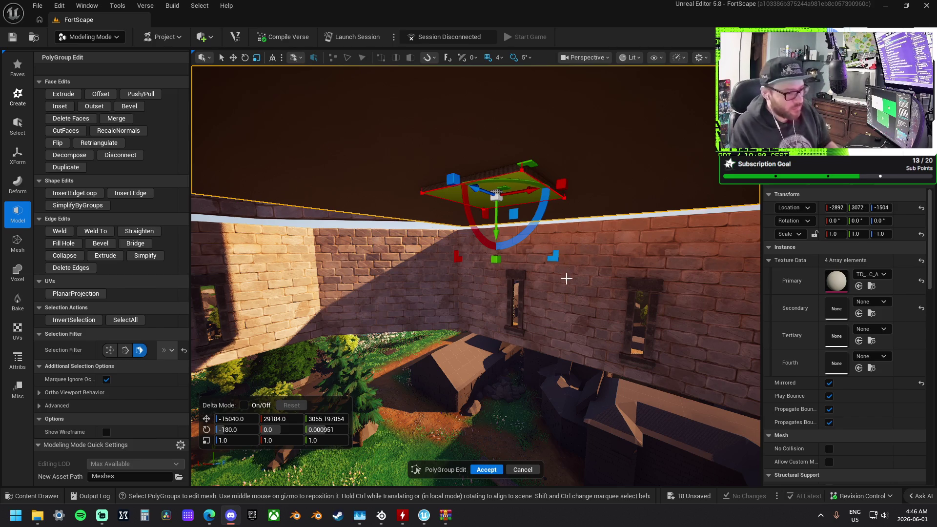
- Accept the ceiling PolyGroup edit, then select the Box floor slab beside the stairs for transforming
{"action": "mouse_move", "coordinate": [623, 268]}
{"action": "left_mouse_down"}
{"action": "mouse_move", "coordinate": [583, 217]}
{"action": "mouse_move", "coordinate": [511, 304]}
{"action": "mouse_move", "coordinate": [478, 273]}
{"action": "mouse_move", "coordinate": [493, 282]}
{"action": "left_mouse_up"}
{"action": "left_click", "coordinate": [487, 470]}
{"action": "mouse_move", "coordinate": [506, 315]}
{"action": "left_mouse_down"}
{"action": "mouse_move", "coordinate": [501, 261]}
{"action": "mouse_move", "coordinate": [455, 256]}
{"action": "mouse_move", "coordinate": [582, 222]}
{"action": "mouse_move", "coordinate": [531, 200]}
{"action": "mouse_move", "coordinate": [508, 174]}
{"action": "mouse_move", "coordinate": [532, 195]}
{"action": "left_mouse_up"}
{"action": "left_click", "coordinate": [543, 212]}
{"action": "key", "text": "w"}
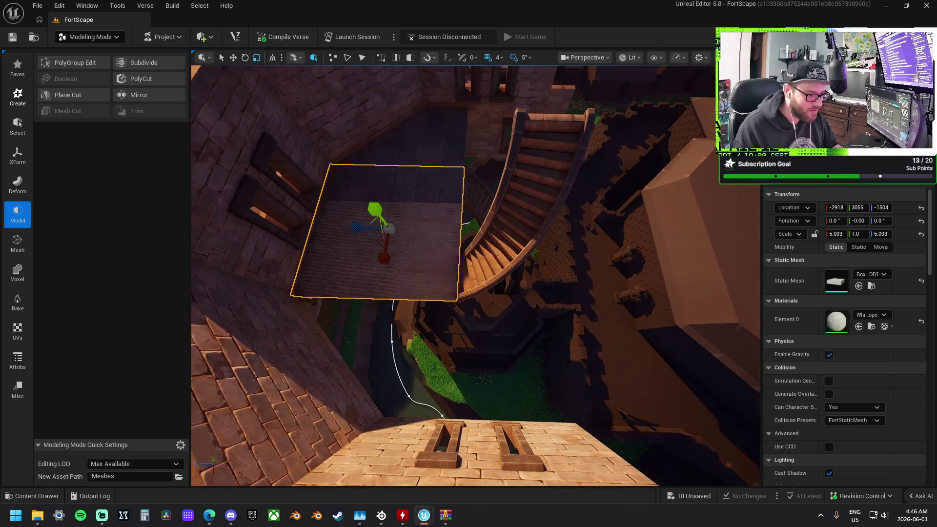
{"action": "mouse_move", "coordinate": [402, 233]}
{"action": "left_mouse_down"}
{"action": "mouse_move", "coordinate": [444, 234]}
{"action": "mouse_move", "coordinate": [458, 219]}
{"action": "mouse_move", "coordinate": [418, 176]}
{"action": "mouse_move", "coordinate": [390, 165]}
{"action": "mouse_move", "coordinate": [504, 203]}
{"action": "mouse_move", "coordinate": [483, 205]}
{"action": "mouse_move", "coordinate": [498, 255]}
{"action": "mouse_move", "coordinate": [500, 231]}
{"action": "mouse_move", "coordinate": [518, 261]}
{"action": "mouse_move", "coordinate": [514, 188]}
{"action": "mouse_move", "coordinate": [523, 177]}
{"action": "mouse_move", "coordinate": [515, 195]}
{"action": "left_mouse_up"}
{"action": "left_click", "coordinate": [444, 233]}
{"action": "left_click", "coordinate": [473, 198]}
{"action": "key", "text": "r"}
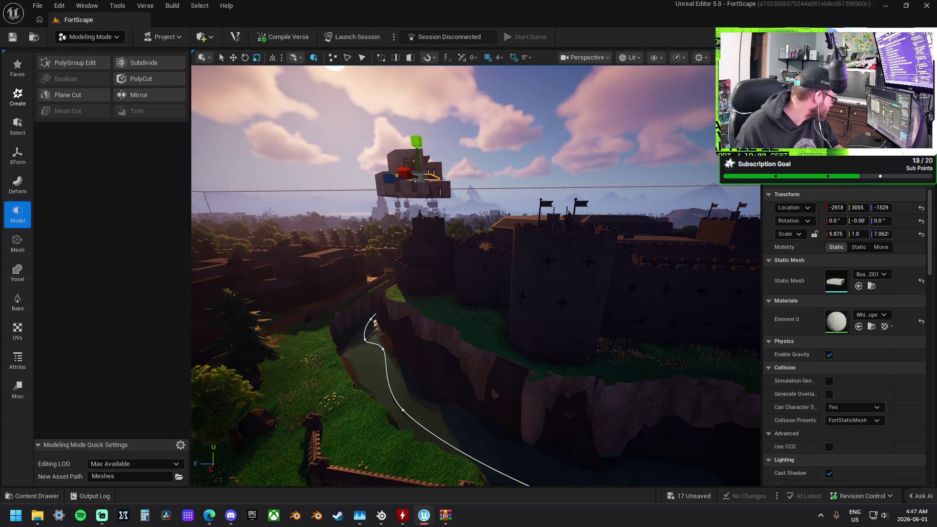
- Save all level changes with the slab scaled to 5.875 × 1 × 7.062
{"action": "key", "text": "alt+Tab"}
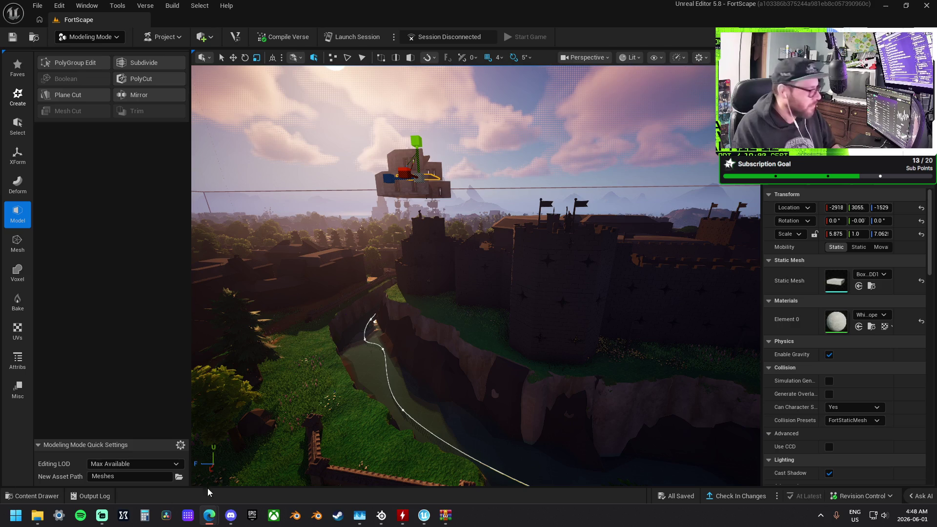
- Lower the floating box slab slightly toward Z -1536 and reopen PolyGroup Edit on it
{"action": "mouse_move", "coordinate": [497, 399]}
{"action": "left_mouse_down"}
{"action": "mouse_move", "coordinate": [500, 356]}
{"action": "mouse_move", "coordinate": [497, 413]}
{"action": "mouse_move", "coordinate": [482, 434]}
{"action": "mouse_move", "coordinate": [495, 439]}
{"action": "mouse_move", "coordinate": [525, 420]}
{"action": "mouse_move", "coordinate": [502, 388]}
{"action": "mouse_move", "coordinate": [465, 257]}
{"action": "left_mouse_up"}
{"action": "scroll", "coordinate": [454, 264], "scroll_direction": "up", "scroll_amount": 2}
{"action": "scroll", "coordinate": [454, 263], "scroll_direction": "up", "scroll_amount": 3}
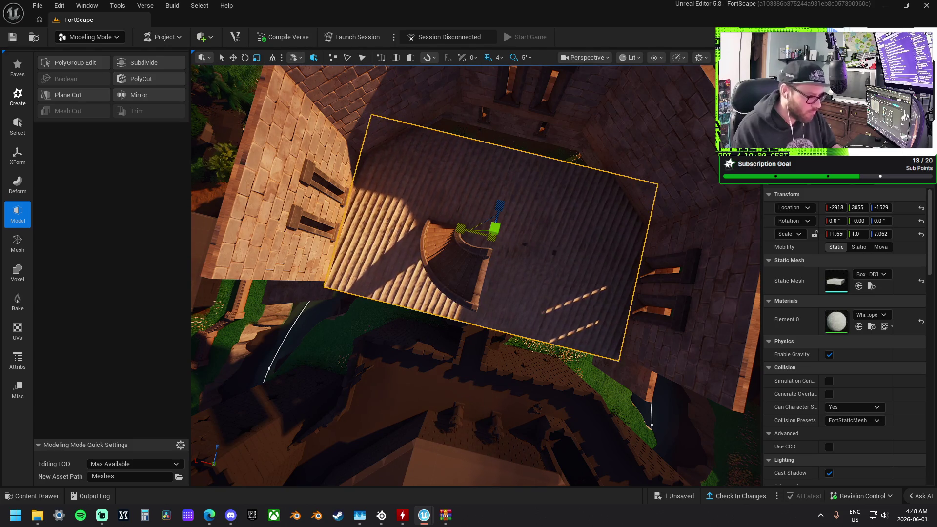
{"action": "left_click_drag", "start_coordinate": [481, 232], "coordinate": [400, 237]}
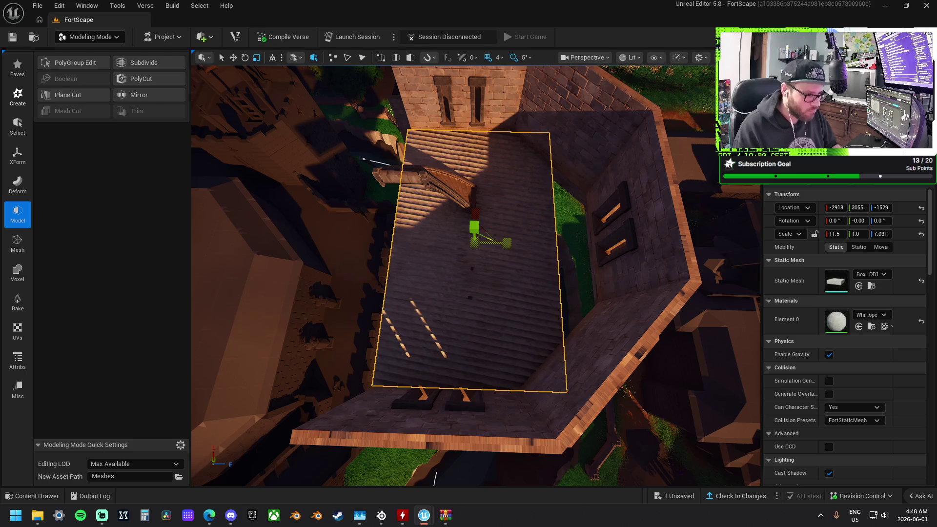
{"action": "left_click_drag", "start_coordinate": [506, 241], "coordinate": [501, 240]}
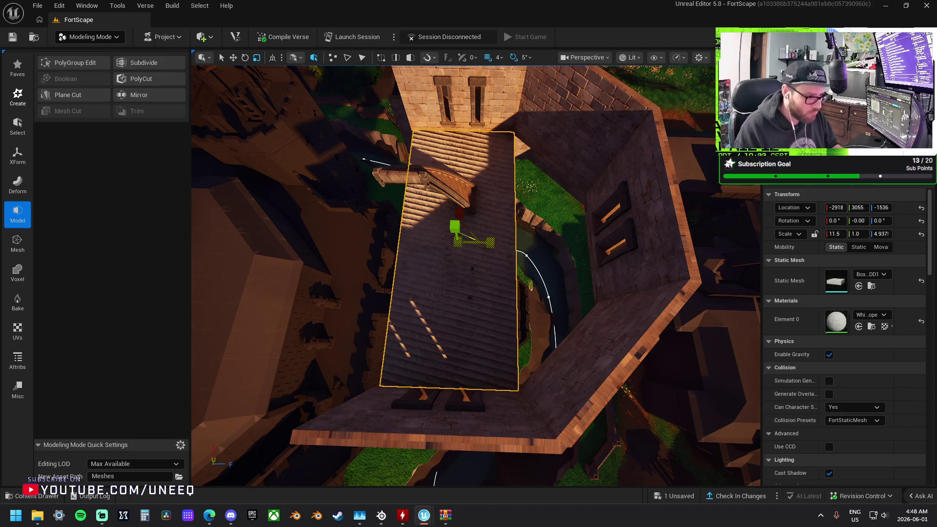
{"action": "mouse_move", "coordinate": [489, 242]}
{"action": "left_mouse_down"}
{"action": "mouse_move", "coordinate": [431, 225]}
{"action": "mouse_move", "coordinate": [500, 221]}
{"action": "mouse_move", "coordinate": [507, 283]}
{"action": "mouse_move", "coordinate": [488, 252]}
{"action": "mouse_move", "coordinate": [469, 283]}
{"action": "mouse_move", "coordinate": [514, 259]}
{"action": "left_mouse_up"}
{"action": "left_click", "coordinate": [74, 62]}
- Push/pull the slab's selected long edge and commit the extrusion
{"action": "left_click", "coordinate": [514, 259]}
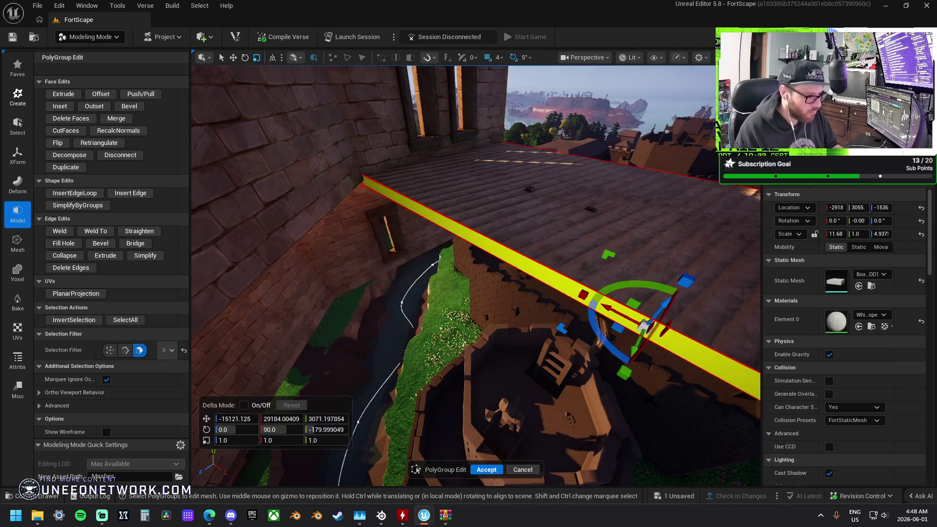
{"action": "left_click", "coordinate": [141, 94]}
{"action": "left_click_drag", "start_coordinate": [448, 323], "coordinate": [445, 319]}
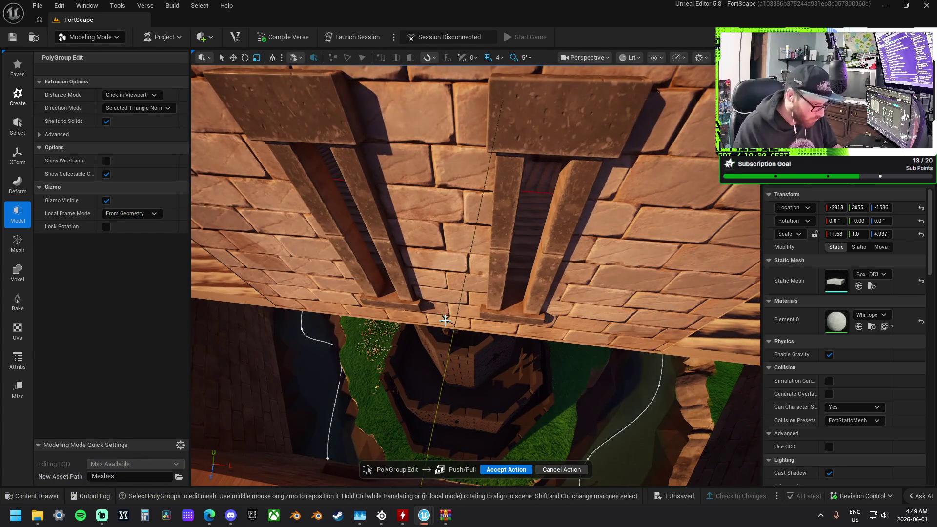
{"action": "left_click", "coordinate": [446, 317]}
- Rescale, nudge and stretch one slab edge wider, then accept the PolyGroup edits
{"action": "left_click_drag", "start_coordinate": [445, 318], "coordinate": [377, 309]}
{"action": "left_click", "coordinate": [377, 309]}
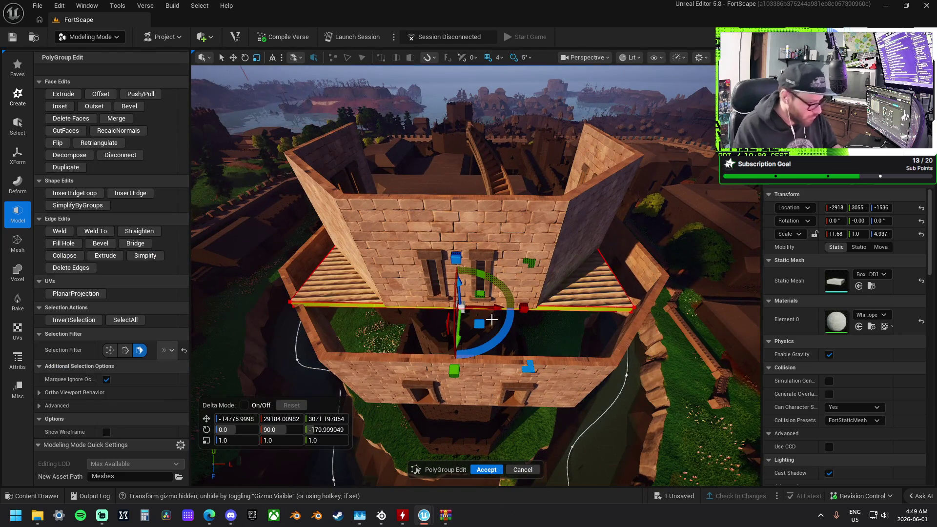
{"action": "left_click_drag", "start_coordinate": [508, 308], "coordinate": [515, 309]}
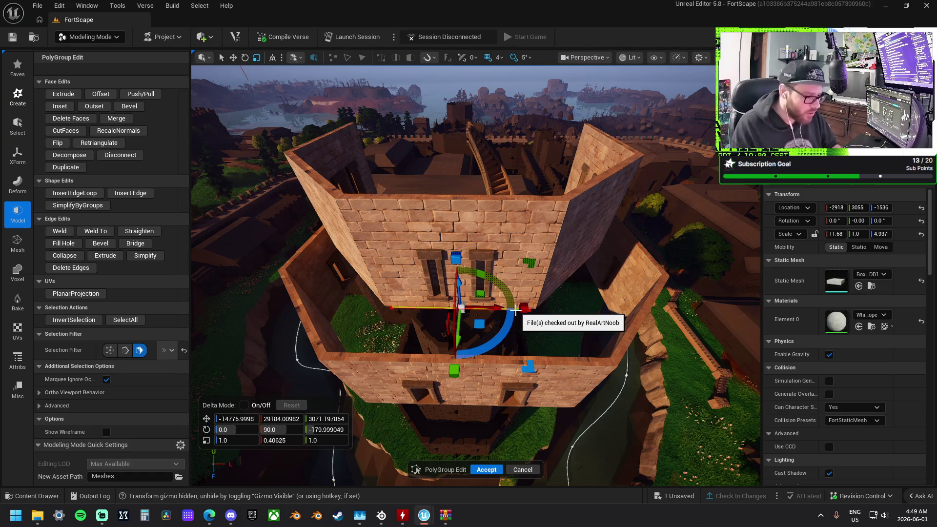
{"action": "mouse_move", "coordinate": [516, 310]}
{"action": "left_mouse_down"}
{"action": "mouse_move", "coordinate": [439, 254]}
{"action": "mouse_move", "coordinate": [419, 283]}
{"action": "mouse_move", "coordinate": [380, 253]}
{"action": "mouse_move", "coordinate": [371, 273]}
{"action": "left_mouse_up"}
{"action": "left_click_drag", "start_coordinate": [282, 230], "coordinate": [306, 239]}
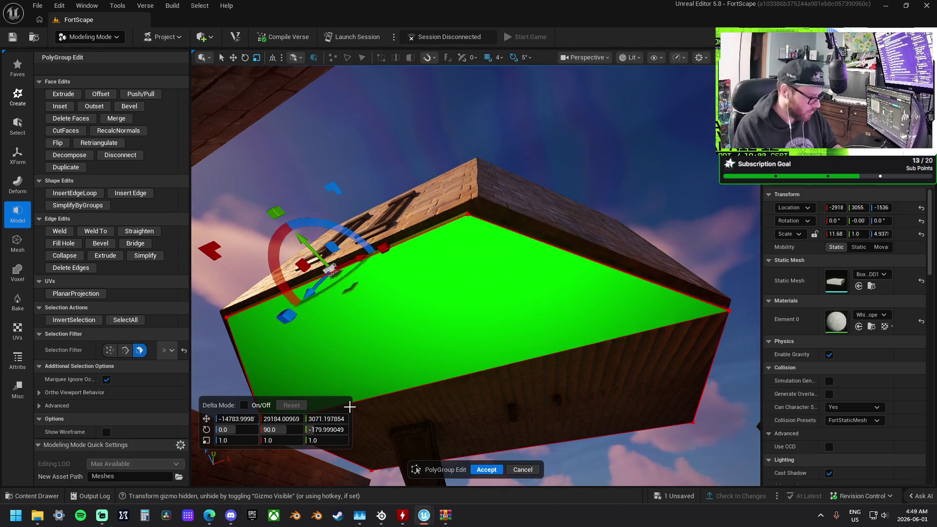
{"action": "left_click_drag", "start_coordinate": [280, 440], "coordinate": [292, 440]}
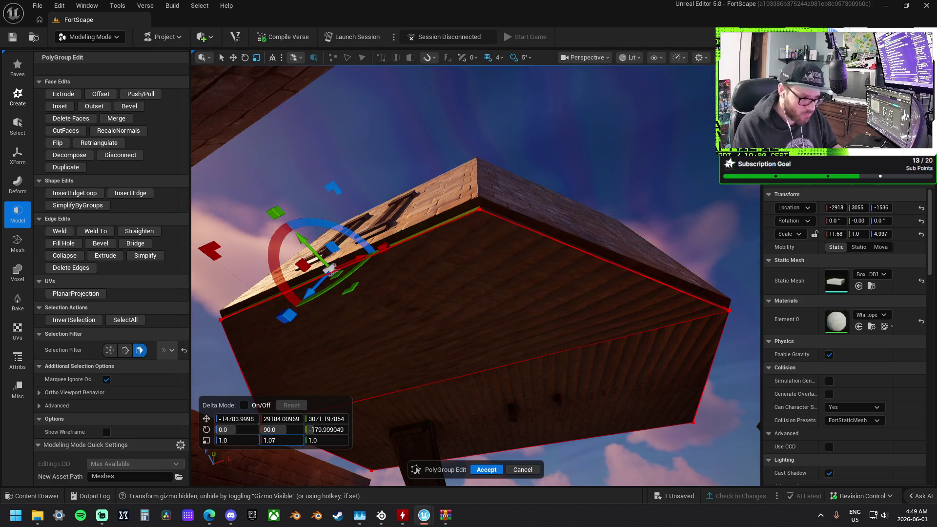
{"action": "left_click", "coordinate": [497, 471]}
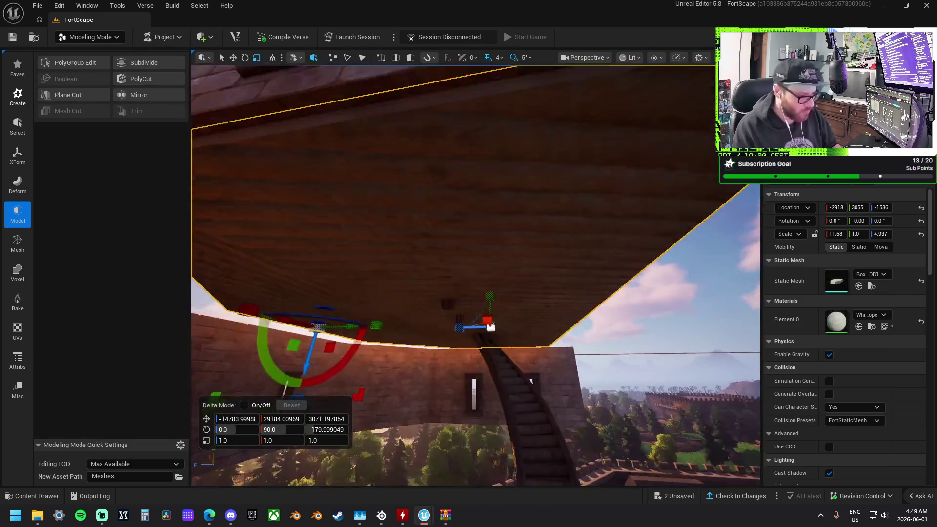
- Start a fresh PolyGroup Edit session on the floor slab and bring up the UV tools
{"action": "left_click_drag", "start_coordinate": [475, 276], "coordinate": [495, 230]}
{"action": "left_click", "coordinate": [92, 63]}
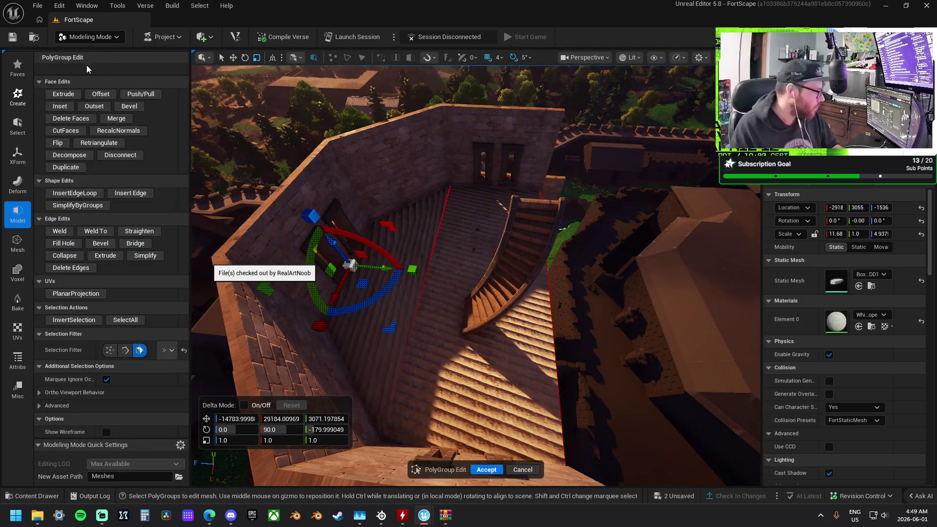
{"action": "left_click", "coordinate": [17, 331]}
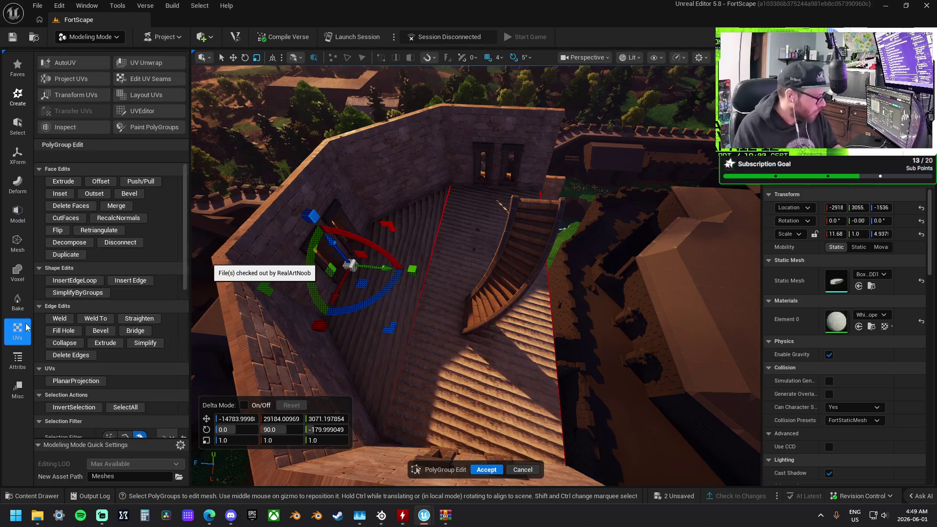
- Apply a Box UV projection sized 512 to the floor slab
{"action": "left_click", "coordinate": [78, 81]}
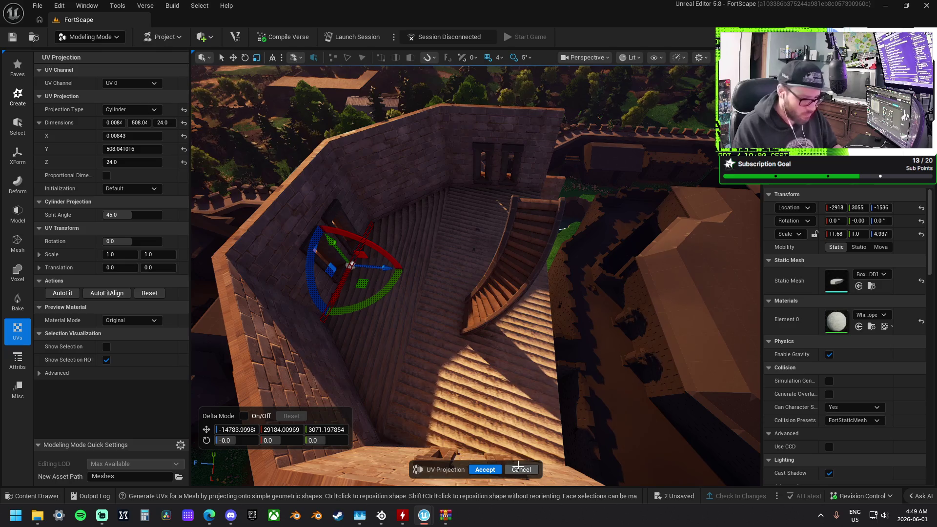
{"action": "left_click", "coordinate": [520, 469]}
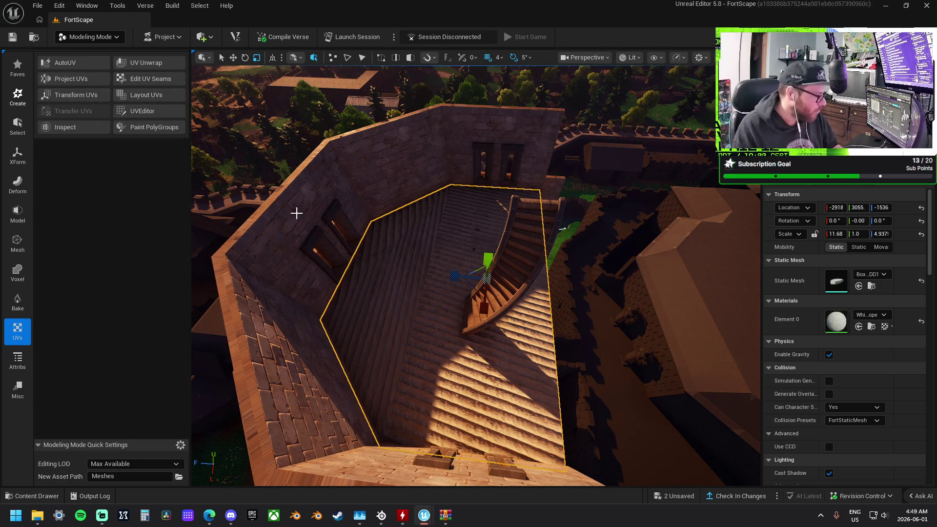
{"action": "left_click", "coordinate": [92, 78]}
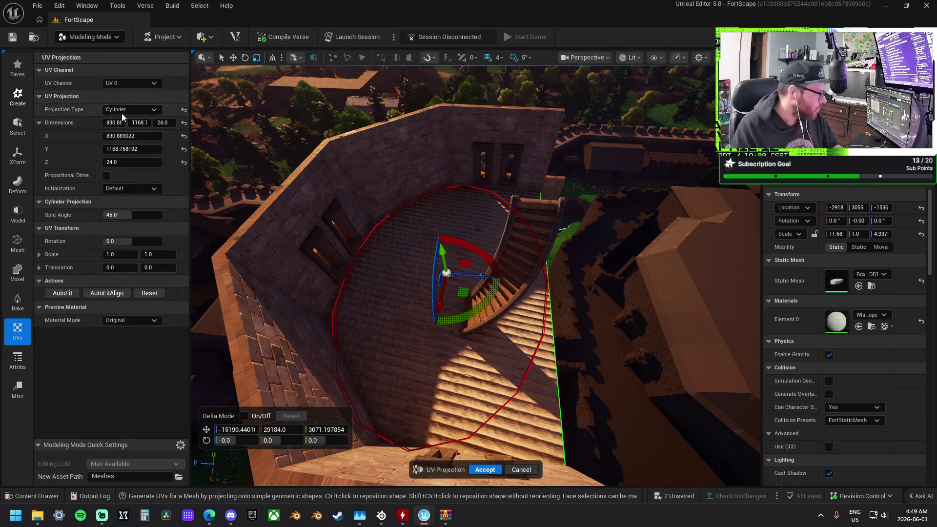
{"action": "left_click", "coordinate": [120, 110]}
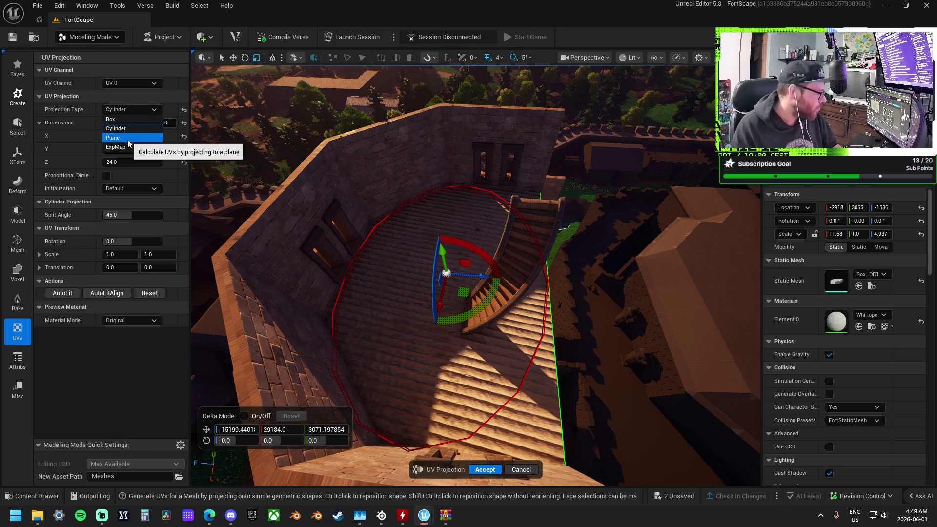
{"action": "left_click", "coordinate": [124, 121]}
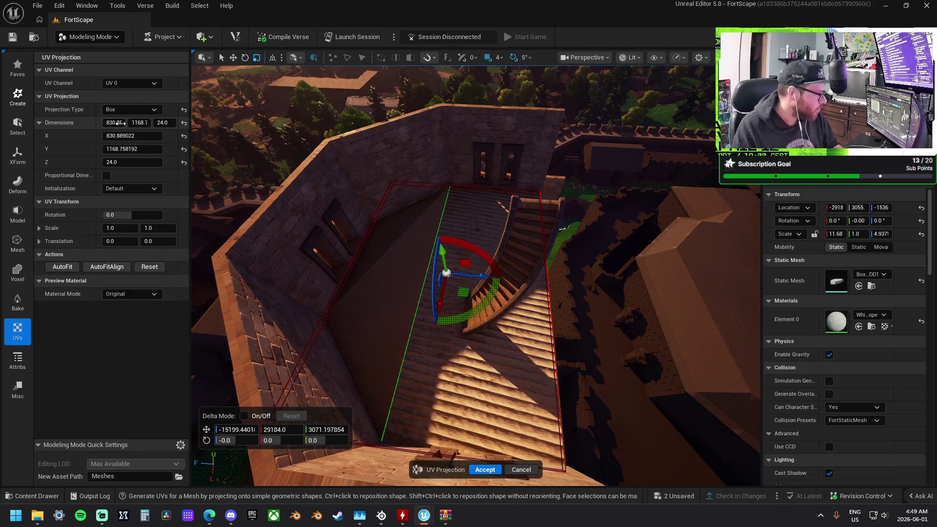
{"action": "left_click", "coordinate": [122, 123]}
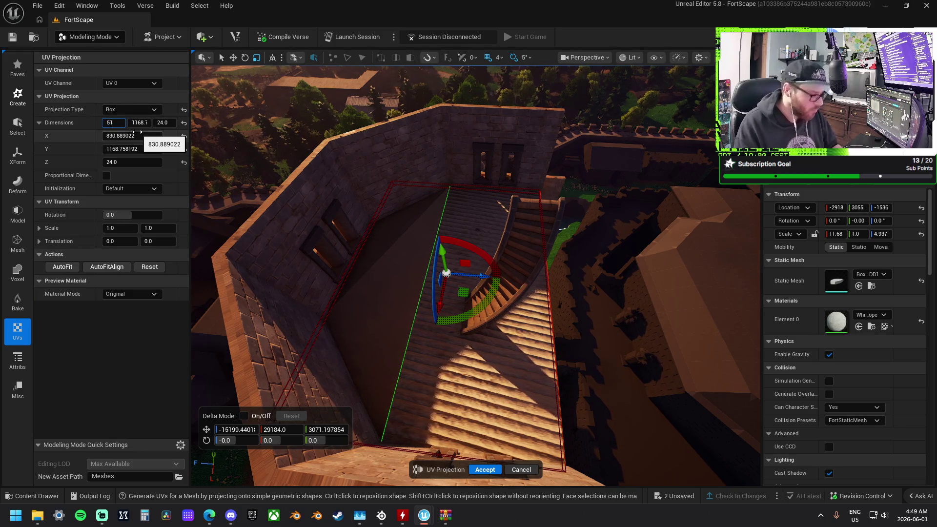
{"action": "type", "text": "2"}
{"action": "key", "text": "Return"}
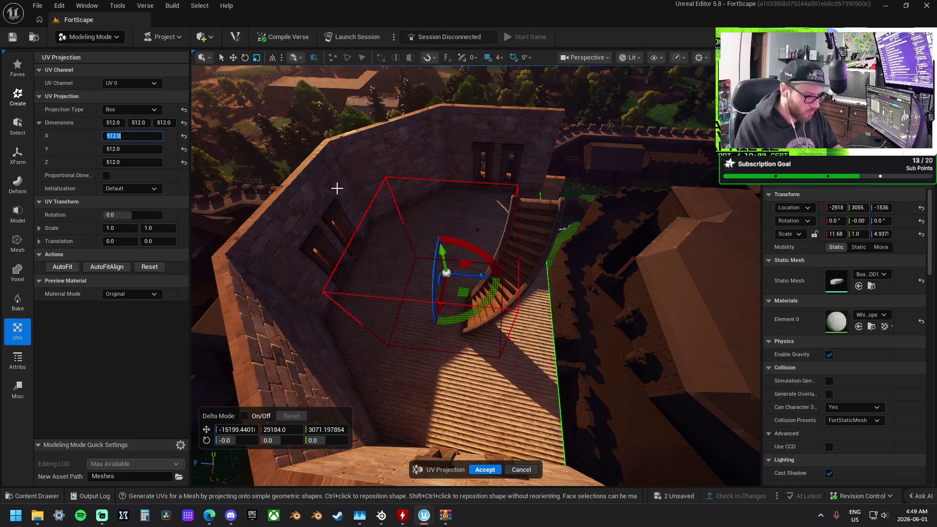
{"action": "left_click_drag", "start_coordinate": [325, 183], "coordinate": [492, 471]}
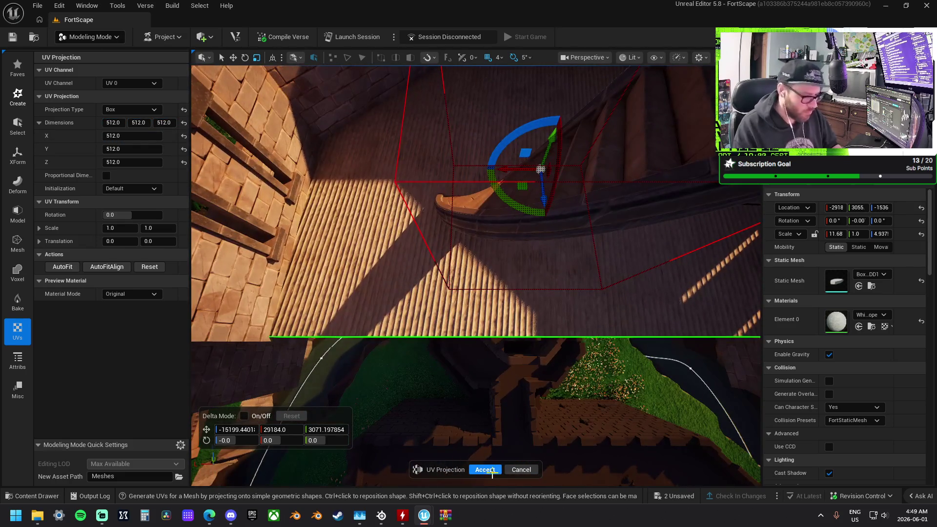
{"action": "left_click", "coordinate": [485, 469]}
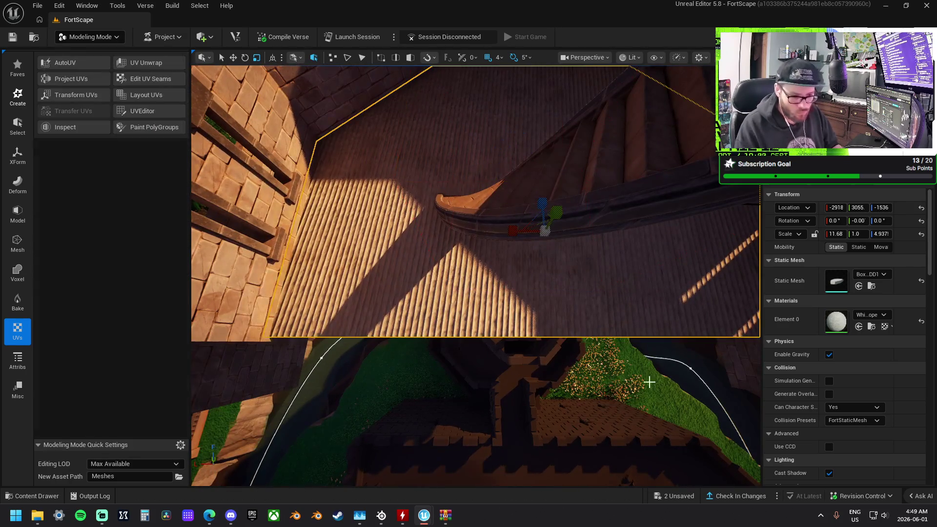
- Replace the slab's White_Cotton_Rope material with the castle wall's stone material
{"action": "left_click", "coordinate": [883, 315]}
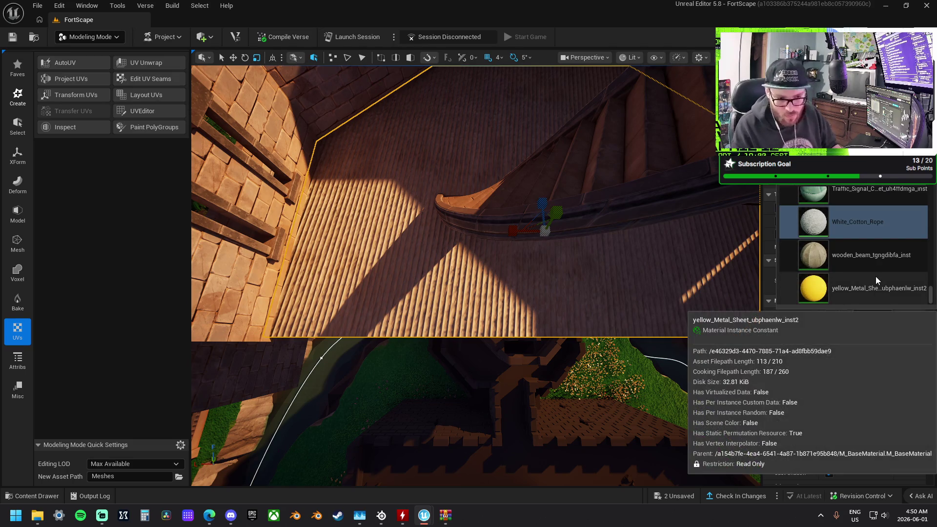
{"action": "scroll", "coordinate": [876, 276], "scroll_direction": "up", "scroll_amount": 8}
{"action": "scroll", "coordinate": [874, 277], "scroll_direction": "down", "scroll_amount": 5}
{"action": "scroll", "coordinate": [590, 252], "scroll_direction": "down", "scroll_amount": 10}
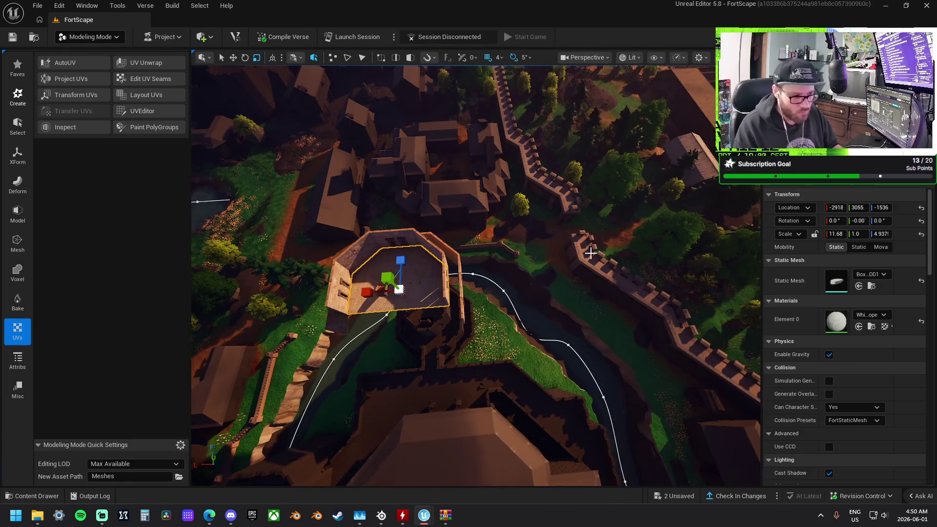
{"action": "left_click", "coordinate": [587, 250]}
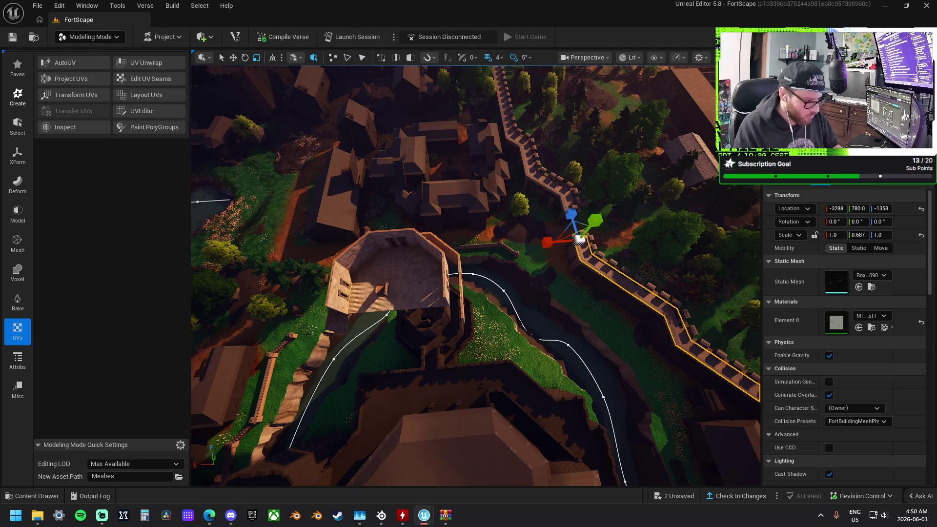
- Reselect the tower's floor slab and frame an overhead view of it and the stairs
{"action": "left_click", "coordinate": [386, 273]}
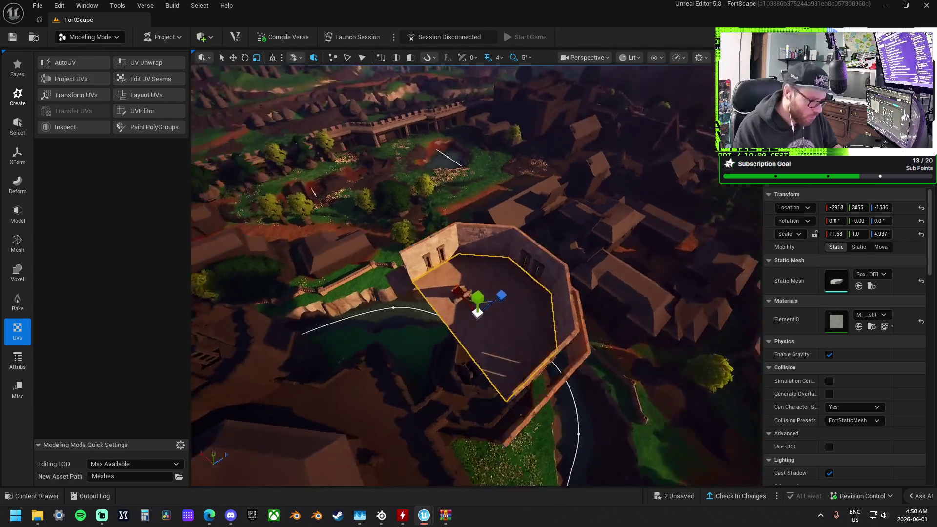
{"action": "key", "text": "f"}
{"action": "mouse_move", "coordinate": [476, 276]}
{"action": "left_mouse_down"}
{"action": "mouse_move", "coordinate": [507, 271]}
{"action": "mouse_move", "coordinate": [488, 293]}
{"action": "left_mouse_up"}
{"action": "key", "text": "d"}
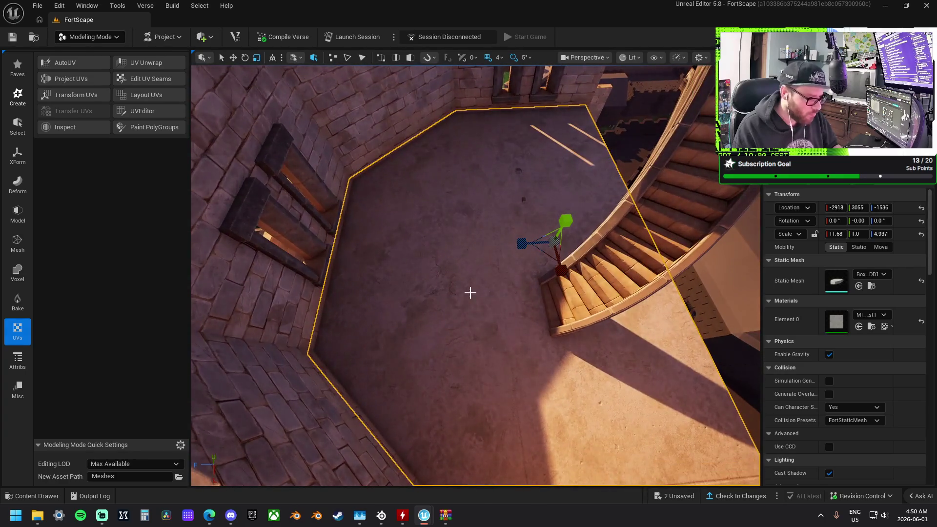
- Reapply the Box UV projection to the floor slab at 256 per side
{"action": "left_click", "coordinate": [70, 80]}
{"action": "left_click", "coordinate": [120, 124]}
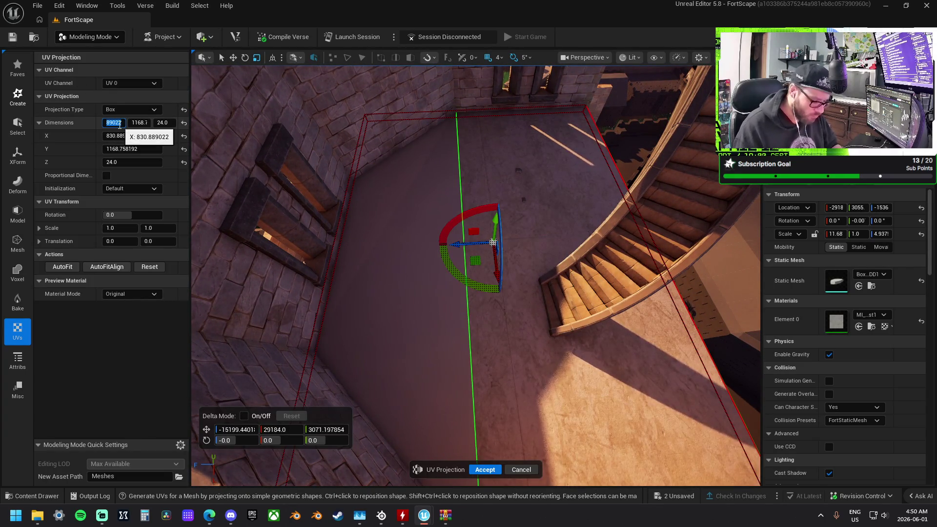
{"action": "type", "text": "256"}
{"action": "key", "text": "Tab"}
{"action": "type", "text": "256"}
{"action": "key", "text": "Tab"}
{"action": "type", "text": "2"}
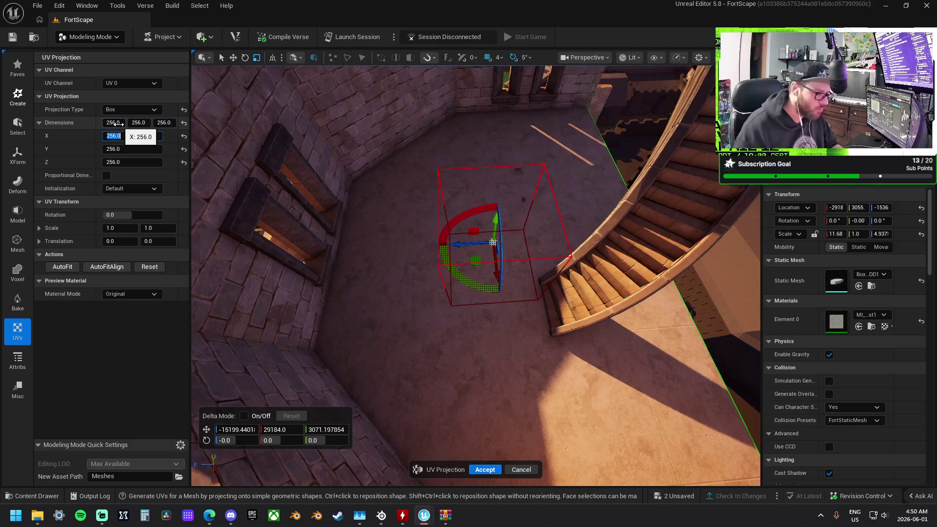
{"action": "mouse_move", "coordinate": [450, 371]}
{"action": "left_mouse_down"}
{"action": "mouse_move", "coordinate": [439, 342]}
{"action": "mouse_move", "coordinate": [429, 361]}
{"action": "mouse_move", "coordinate": [450, 371]}
{"action": "left_mouse_up"}
{"action": "left_click", "coordinate": [484, 470]}
{"action": "left_click_drag", "start_coordinate": [492, 426], "coordinate": [491, 427]}
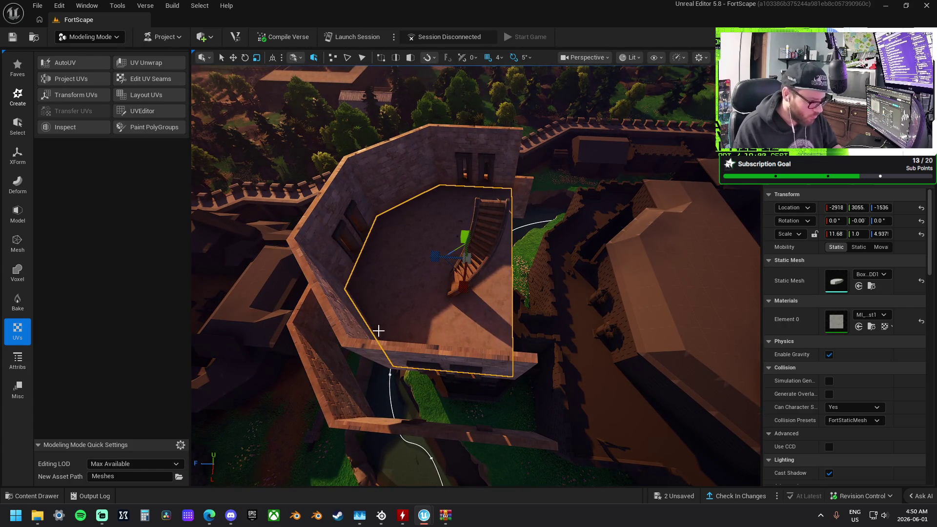
- Select the tower walls, duplicate them, and slide the copy over
{"action": "left_click", "coordinate": [339, 309]}
{"action": "left_click_drag", "start_coordinate": [429, 232], "coordinate": [429, 232]}
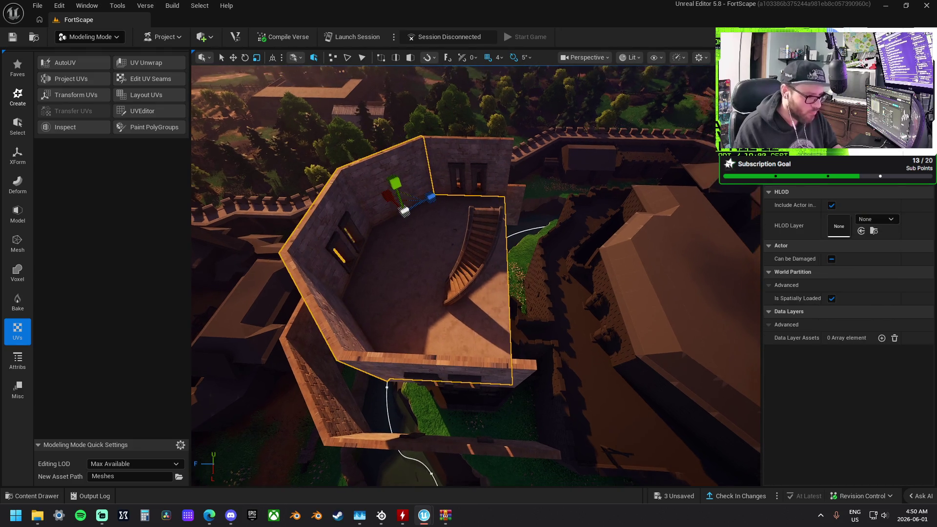
{"action": "mouse_move", "coordinate": [326, 220]}
{"action": "left_mouse_down"}
{"action": "mouse_move", "coordinate": [350, 258]}
{"action": "mouse_move", "coordinate": [518, 314]}
{"action": "mouse_move", "coordinate": [527, 307]}
{"action": "mouse_move", "coordinate": [541, 326]}
{"action": "mouse_move", "coordinate": [598, 308]}
{"action": "mouse_move", "coordinate": [590, 276]}
{"action": "mouse_move", "coordinate": [490, 315]}
{"action": "mouse_move", "coordinate": [487, 293]}
{"action": "mouse_move", "coordinate": [490, 339]}
{"action": "mouse_move", "coordinate": [455, 225]}
{"action": "left_mouse_up"}
{"action": "key", "text": "e"}
{"action": "scroll", "coordinate": [590, 276], "scroll_direction": "up", "scroll_amount": 4}
{"action": "mouse_move", "coordinate": [438, 277]}
{"action": "left_mouse_down"}
{"action": "mouse_move", "coordinate": [480, 280]}
{"action": "mouse_move", "coordinate": [426, 311]}
{"action": "mouse_move", "coordinate": [426, 361]}
{"action": "left_mouse_up"}
- Change the grid snap size and select a single wall segment
{"action": "left_click", "coordinate": [497, 57]}
{"action": "left_click", "coordinate": [511, 113]}
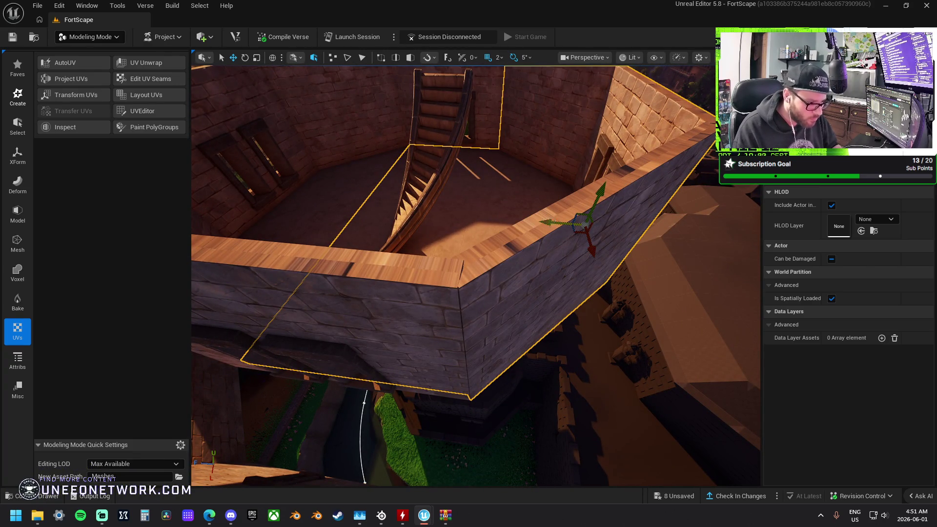
{"action": "mouse_move", "coordinate": [550, 222]}
{"action": "left_mouse_down"}
{"action": "mouse_move", "coordinate": [462, 258]}
{"action": "mouse_move", "coordinate": [582, 201]}
{"action": "left_mouse_up"}
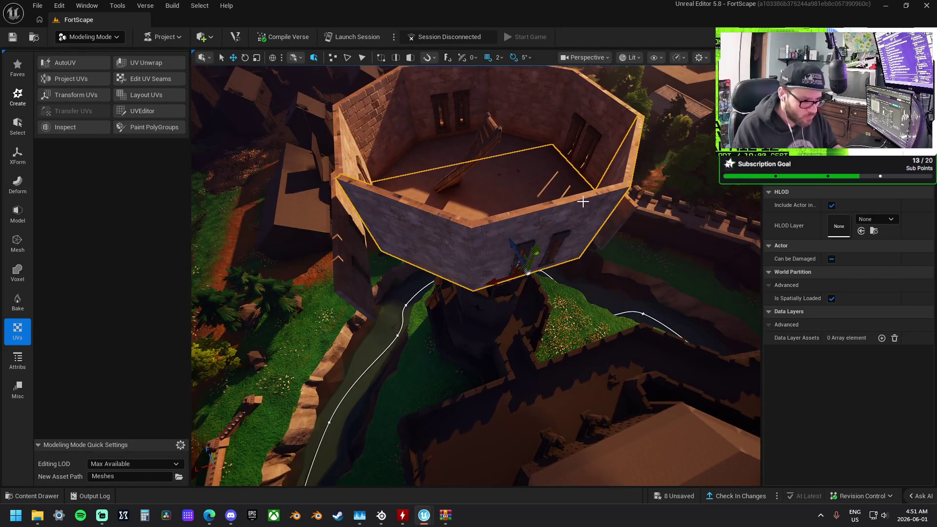
{"action": "left_click", "coordinate": [529, 273]}
- Undo the box floor slab's last transform so its rotation returns to 0, 0, 0
{"action": "left_click_drag", "start_coordinate": [529, 273], "coordinate": [540, 225]}
{"action": "left_click", "coordinate": [498, 244]}
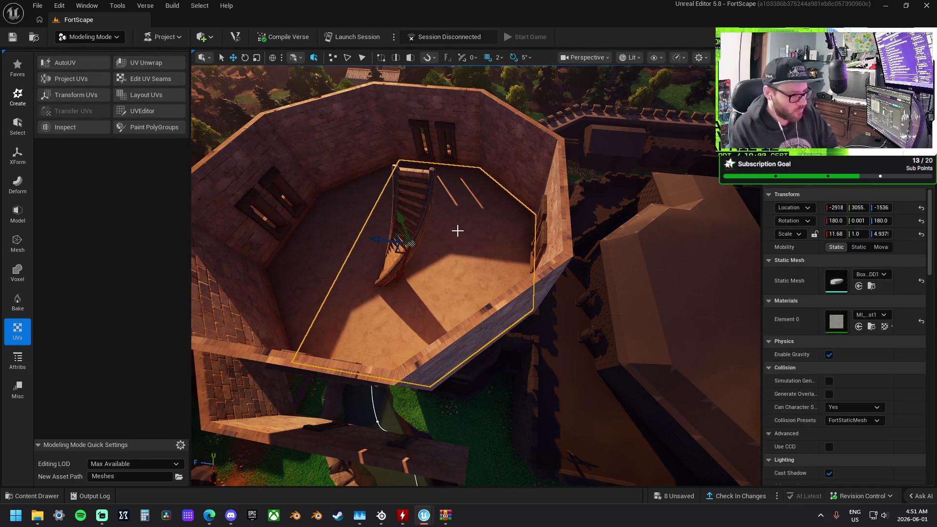
{"action": "key", "text": "ctrl+z"}
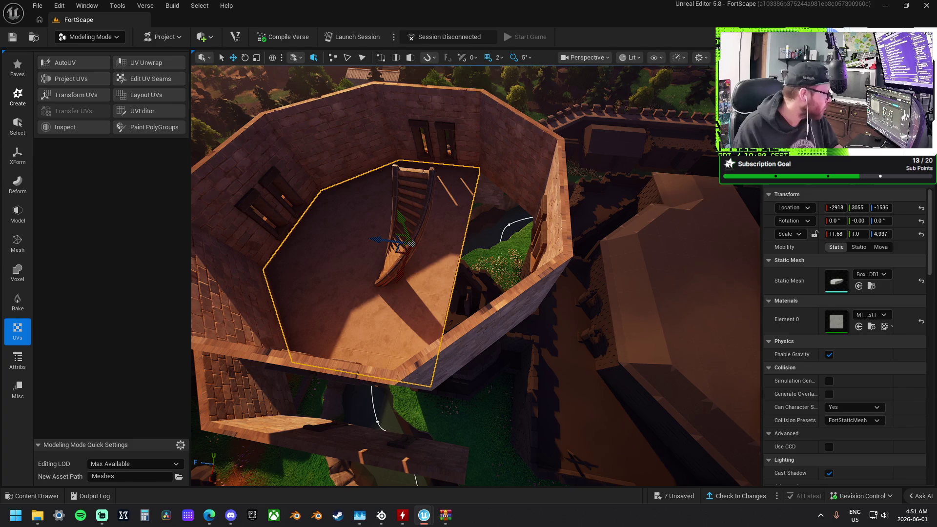
{"action": "key", "text": "alt+Tab"}
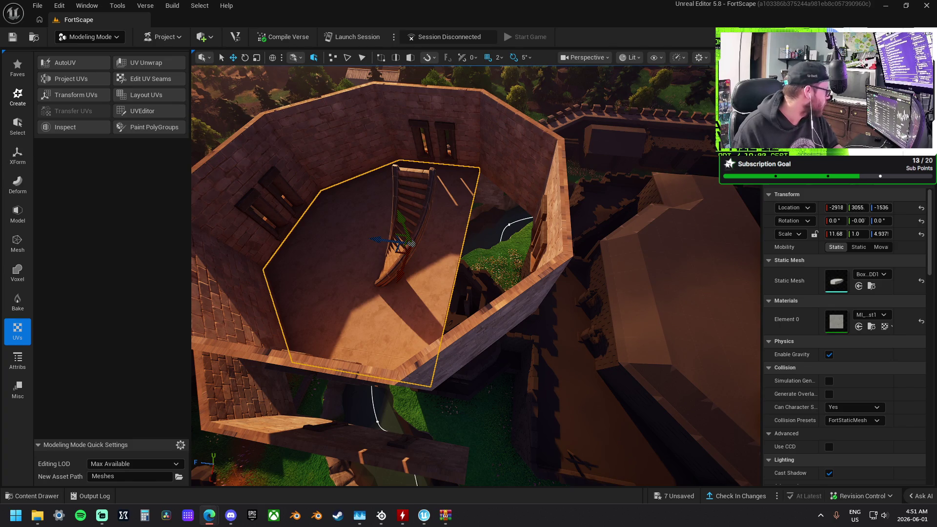
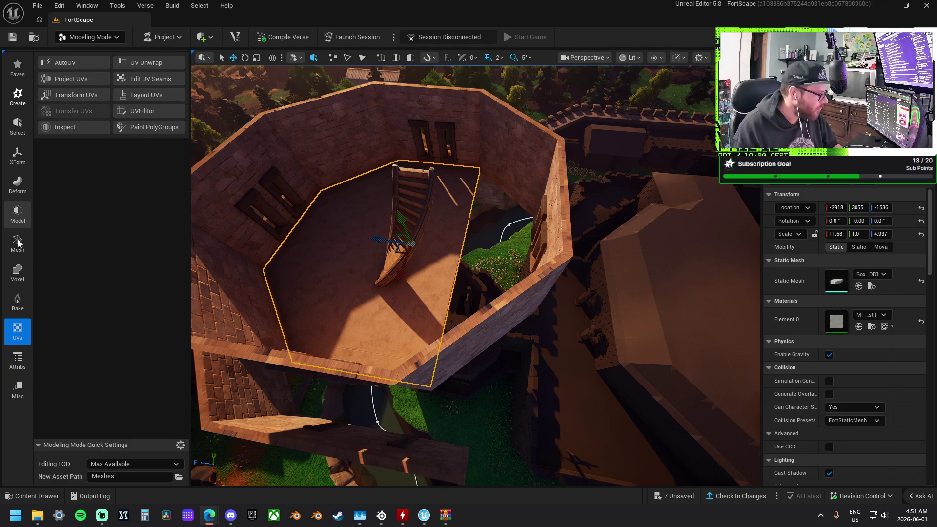
- Mirror and append the tower section across a forward-facing plane at its centre, then accept
{"action": "left_click", "coordinate": [18, 215]}
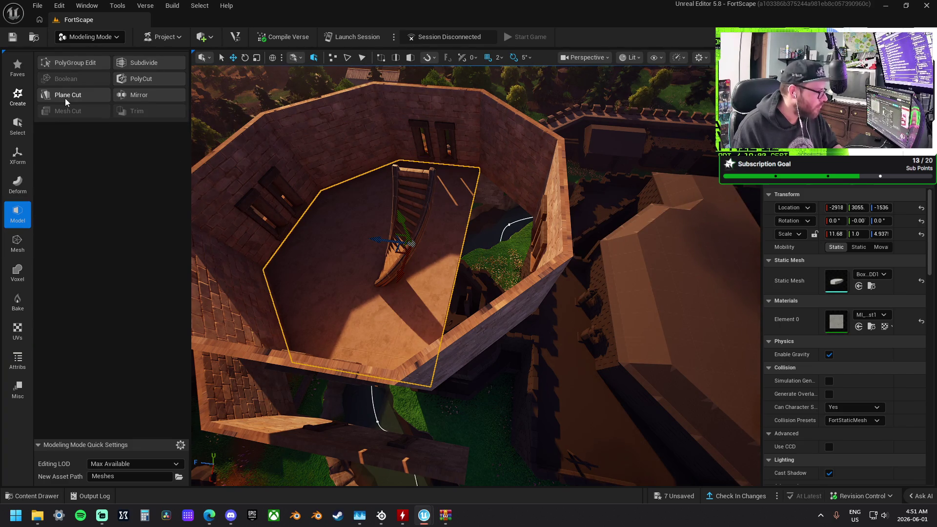
{"action": "left_click", "coordinate": [140, 95]}
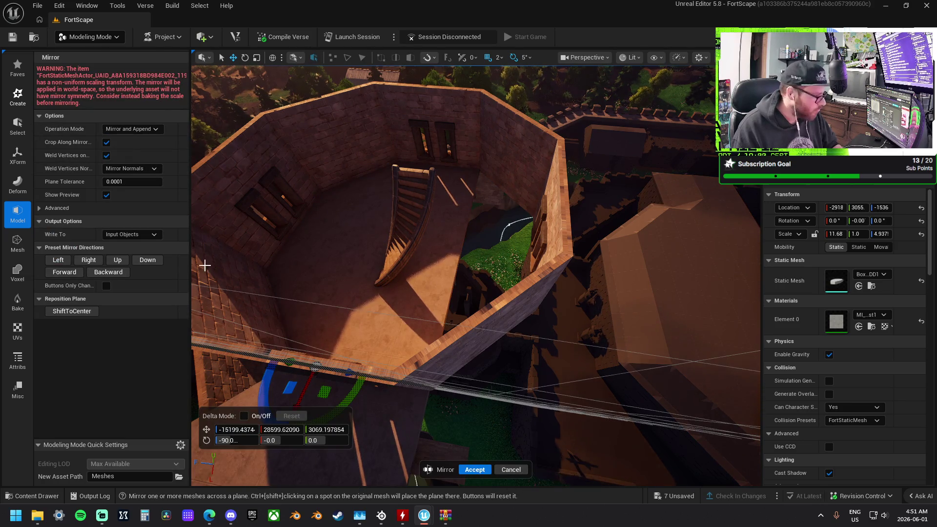
{"action": "left_click", "coordinate": [115, 259]}
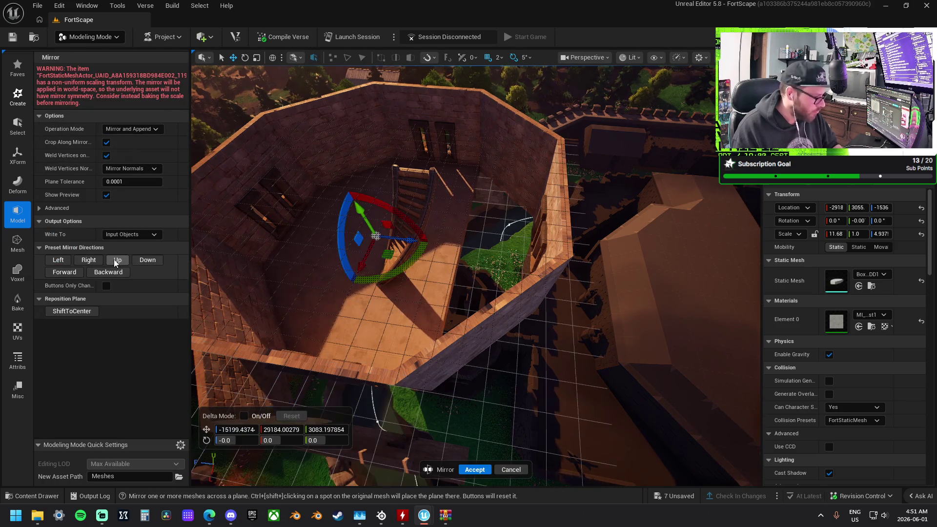
{"action": "left_click", "coordinate": [87, 260]}
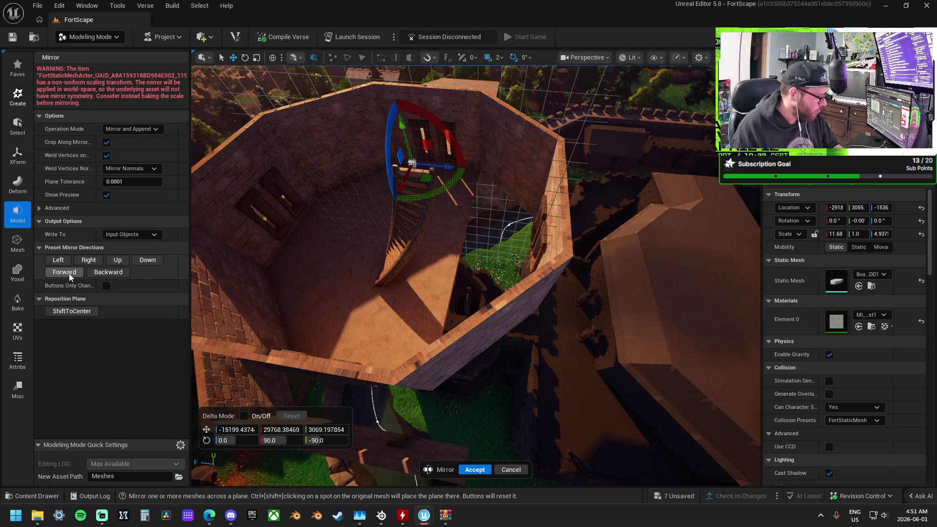
{"action": "left_click", "coordinate": [109, 272]}
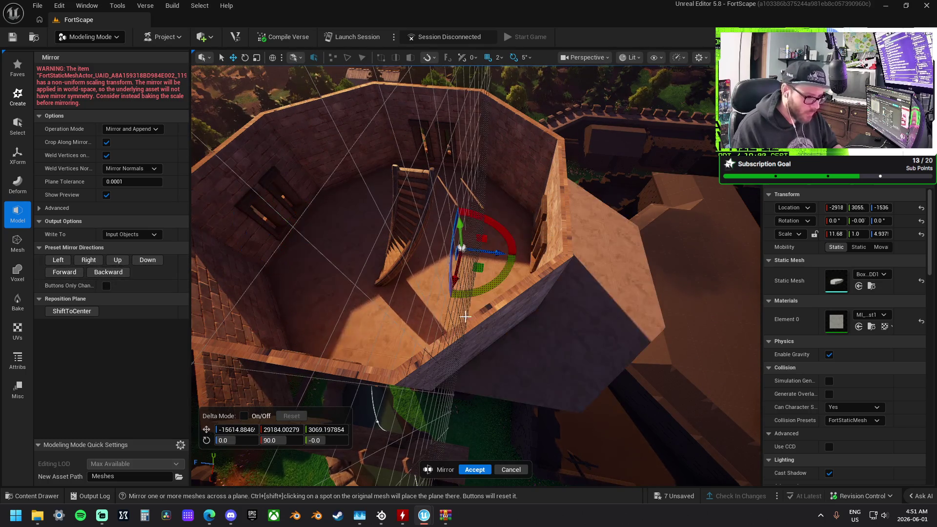
{"action": "scroll", "coordinate": [453, 317], "scroll_direction": "up", "scroll_amount": 5}
{"action": "mouse_move", "coordinate": [493, 243]}
{"action": "left_mouse_down"}
{"action": "mouse_move", "coordinate": [422, 233]}
{"action": "mouse_move", "coordinate": [415, 156]}
{"action": "mouse_move", "coordinate": [439, 231]}
{"action": "left_mouse_up"}
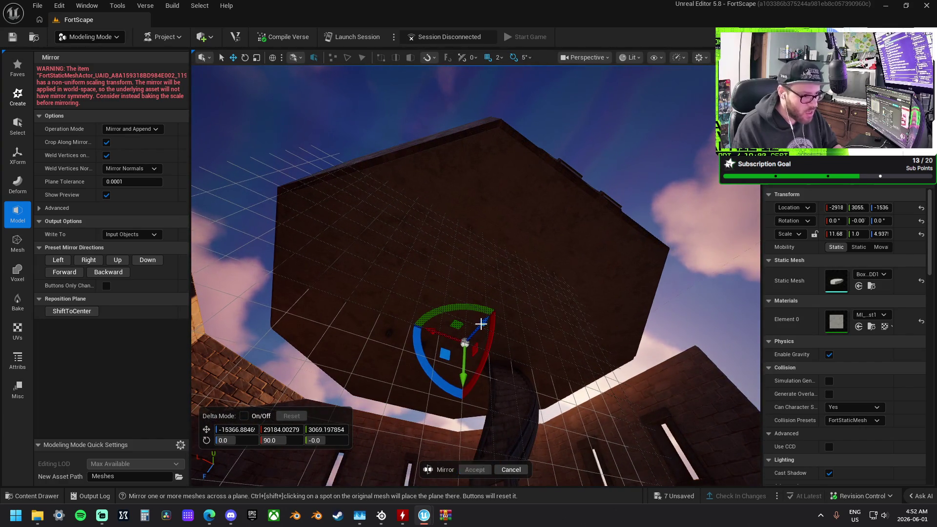
{"action": "left_click_drag", "start_coordinate": [537, 295], "coordinate": [545, 337]}
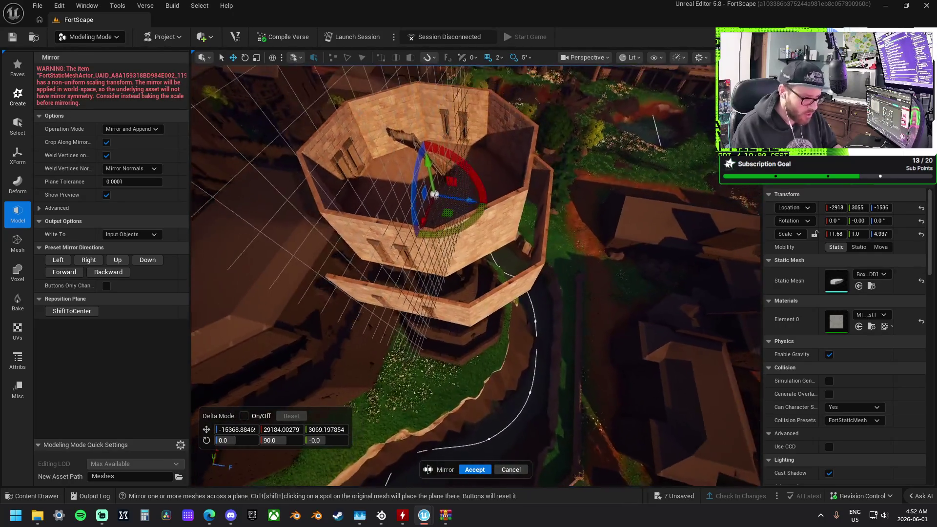
{"action": "left_click", "coordinate": [475, 469]}
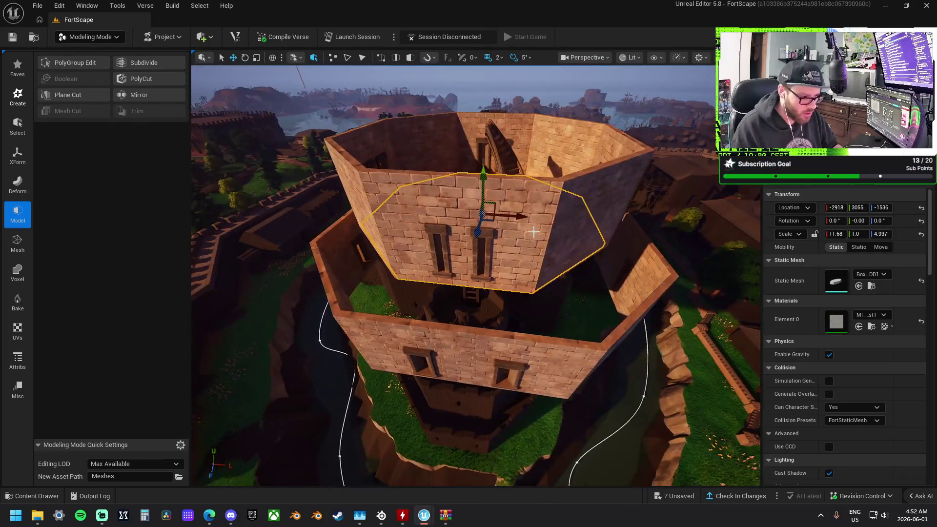
- Lower the upper octagonal section from Y 3055 to 2729, frame it, then bring up the browser
{"action": "left_click_drag", "start_coordinate": [483, 174], "coordinate": [483, 231]}
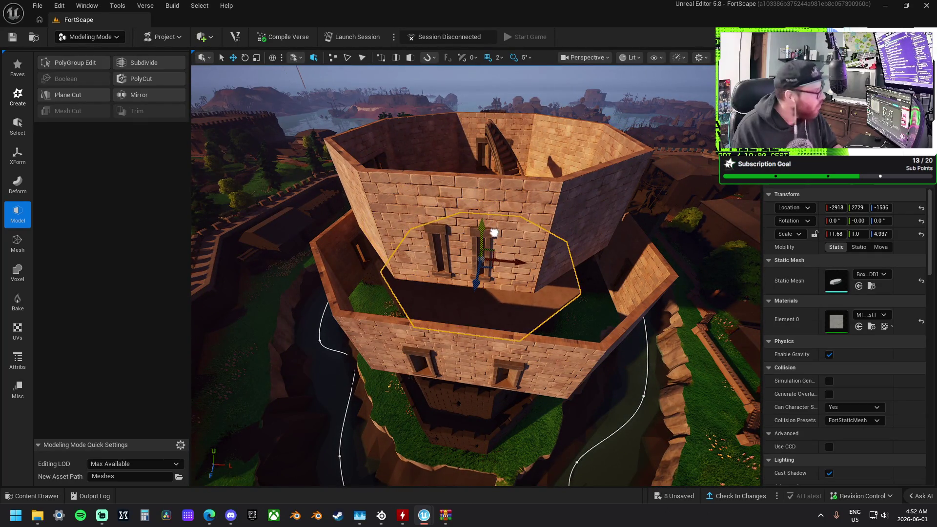
{"action": "key", "text": "f"}
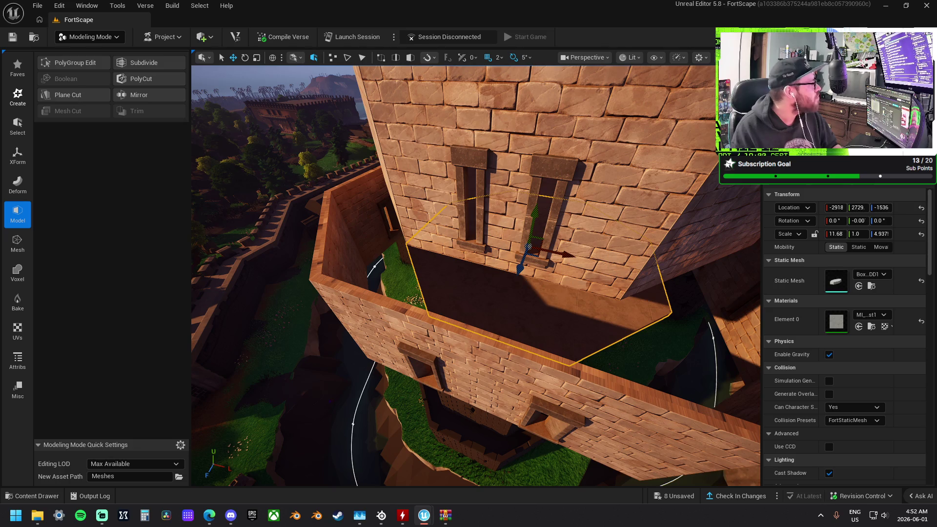
{"action": "key", "text": "alt+Tab"}
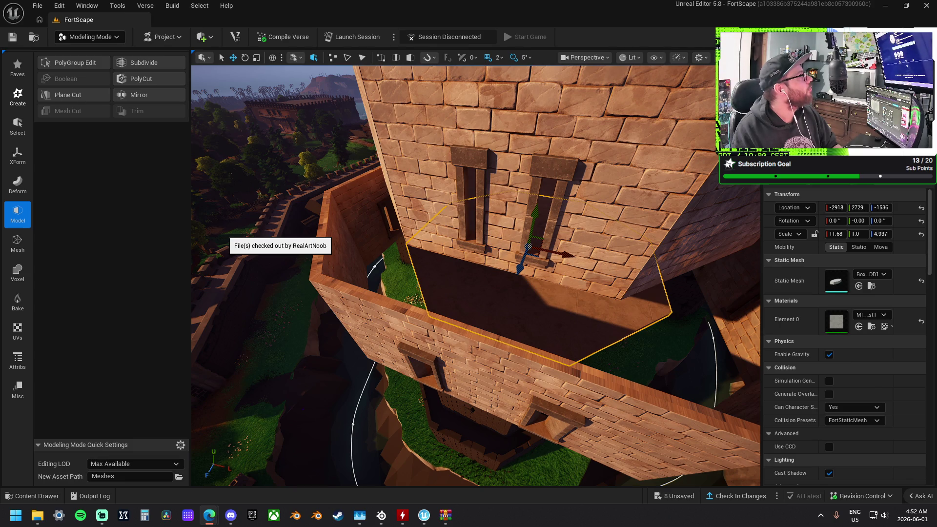
{"action": "left_click_drag", "start_coordinate": [306, 103], "coordinate": [440, 83]}
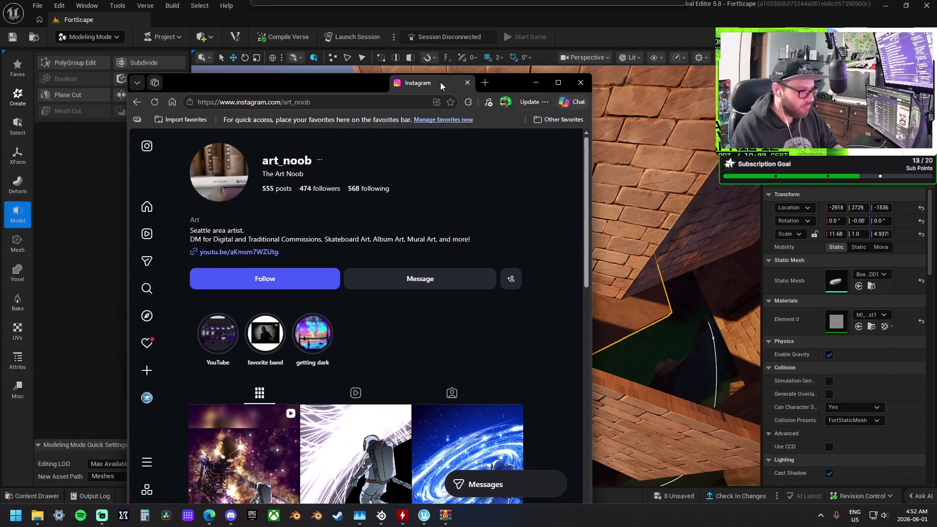
- Maximize the browser, scroll through the artist's Instagram artwork grid, then close it
{"action": "double_click", "coordinate": [444, 80]}
{"action": "scroll", "coordinate": [529, 225], "scroll_direction": "down", "scroll_amount": 4}
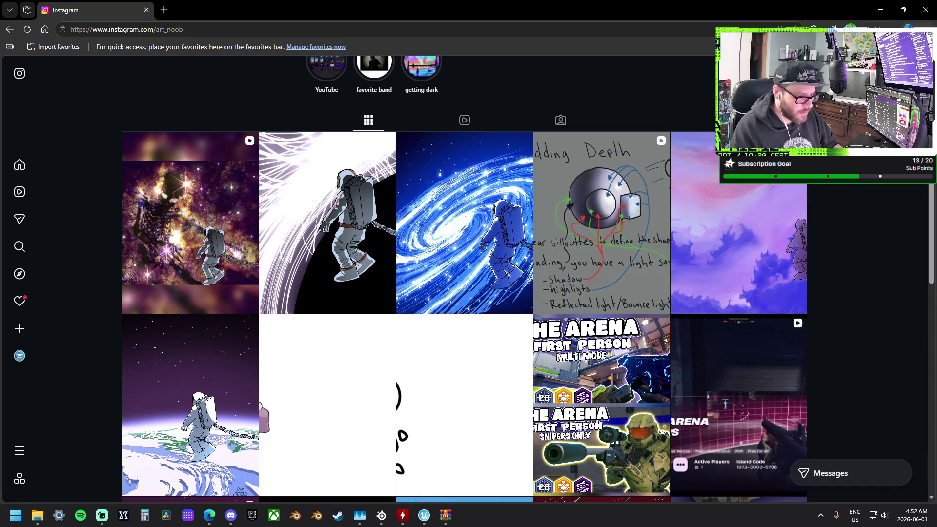
{"action": "scroll", "coordinate": [464, 278], "scroll_direction": "down", "scroll_amount": 7}
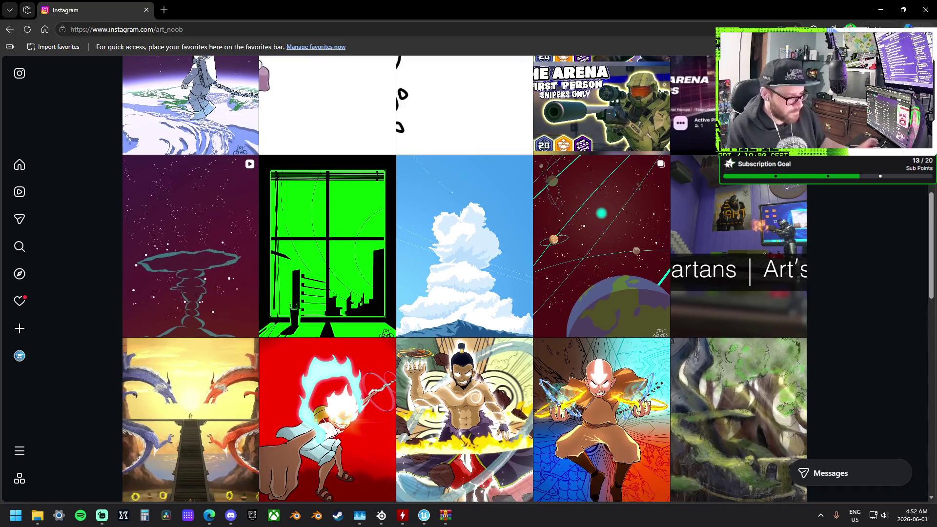
{"action": "scroll", "coordinate": [464, 278], "scroll_direction": "down", "scroll_amount": 8}
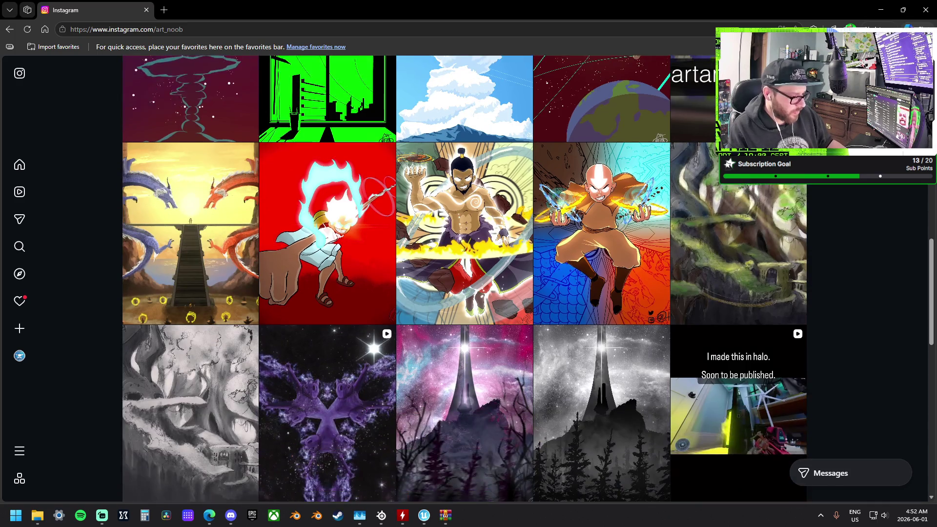
{"action": "scroll", "coordinate": [464, 278], "scroll_direction": "down", "scroll_amount": 5}
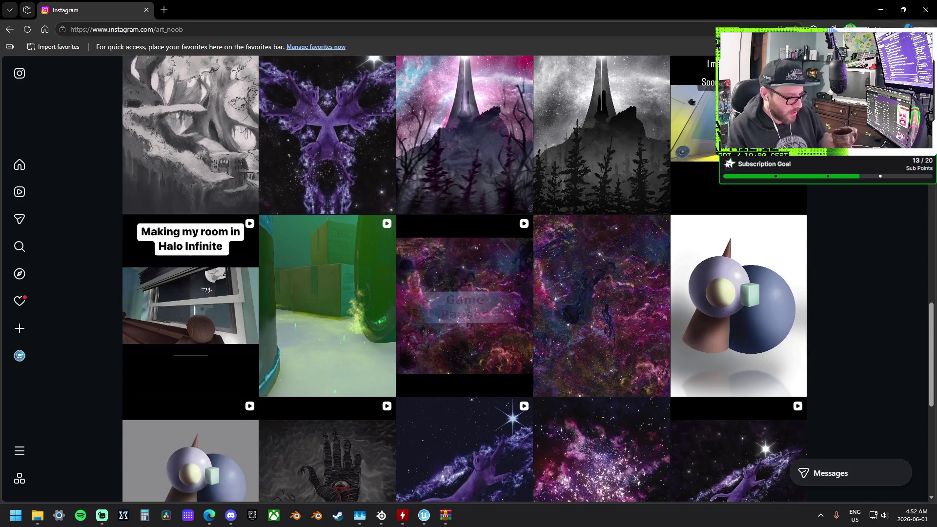
{"action": "scroll", "coordinate": [464, 278], "scroll_direction": "down", "scroll_amount": 6}
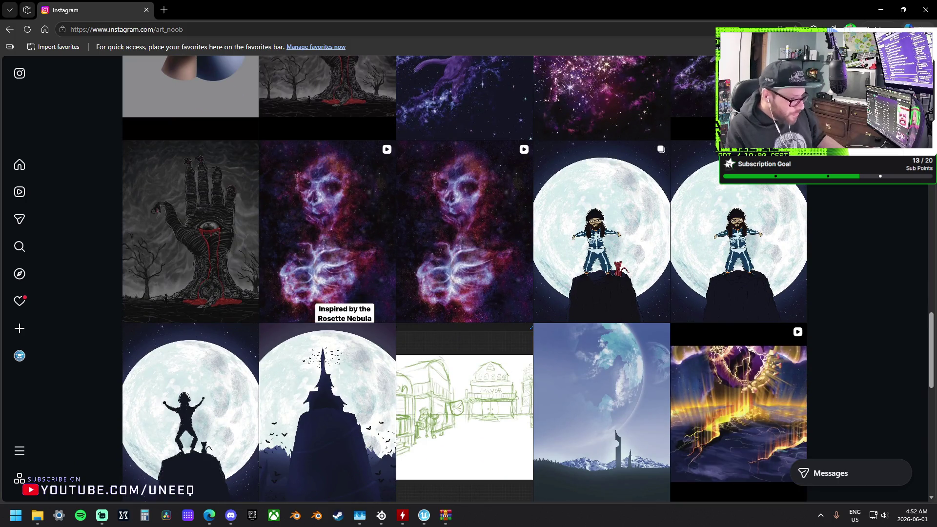
{"action": "scroll", "coordinate": [464, 278], "scroll_direction": "down", "scroll_amount": 8}
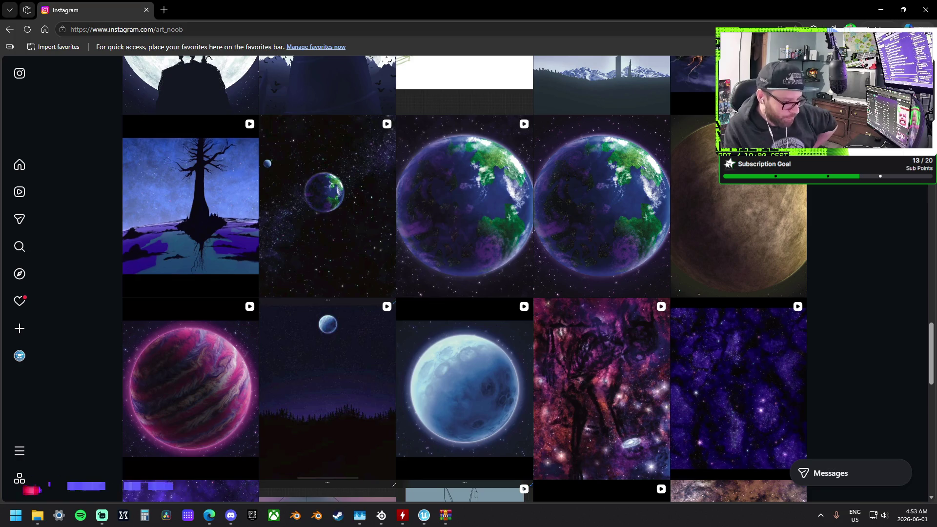
{"action": "scroll", "coordinate": [464, 278], "scroll_direction": "down", "scroll_amount": 4}
{"action": "scroll", "coordinate": [464, 278], "scroll_direction": "down", "scroll_amount": 2}
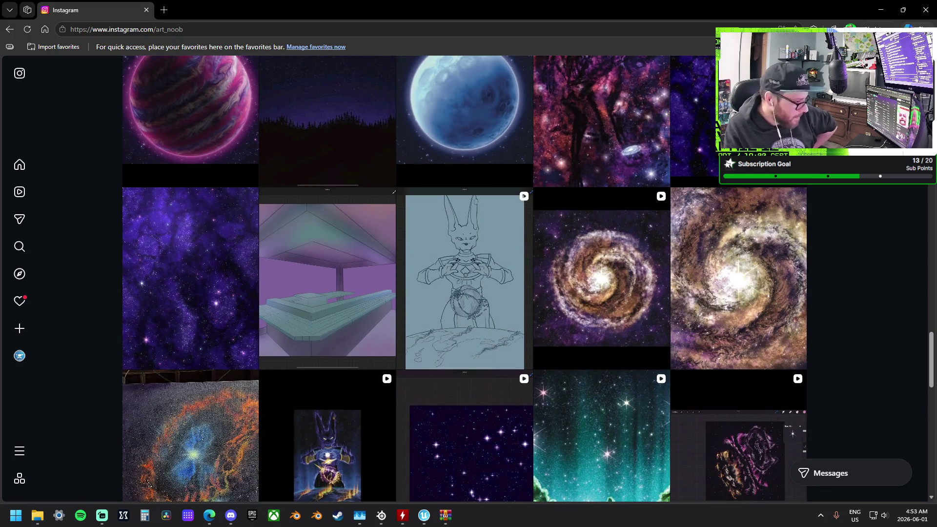
{"action": "scroll", "coordinate": [616, 333], "scroll_direction": "down", "scroll_amount": 6}
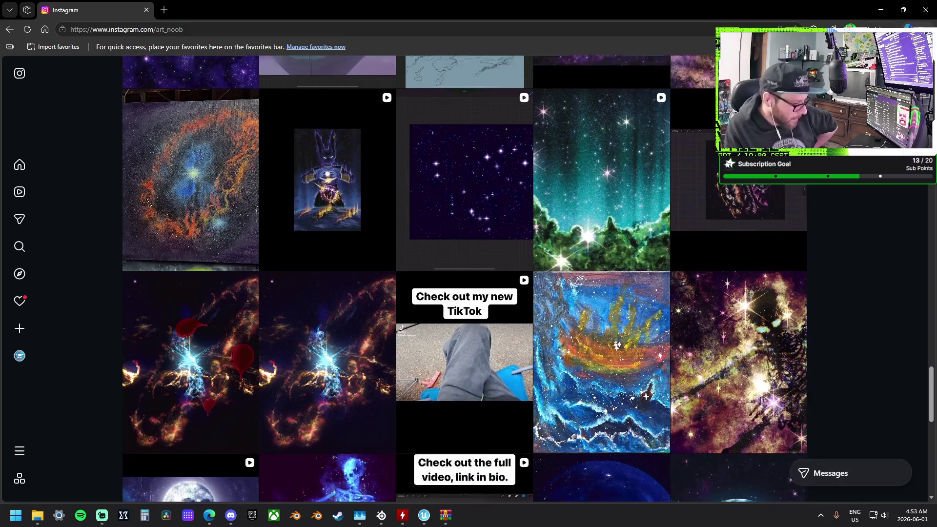
{"action": "scroll", "coordinate": [616, 333], "scroll_direction": "down", "scroll_amount": 8}
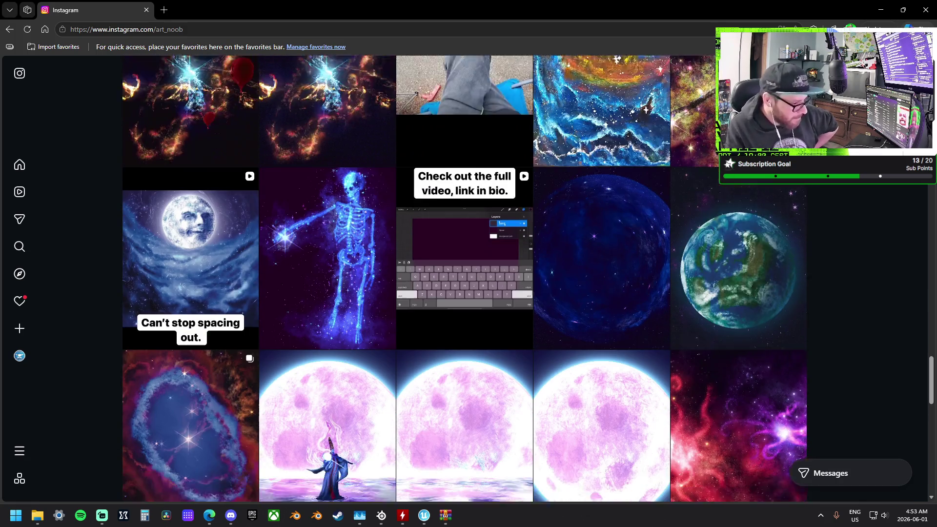
{"action": "scroll", "coordinate": [616, 333], "scroll_direction": "down", "scroll_amount": 3}
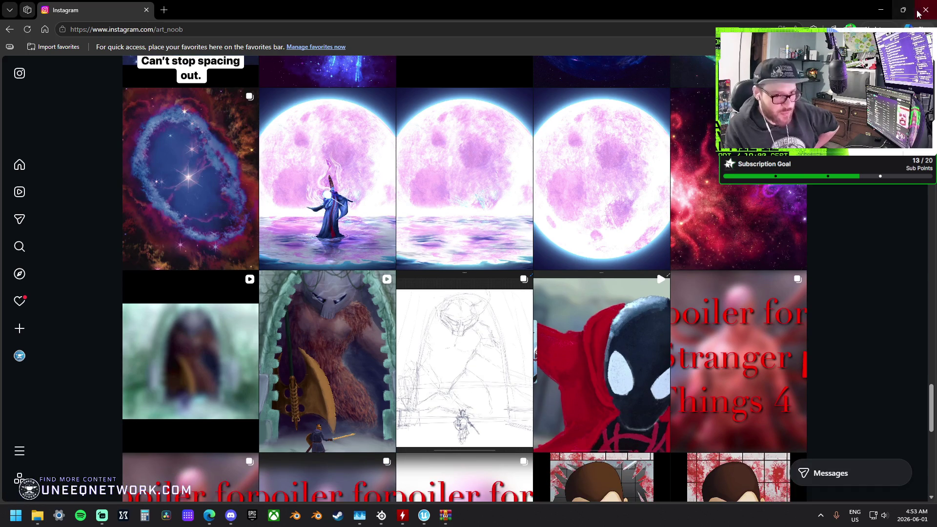
{"action": "left_click", "coordinate": [921, 14]}
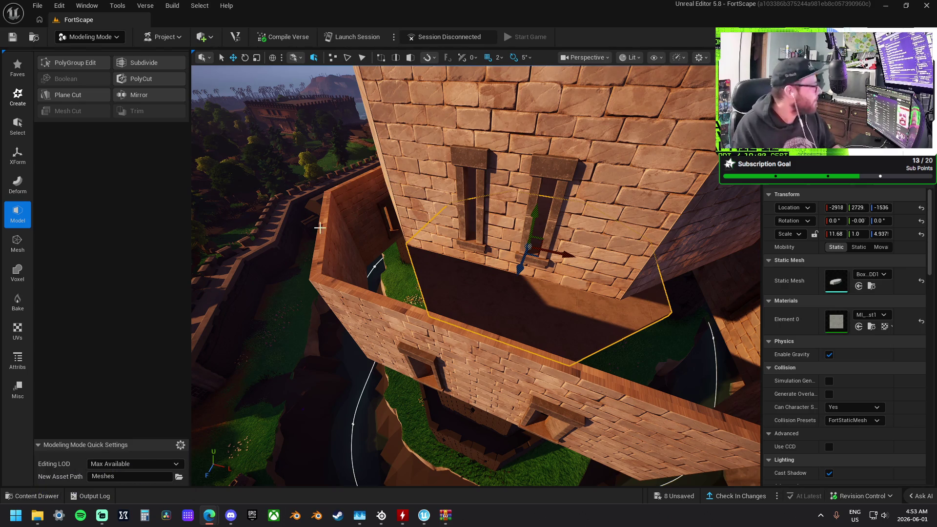
- Scale the octagonal floor slab out to the walls, about 14.78 x 6.625
{"action": "mouse_move", "coordinate": [486, 264]}
{"action": "left_mouse_down"}
{"action": "mouse_move", "coordinate": [486, 122]}
{"action": "mouse_move", "coordinate": [461, 253]}
{"action": "mouse_move", "coordinate": [481, 328]}
{"action": "mouse_move", "coordinate": [464, 244]}
{"action": "mouse_move", "coordinate": [545, 253]}
{"action": "left_mouse_up"}
{"action": "left_click_drag", "start_coordinate": [548, 254], "coordinate": [569, 240]}
{"action": "mouse_move", "coordinate": [409, 223]}
{"action": "left_mouse_down"}
{"action": "mouse_move", "coordinate": [400, 210]}
{"action": "mouse_move", "coordinate": [390, 234]}
{"action": "mouse_move", "coordinate": [409, 223]}
{"action": "left_mouse_up"}
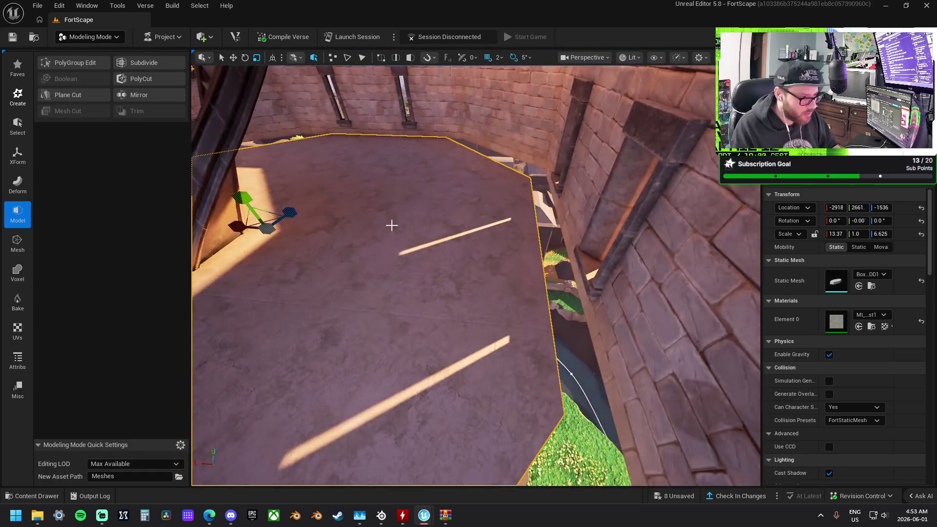
{"action": "left_click_drag", "start_coordinate": [238, 229], "coordinate": [258, 225]}
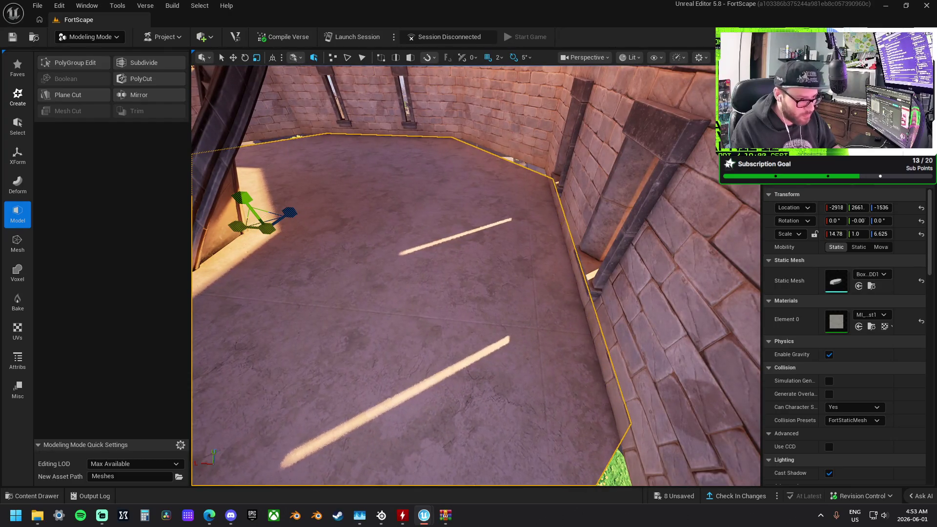
{"action": "mouse_move", "coordinate": [476, 276]}
{"action": "left_mouse_down"}
{"action": "mouse_move", "coordinate": [461, 246]}
{"action": "mouse_move", "coordinate": [454, 300]}
{"action": "mouse_move", "coordinate": [448, 287]}
{"action": "left_mouse_up"}
- Duplicate the floor slab with XForm > Duplicate and accept it
{"action": "left_click", "coordinate": [18, 182]}
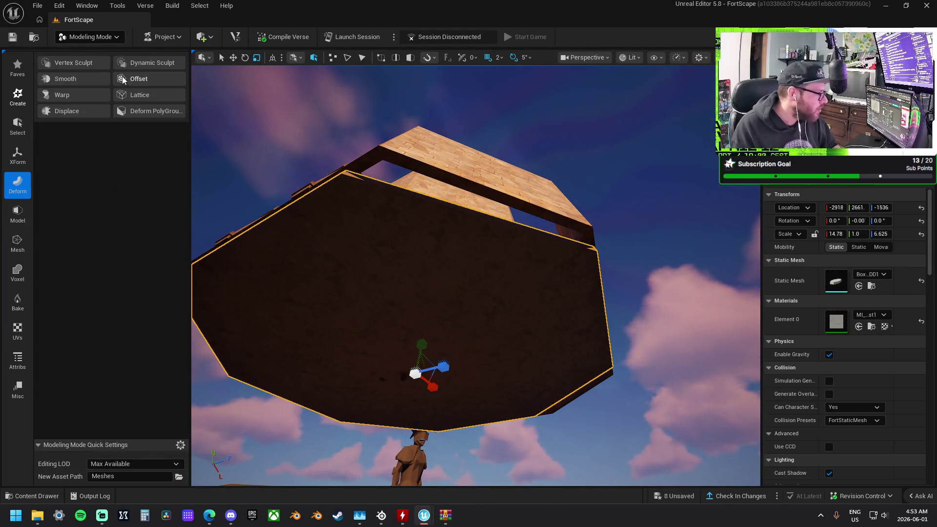
{"action": "left_click", "coordinate": [20, 153]}
{"action": "left_click", "coordinate": [157, 78]}
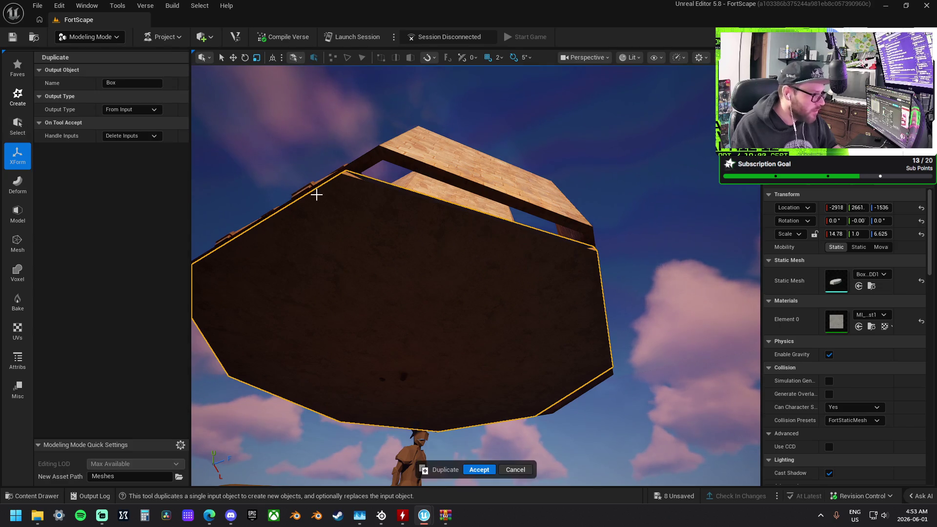
{"action": "left_click", "coordinate": [479, 470]}
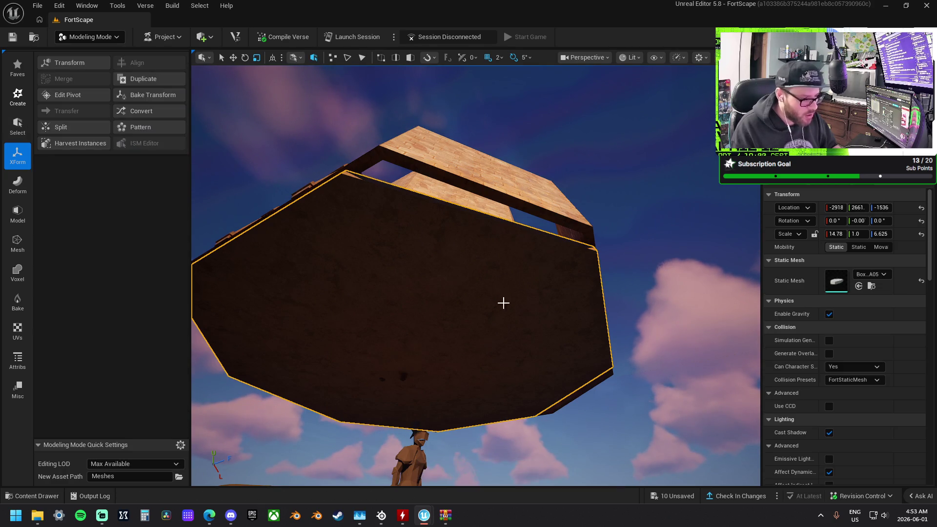
{"action": "mouse_move", "coordinate": [444, 244]}
{"action": "left_mouse_down"}
{"action": "mouse_move", "coordinate": [441, 234]}
{"action": "mouse_move", "coordinate": [444, 244]}
{"action": "left_mouse_up"}
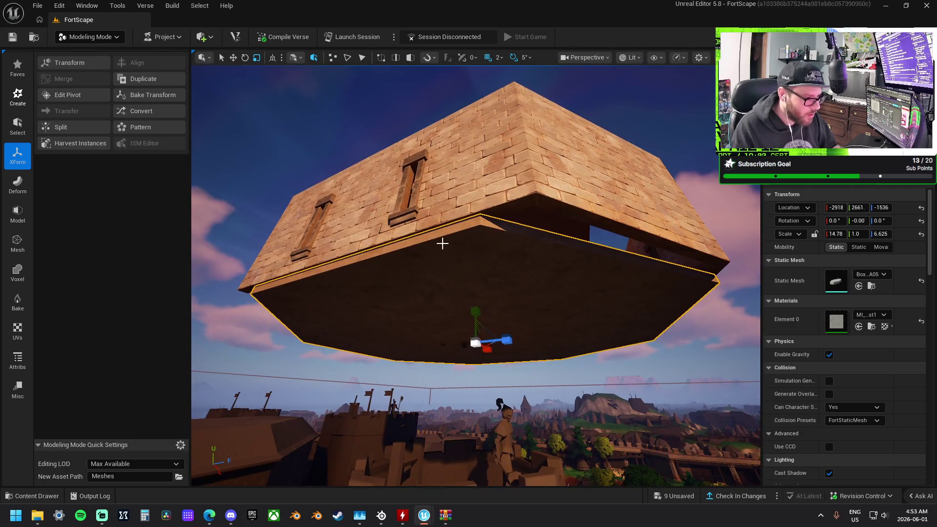
- Start PolyGroup Edit on the floor block and select edges along its underside
{"action": "left_click", "coordinate": [18, 217]}
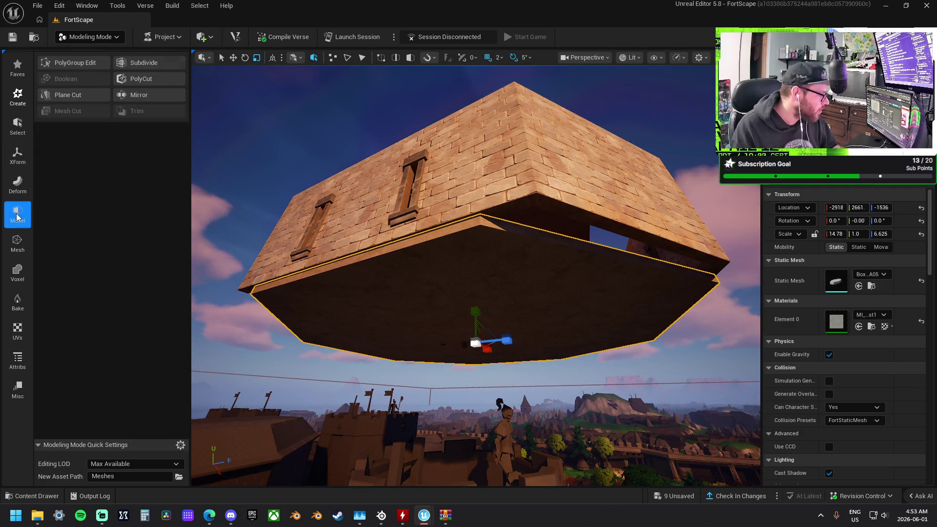
{"action": "left_click", "coordinate": [69, 64]}
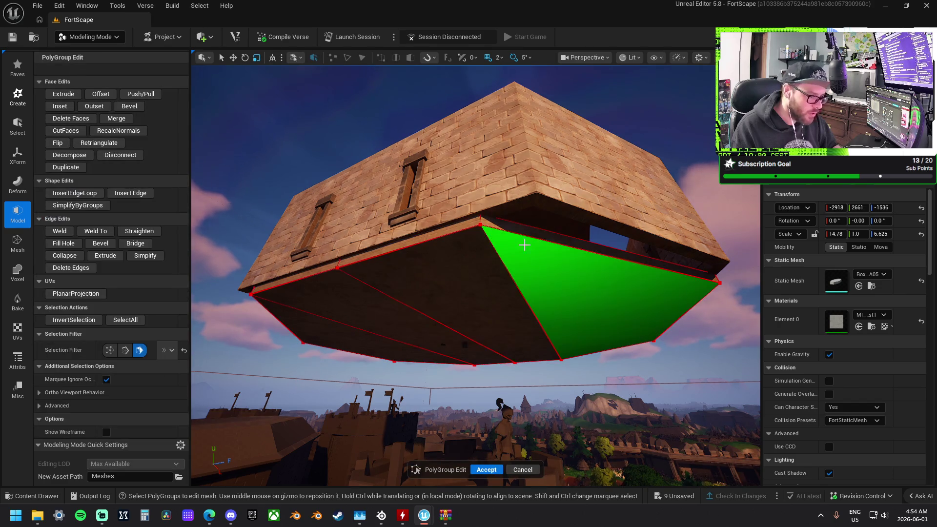
{"action": "left_click", "coordinate": [457, 226]}
{"action": "left_click_drag", "start_coordinate": [457, 226], "coordinate": [526, 232]}
{"action": "left_click", "coordinate": [451, 262]}
{"action": "mouse_move", "coordinate": [451, 263]}
{"action": "left_mouse_down"}
{"action": "mouse_move", "coordinate": [480, 270]}
{"action": "mouse_move", "coordinate": [466, 247]}
{"action": "mouse_move", "coordinate": [471, 215]}
{"action": "mouse_move", "coordinate": [532, 305]}
{"action": "mouse_move", "coordinate": [546, 266]}
{"action": "mouse_move", "coordinate": [455, 223]}
{"action": "mouse_move", "coordinate": [424, 283]}
{"action": "mouse_move", "coordinate": [537, 249]}
{"action": "left_mouse_up"}
{"action": "left_click", "coordinate": [534, 309]}
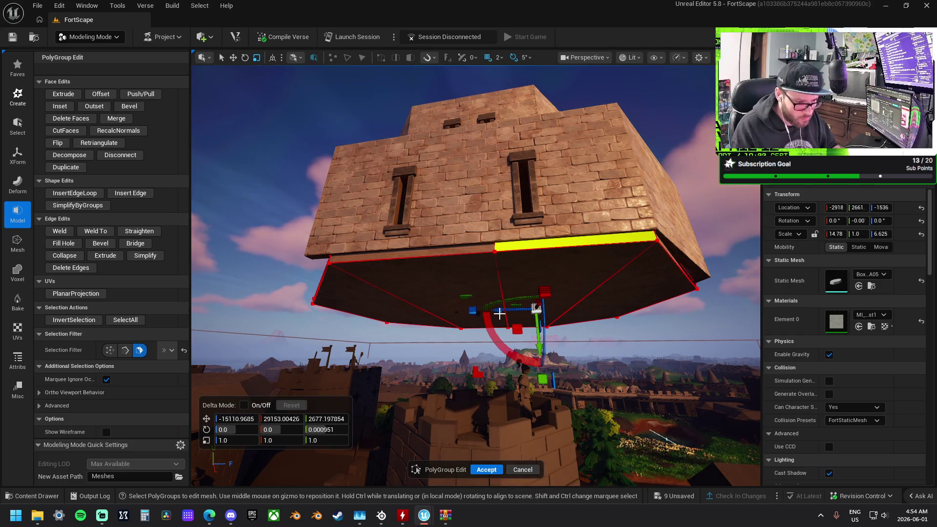
- Pull the bottom face's corner inward and accept the polygroup edit
{"action": "mouse_move", "coordinate": [497, 313]}
{"action": "left_mouse_down"}
{"action": "mouse_move", "coordinate": [488, 230]}
{"action": "mouse_move", "coordinate": [439, 195]}
{"action": "mouse_move", "coordinate": [405, 292]}
{"action": "mouse_move", "coordinate": [383, 282]}
{"action": "left_mouse_up"}
{"action": "mouse_move", "coordinate": [443, 233]}
{"action": "left_mouse_down"}
{"action": "mouse_move", "coordinate": [442, 244]}
{"action": "mouse_move", "coordinate": [443, 233]}
{"action": "left_mouse_up"}
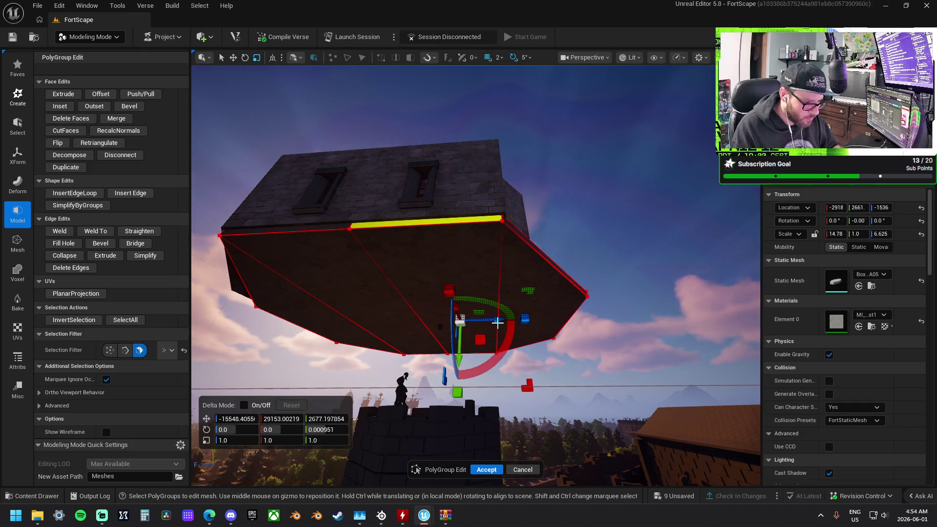
{"action": "left_click_drag", "start_coordinate": [497, 315], "coordinate": [484, 299]}
{"action": "left_click", "coordinate": [488, 215]}
{"action": "mouse_move", "coordinate": [488, 215]}
{"action": "left_mouse_down"}
{"action": "mouse_move", "coordinate": [676, 198]}
{"action": "mouse_move", "coordinate": [421, 234]}
{"action": "mouse_move", "coordinate": [430, 285]}
{"action": "mouse_move", "coordinate": [426, 265]}
{"action": "left_mouse_up"}
{"action": "mouse_move", "coordinate": [428, 311]}
{"action": "left_mouse_down"}
{"action": "mouse_move", "coordinate": [434, 248]}
{"action": "mouse_move", "coordinate": [439, 322]}
{"action": "left_mouse_up"}
{"action": "left_click", "coordinate": [493, 467]}
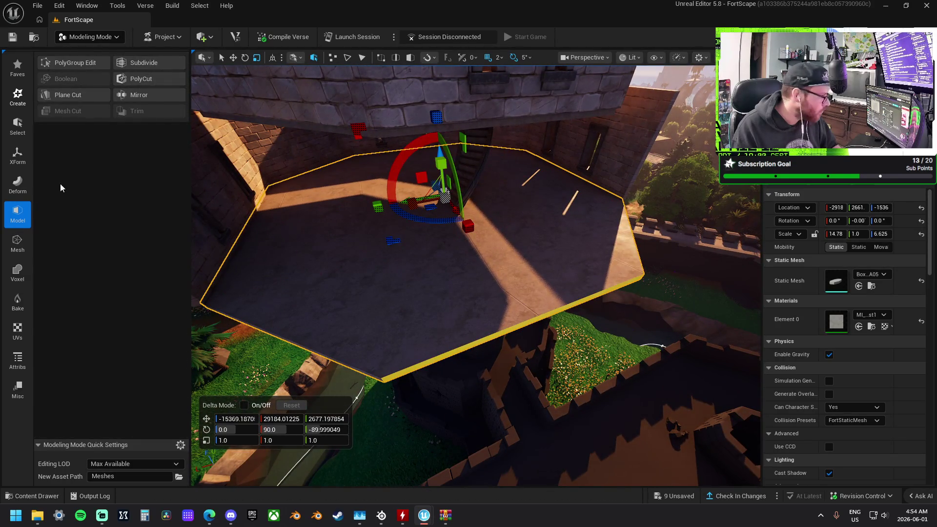
- Apply a box UV projection to the floor slab and accept it
{"action": "left_click", "coordinate": [17, 331]}
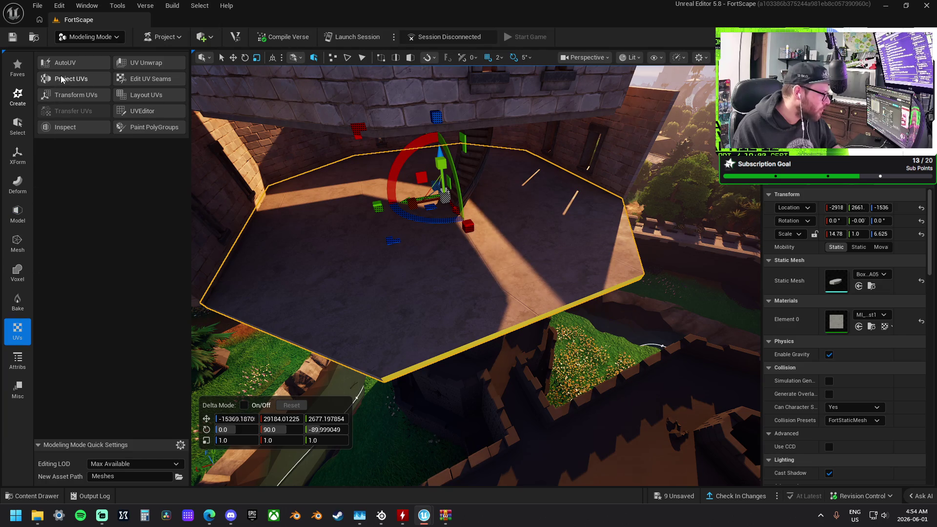
{"action": "left_click", "coordinate": [61, 80]}
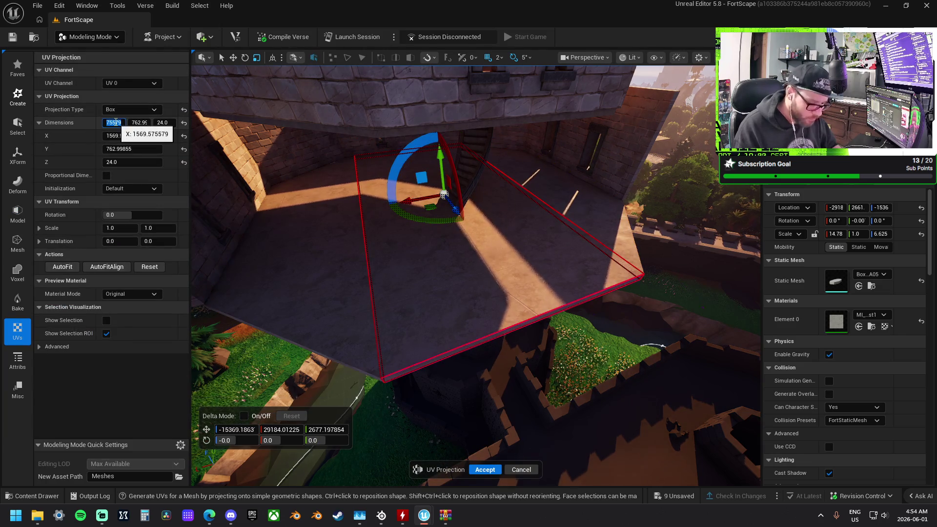
{"action": "key", "text": "Tab"}
{"action": "type", "text": "25"}
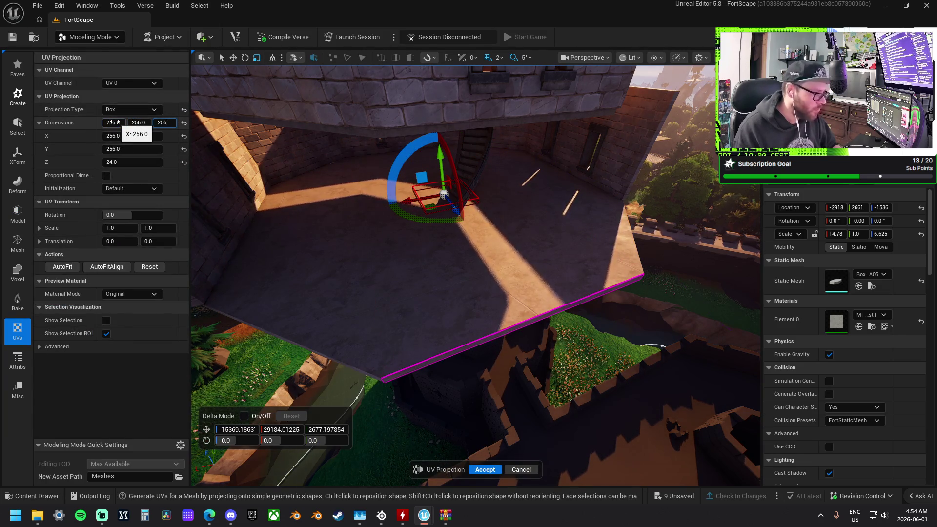
{"action": "left_click", "coordinate": [485, 469]}
{"action": "left_click_drag", "start_coordinate": [472, 334], "coordinate": [456, 287]}
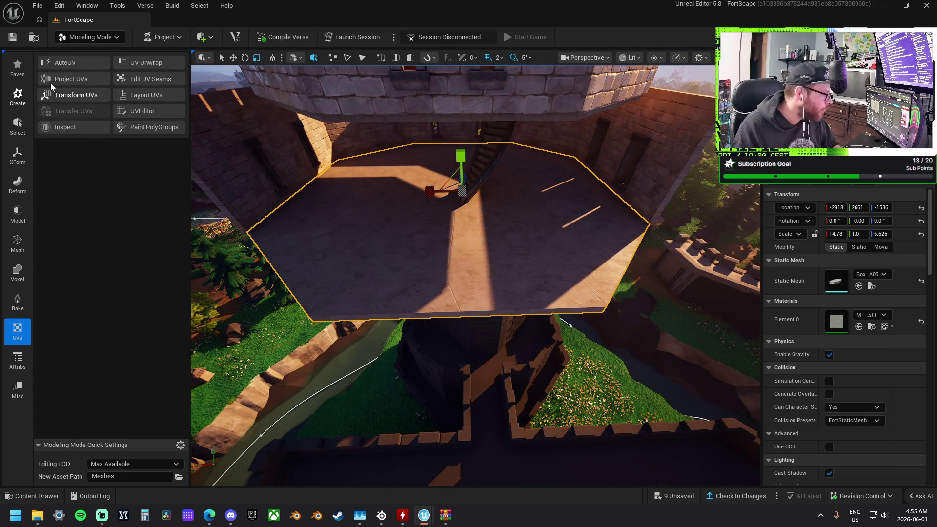
- Reapply the box UV projection with 256-unit dimensions and accept it
{"action": "left_click", "coordinate": [68, 79]}
{"action": "left_click", "coordinate": [110, 123]}
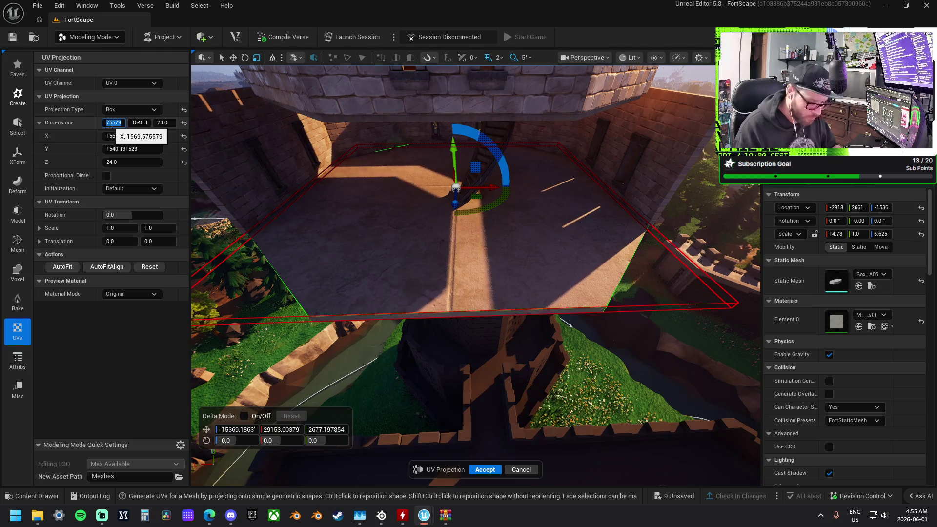
{"action": "key", "text": "Tab"}
{"action": "type", "text": "256"}
{"action": "key", "text": "Tab"}
{"action": "type", "text": "256"}
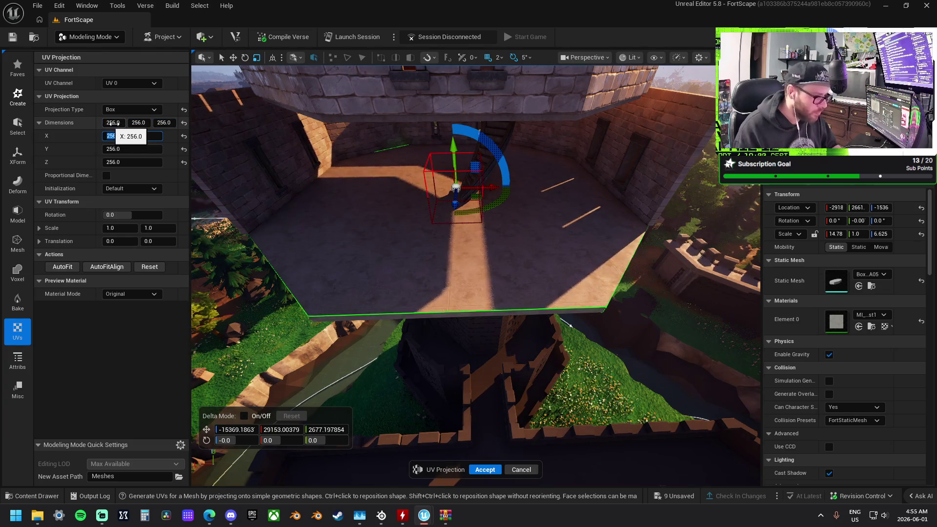
{"action": "left_click_drag", "start_coordinate": [507, 424], "coordinate": [507, 425]}
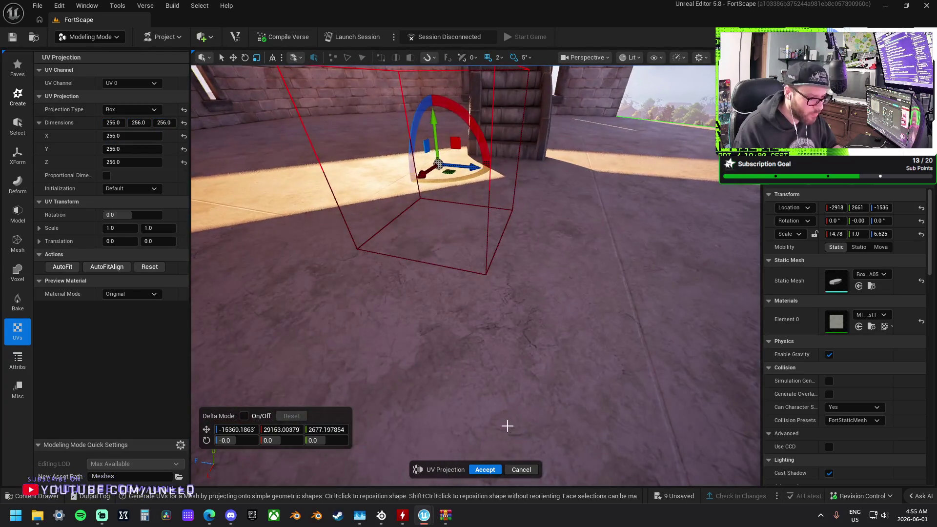
{"action": "left_click", "coordinate": [491, 468]}
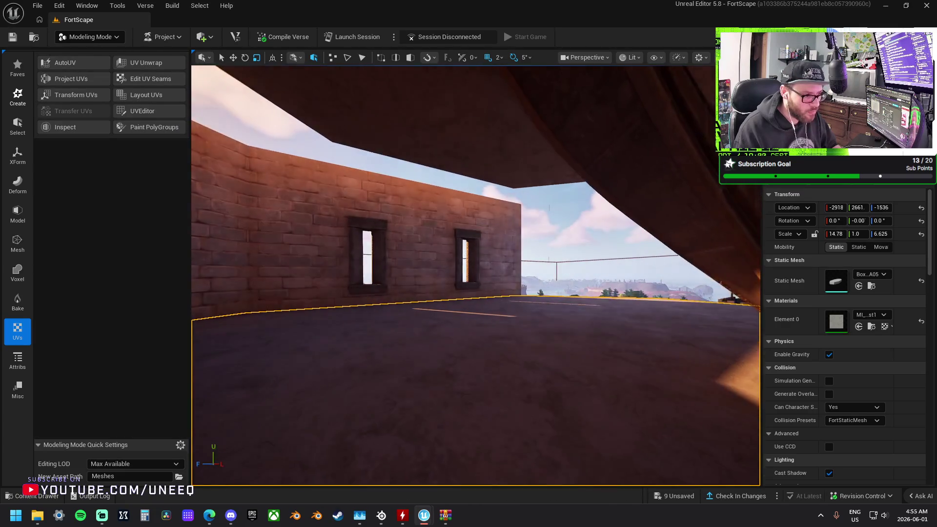
{"action": "left_click_drag", "start_coordinate": [507, 424], "coordinate": [507, 424]}
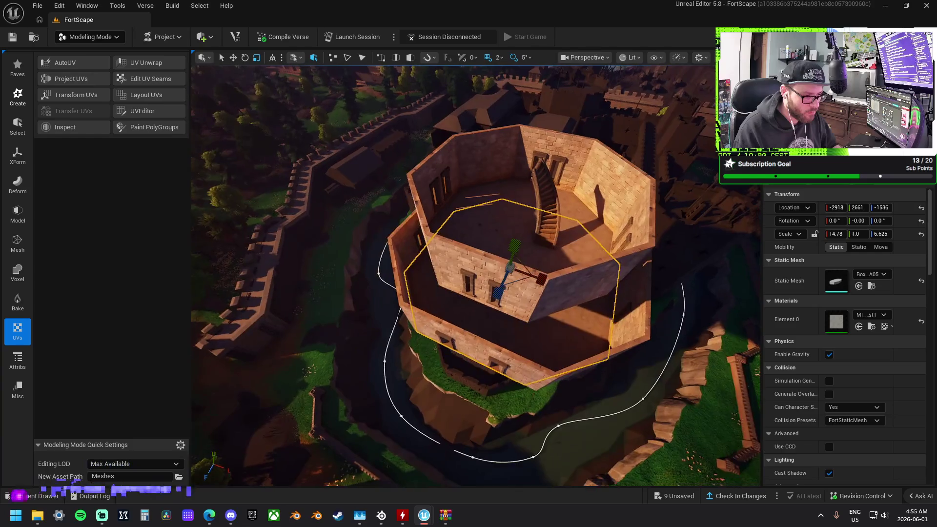
- Select the floor piece inside the tower and move it along Y to 3051
{"action": "left_click_drag", "start_coordinate": [460, 226], "coordinate": [476, 216]}
{"action": "key", "text": "w"}
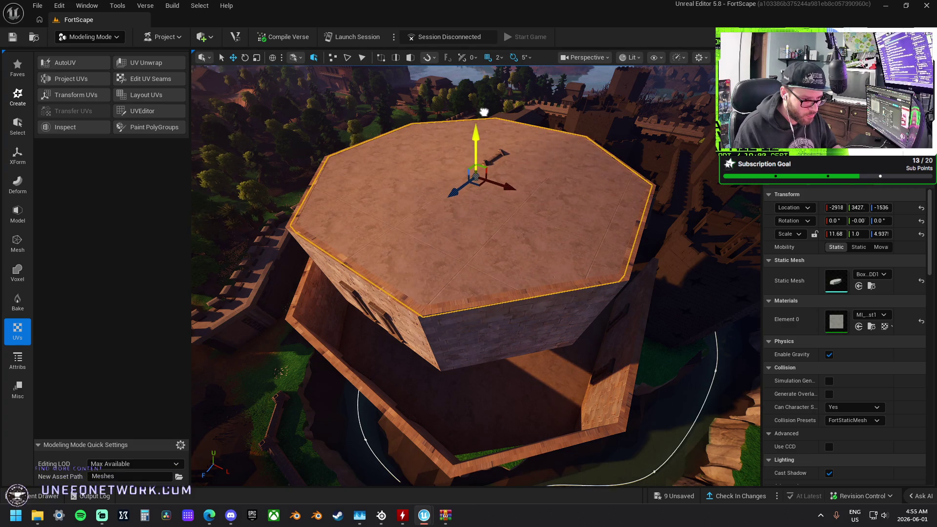
{"action": "left_click_drag", "start_coordinate": [485, 112], "coordinate": [484, 112]}
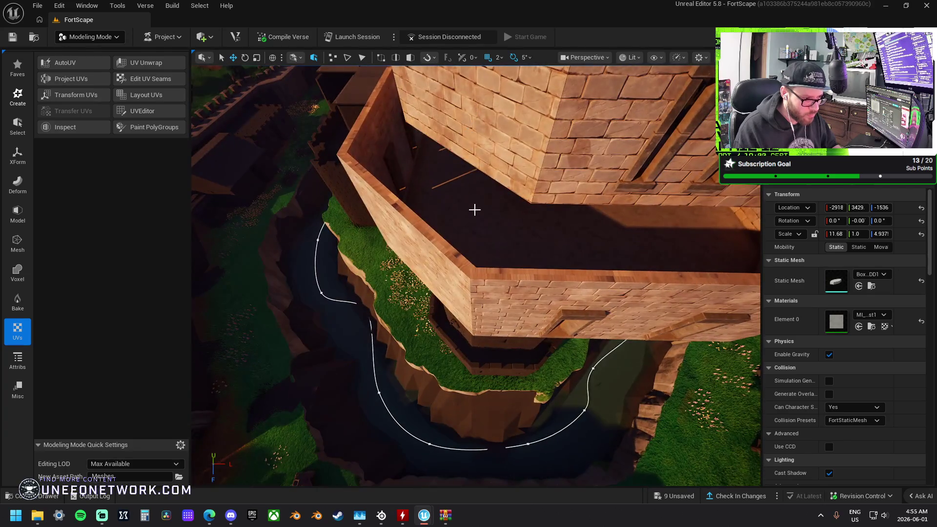
{"action": "left_click", "coordinate": [475, 209]}
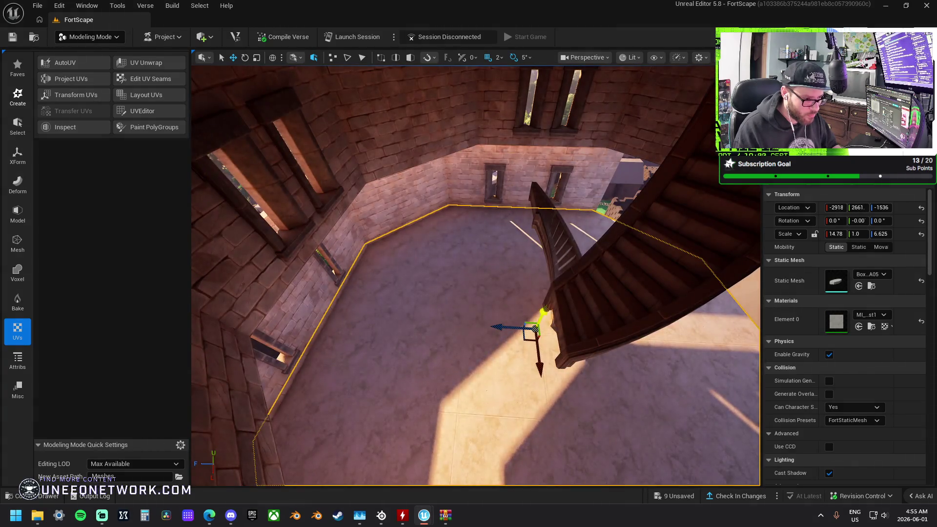
{"action": "left_click_drag", "start_coordinate": [543, 311], "coordinate": [598, 93]}
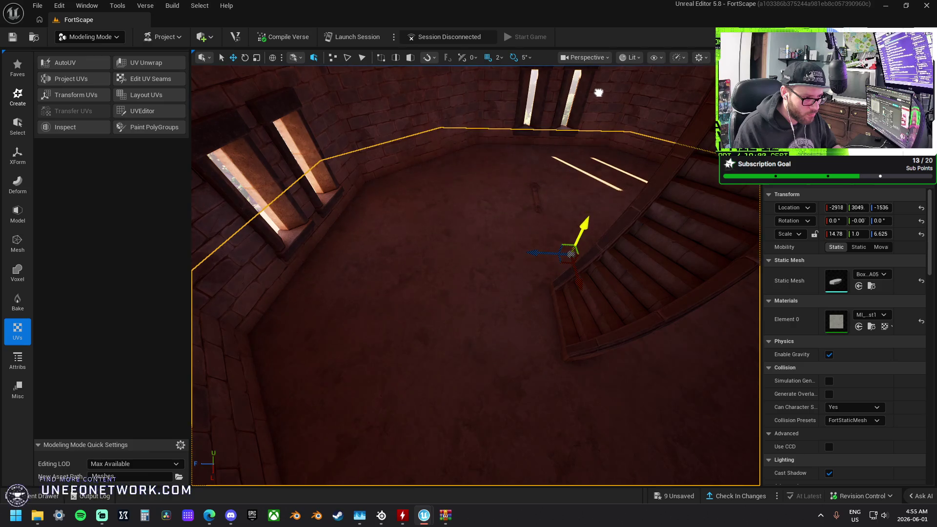
- Nudge the floor piece slightly back along Y and frame the whole tower
{"action": "key", "text": "s"}
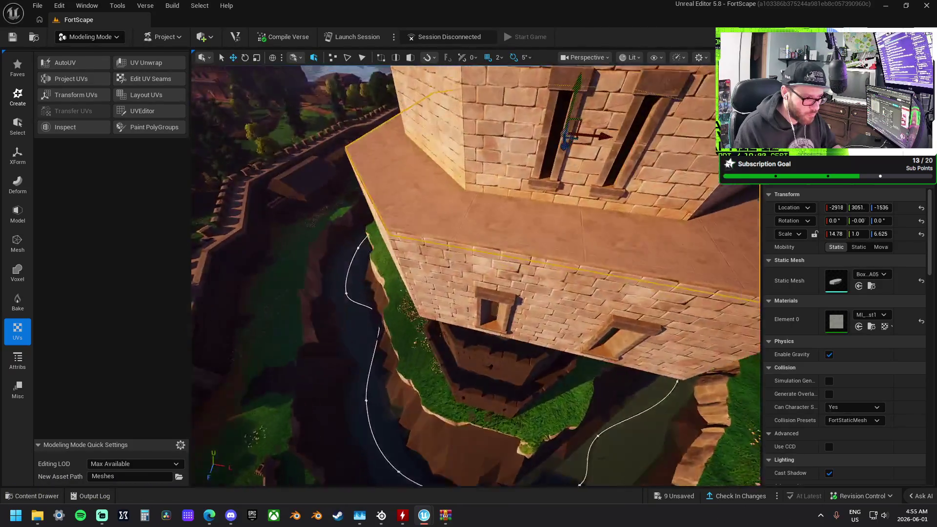
{"action": "key", "text": "w"}
{"action": "left_click_drag", "start_coordinate": [533, 118], "coordinate": [536, 119]}
{"action": "key", "text": "f"}
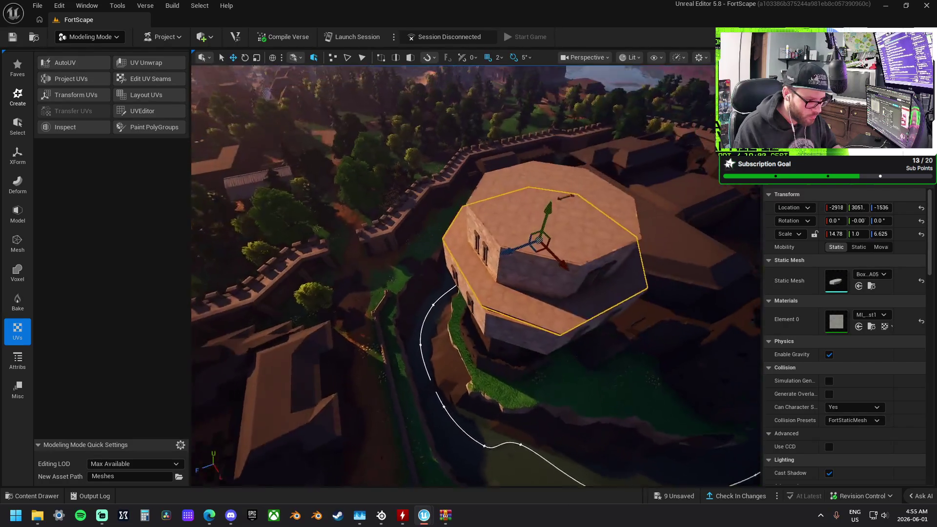
- Select the octagonal roof, then the middle octagon ledge, and inspect its underside and top
{"action": "left_click", "coordinate": [524, 201]}
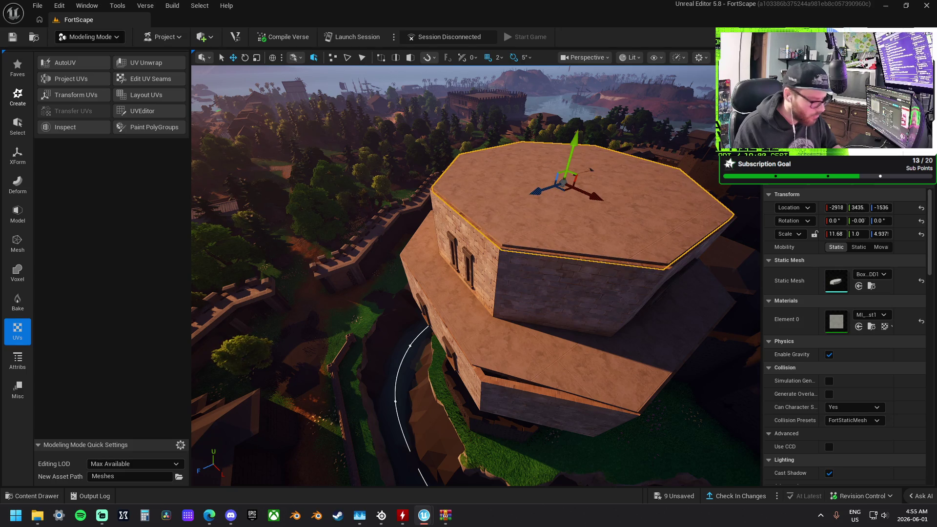
{"action": "key", "text": "alt+Tab"}
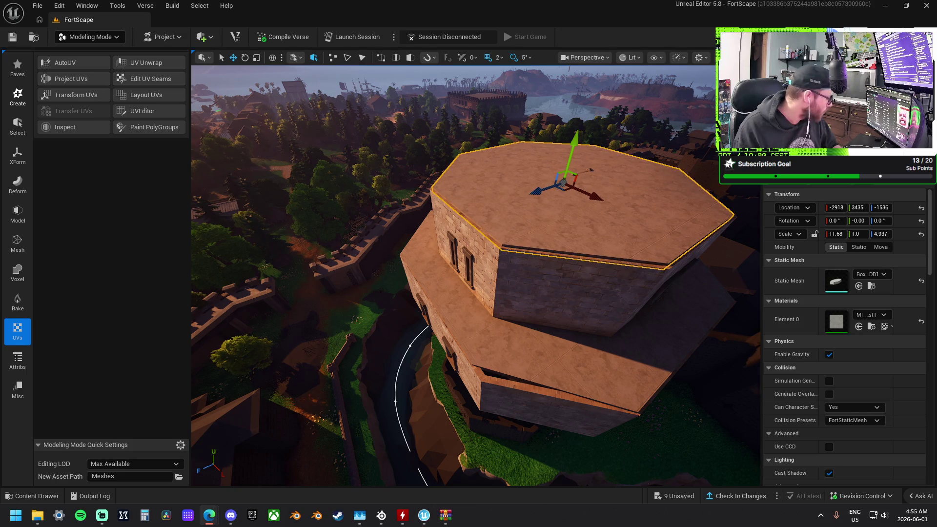
{"action": "key", "text": "alt+Tab"}
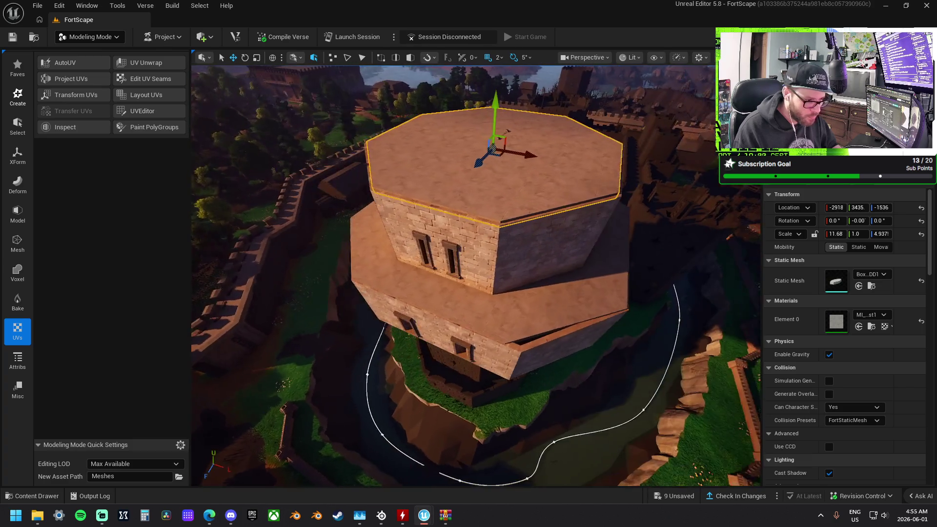
{"action": "left_click", "coordinate": [512, 316]}
{"action": "left_click_drag", "start_coordinate": [512, 316], "coordinate": [512, 200]}
{"action": "left_click_drag", "start_coordinate": [561, 336], "coordinate": [560, 336]}
{"action": "left_click_drag", "start_coordinate": [382, 246], "coordinate": [382, 246]}
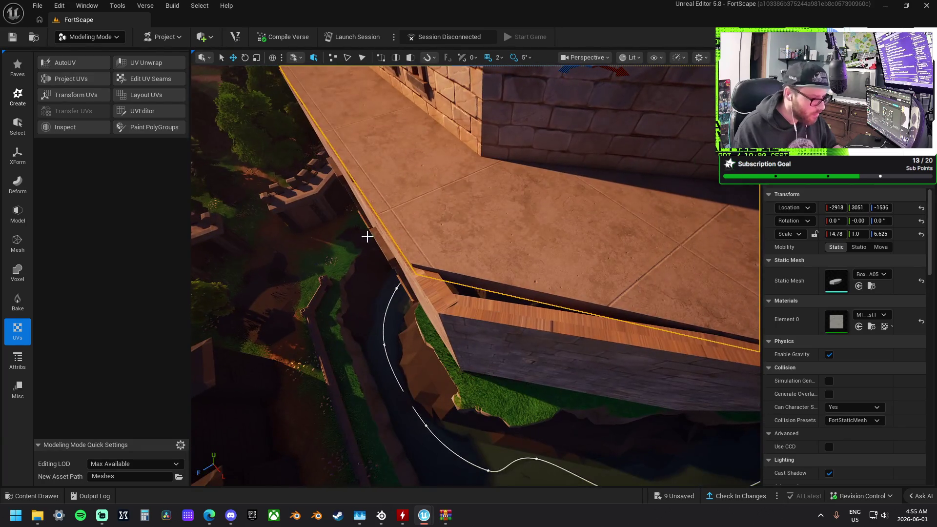
{"action": "left_click", "coordinate": [16, 212]}
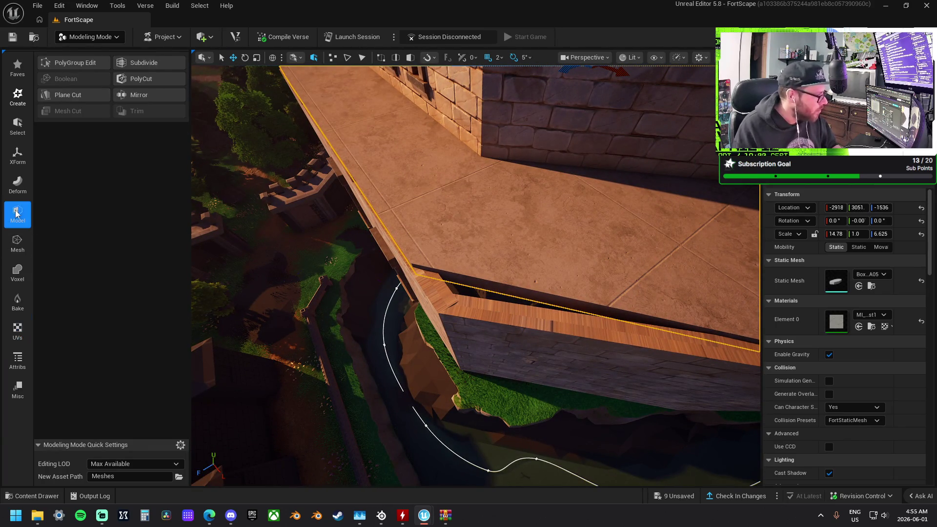
- In PolyGroup Edit, select the ledge's outer corner and shift it slightly along Y
{"action": "left_click", "coordinate": [79, 63]}
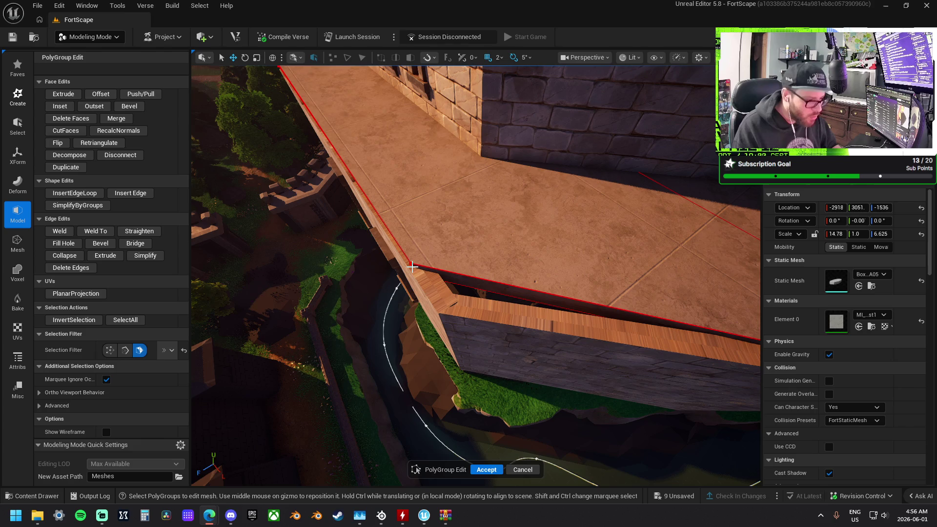
{"action": "left_click", "coordinate": [411, 267]}
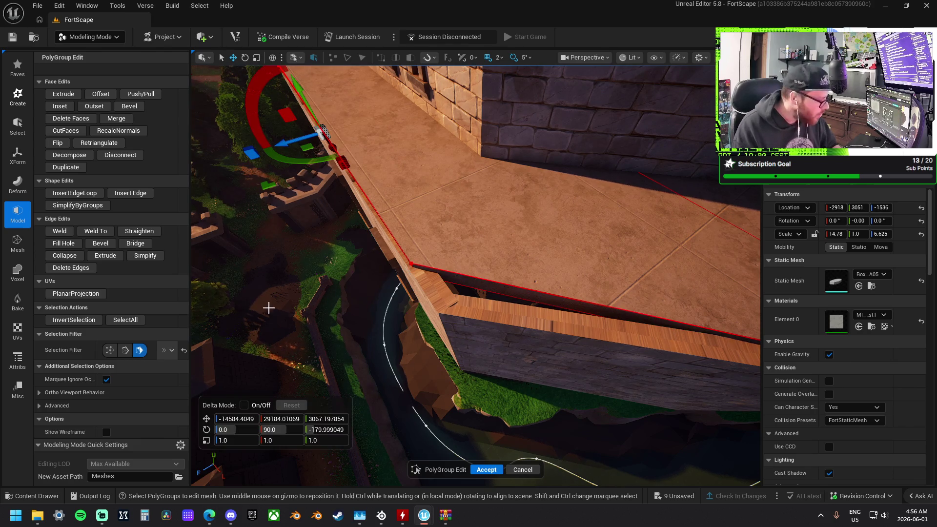
{"action": "left_click", "coordinate": [413, 268]}
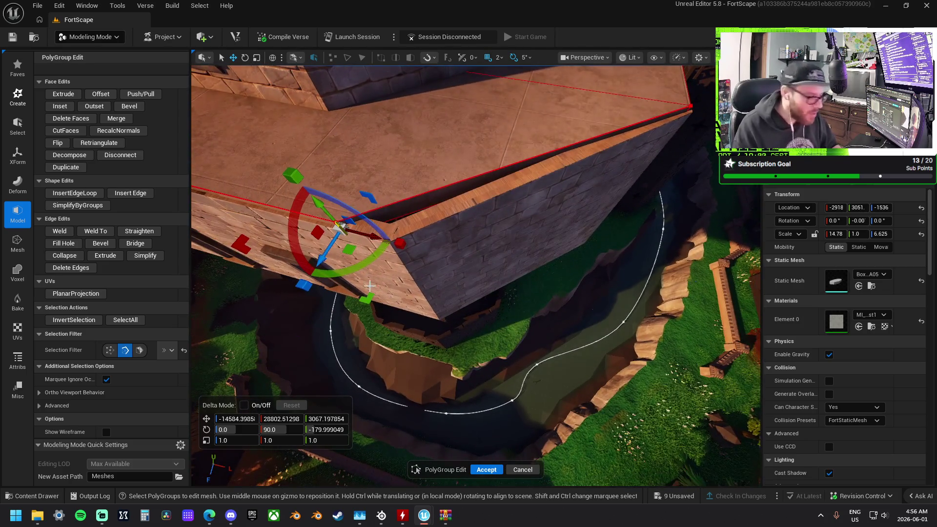
{"action": "left_click_drag", "start_coordinate": [346, 224], "coordinate": [415, 243]}
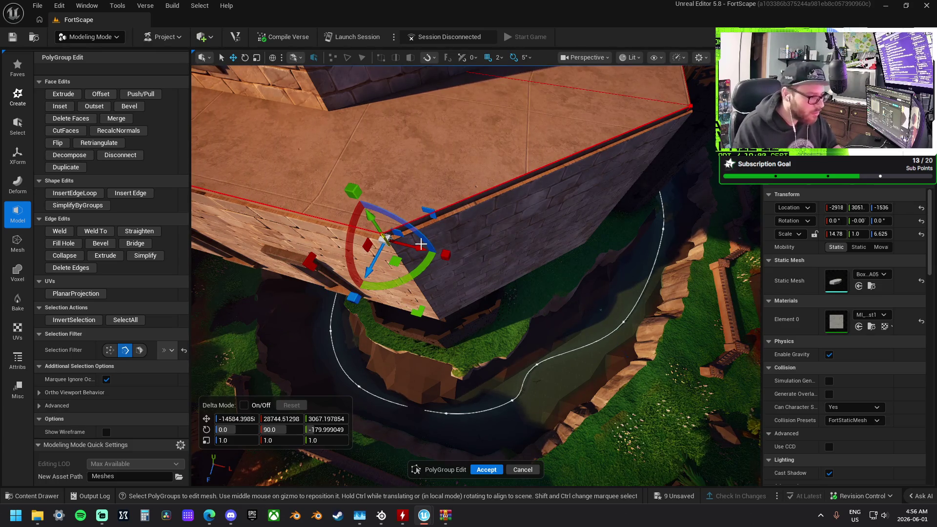
- Inspect the ledge edges and tower interior, then accept the PolyGroup edits
{"action": "left_click_drag", "start_coordinate": [411, 290], "coordinate": [497, 258]}
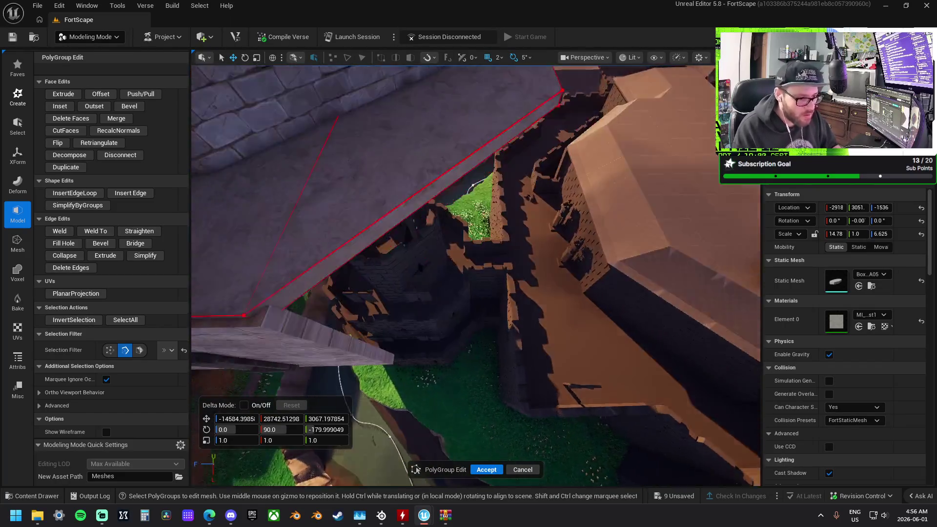
{"action": "left_click_drag", "start_coordinate": [498, 257], "coordinate": [517, 231]}
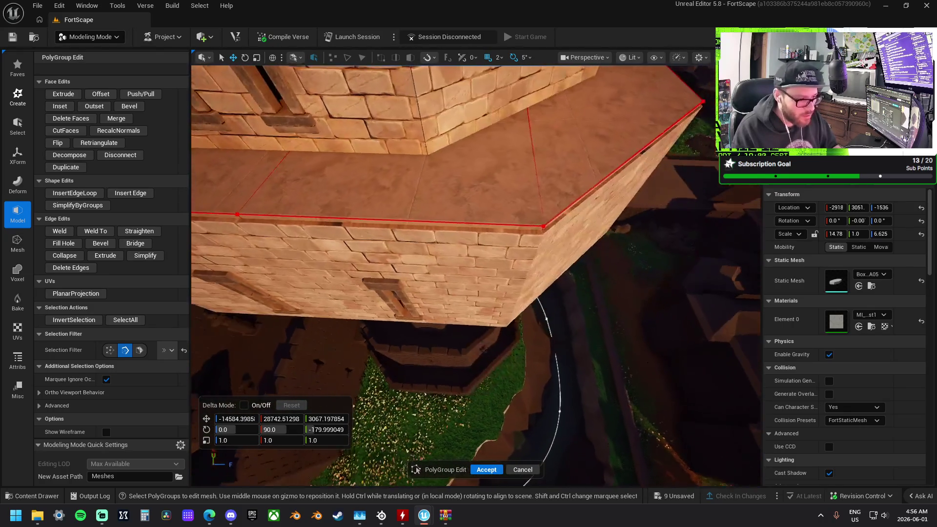
{"action": "left_click_drag", "start_coordinate": [634, 263], "coordinate": [641, 261]}
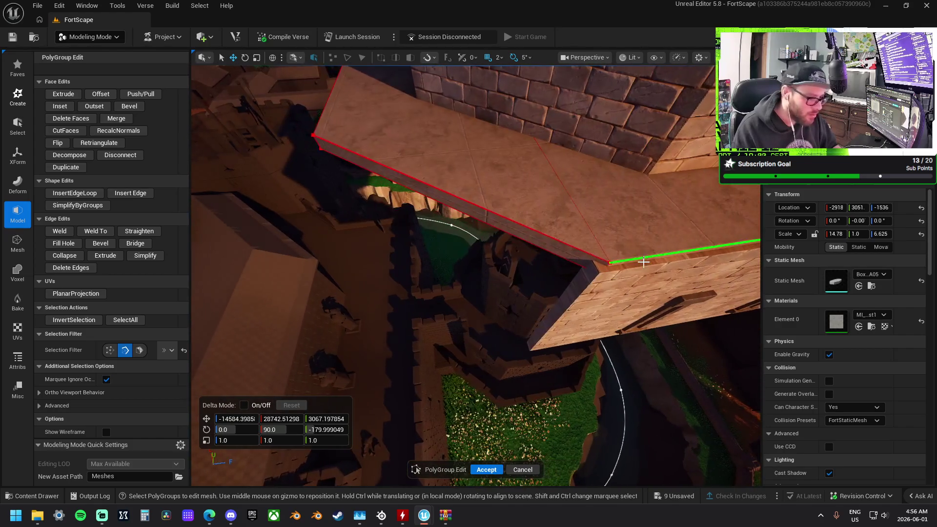
{"action": "left_click_drag", "start_coordinate": [536, 249], "coordinate": [535, 249]}
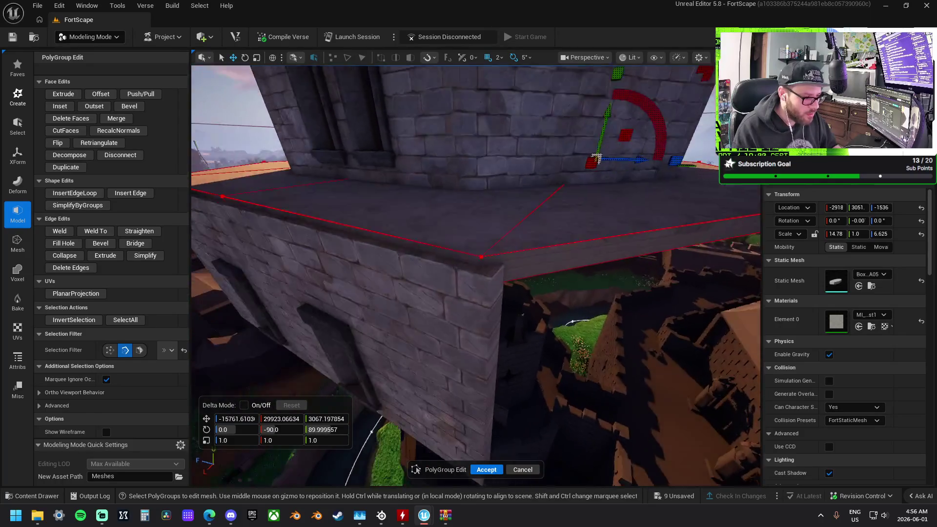
{"action": "left_click_drag", "start_coordinate": [471, 254], "coordinate": [472, 255]}
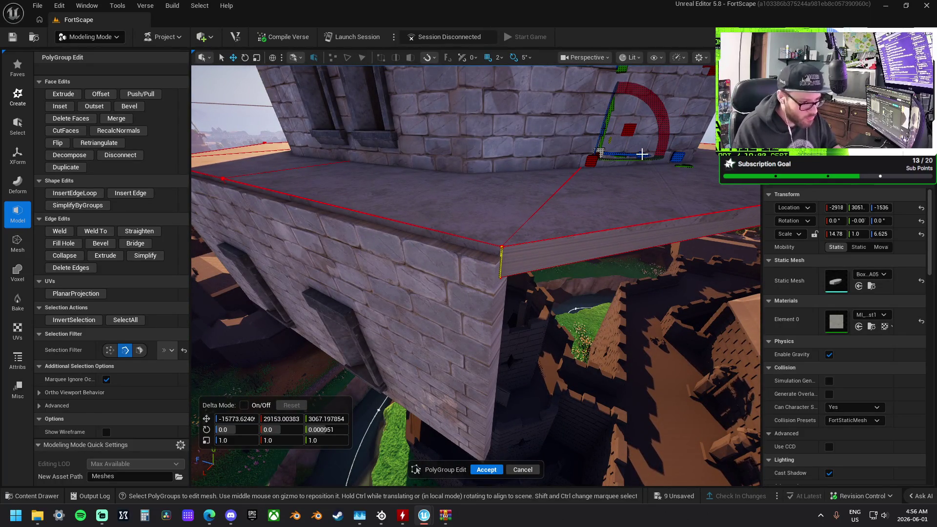
{"action": "left_click_drag", "start_coordinate": [501, 264], "coordinate": [501, 263]}
{"action": "left_click_drag", "start_coordinate": [463, 293], "coordinate": [463, 292]}
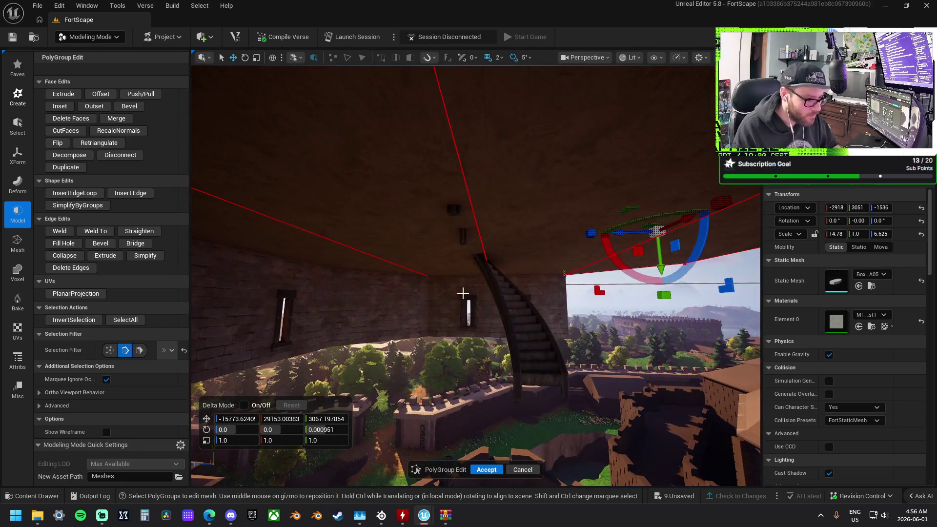
{"action": "left_click", "coordinate": [486, 469]}
{"action": "left_click_drag", "start_coordinate": [487, 469], "coordinate": [488, 469]}
{"action": "left_click_drag", "start_coordinate": [509, 302], "coordinate": [510, 215]}
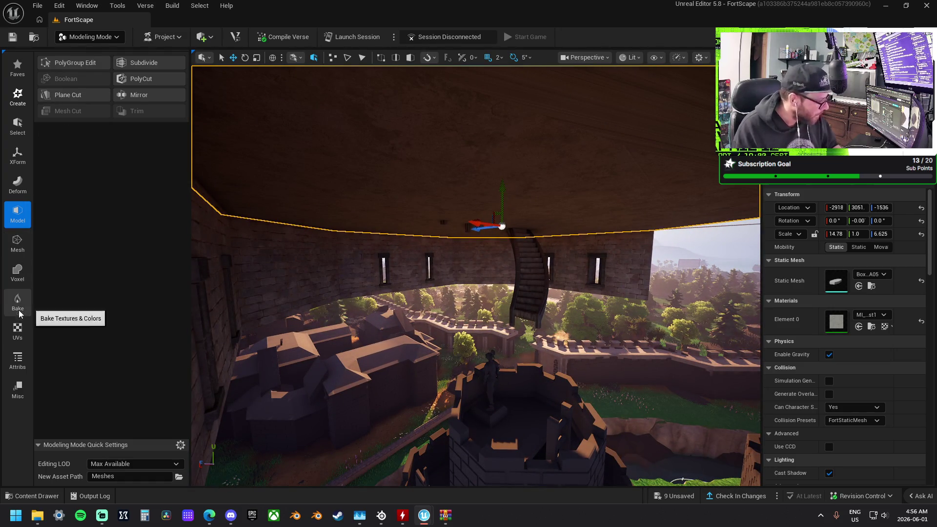
- Start a UV projection on the slab with Dimensions X, Y and Z set to 256
{"action": "left_click", "coordinate": [18, 330]}
{"action": "left_click", "coordinate": [93, 126]}
{"action": "left_click", "coordinate": [113, 122]}
{"action": "type", "text": "6"}
{"action": "key", "text": "Tab"}
{"action": "type", "text": "256"}
{"action": "key", "text": "Tab"}
{"action": "type", "text": "256"}
- Raise the projection box, switch Projection Type to Plane, and accept the projection
{"action": "left_click_drag", "start_coordinate": [350, 184], "coordinate": [350, 185]}
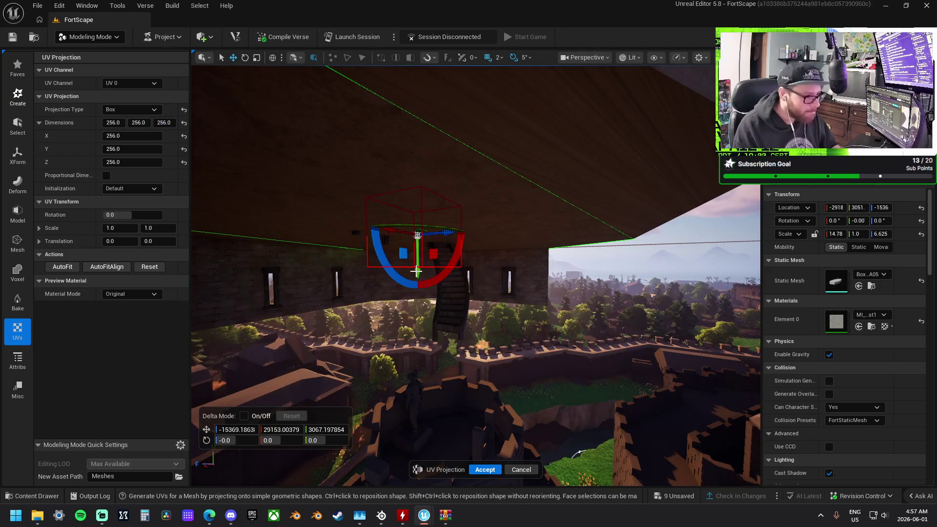
{"action": "mouse_move", "coordinate": [421, 271]}
{"action": "left_mouse_down"}
{"action": "mouse_move", "coordinate": [432, 227]}
{"action": "mouse_move", "coordinate": [677, 198]}
{"action": "mouse_move", "coordinate": [338, 187]}
{"action": "left_mouse_up"}
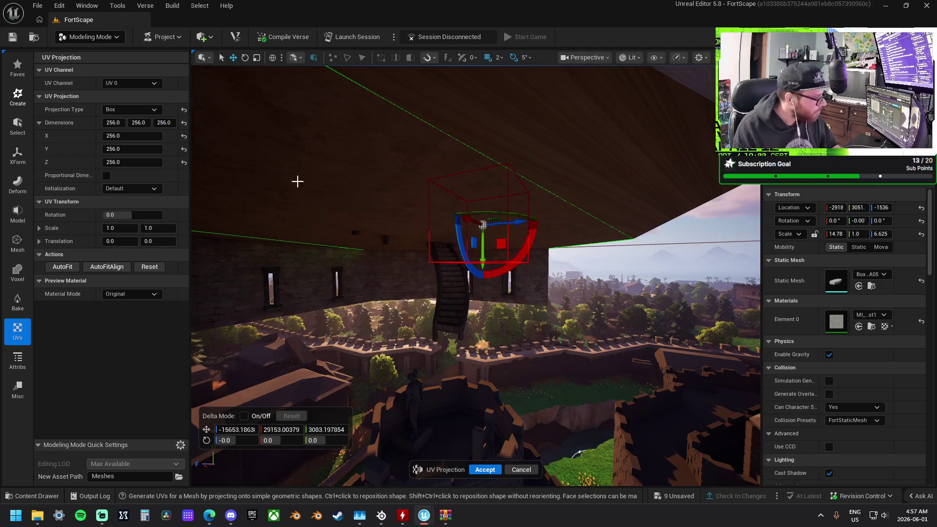
{"action": "left_click", "coordinate": [125, 110]}
{"action": "left_click", "coordinate": [130, 138]}
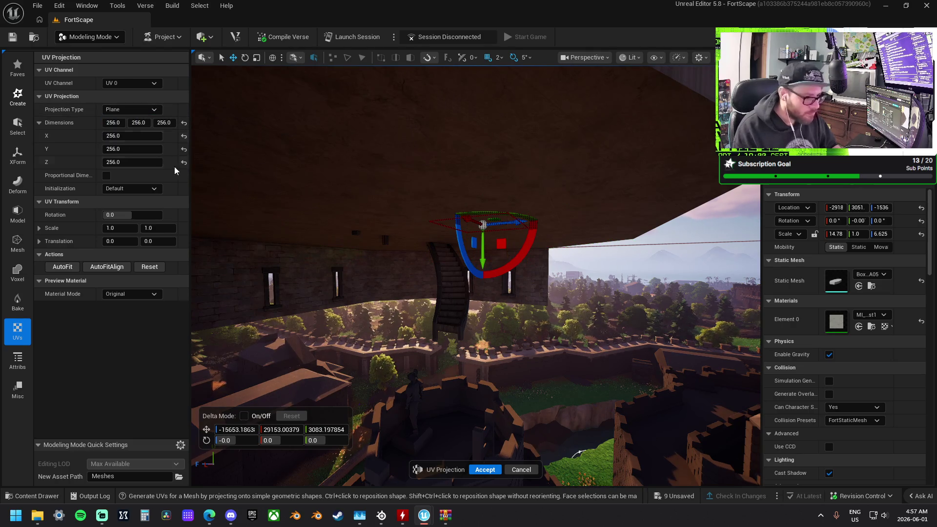
{"action": "mouse_move", "coordinate": [360, 232]}
{"action": "left_mouse_down"}
{"action": "mouse_move", "coordinate": [369, 288]}
{"action": "mouse_move", "coordinate": [357, 243]}
{"action": "left_mouse_up"}
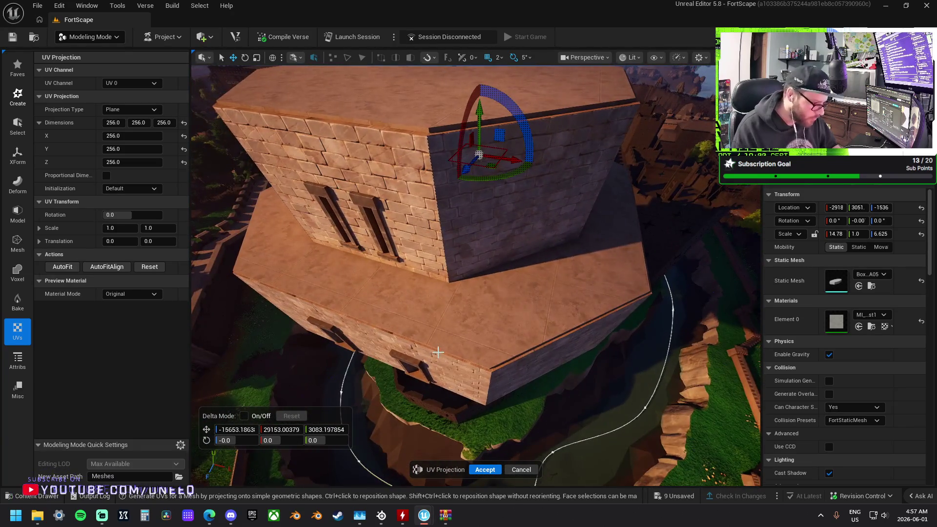
{"action": "left_click", "coordinate": [485, 469]}
{"action": "mouse_move", "coordinate": [473, 306]}
{"action": "left_mouse_down"}
{"action": "mouse_move", "coordinate": [547, 215]}
{"action": "mouse_move", "coordinate": [548, 187]}
{"action": "mouse_move", "coordinate": [552, 252]}
{"action": "mouse_move", "coordinate": [564, 256]}
{"action": "left_mouse_up"}
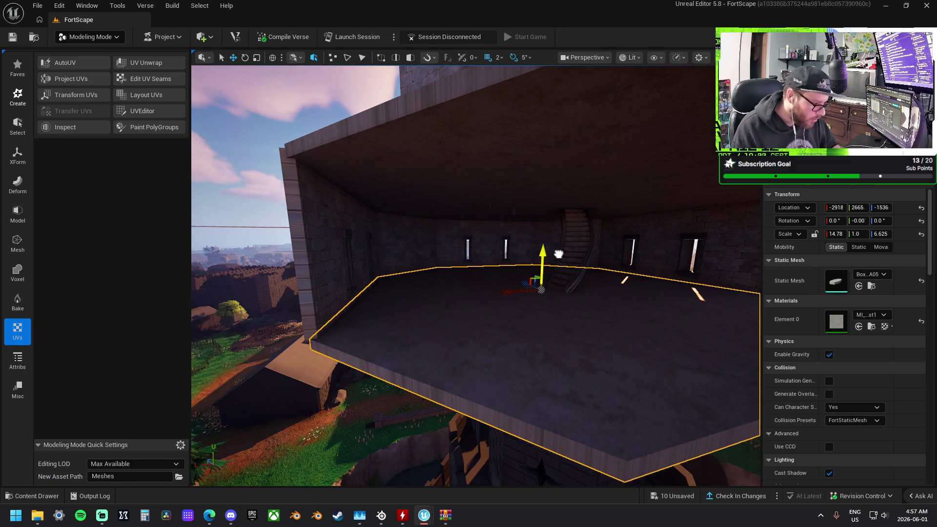
- Fly into the tower room and select the curved castle staircase
{"action": "left_click_drag", "start_coordinate": [558, 252], "coordinate": [557, 252]}
{"action": "left_click_drag", "start_coordinate": [478, 214], "coordinate": [489, 218]}
{"action": "left_click_drag", "start_coordinate": [445, 163], "coordinate": [446, 163]}
{"action": "left_click", "coordinate": [446, 163]}
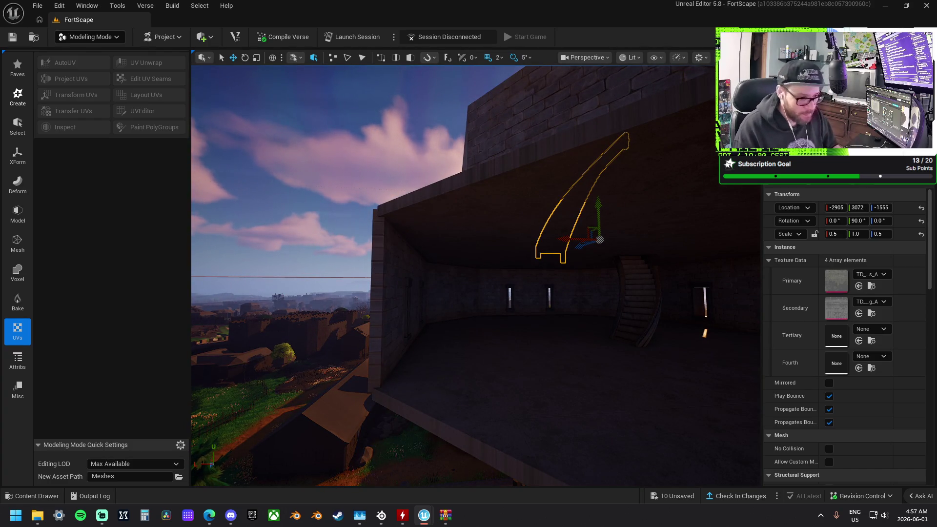
- Inspect the staircase from several angles, then locate its source asset from the context menu
{"action": "left_click_drag", "start_coordinate": [446, 163], "coordinate": [446, 163]}
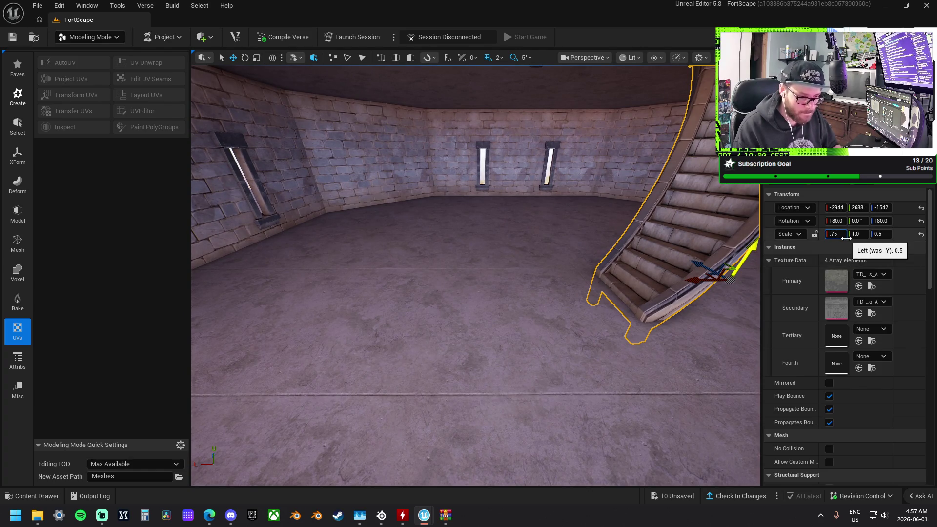
{"action": "left_click_drag", "start_coordinate": [690, 209], "coordinate": [690, 209]}
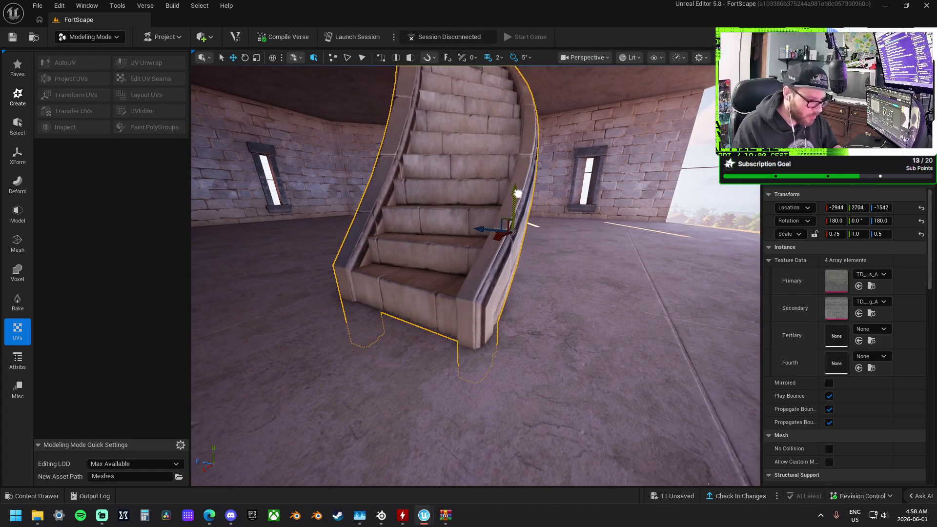
{"action": "left_click_drag", "start_coordinate": [743, 211], "coordinate": [743, 211]}
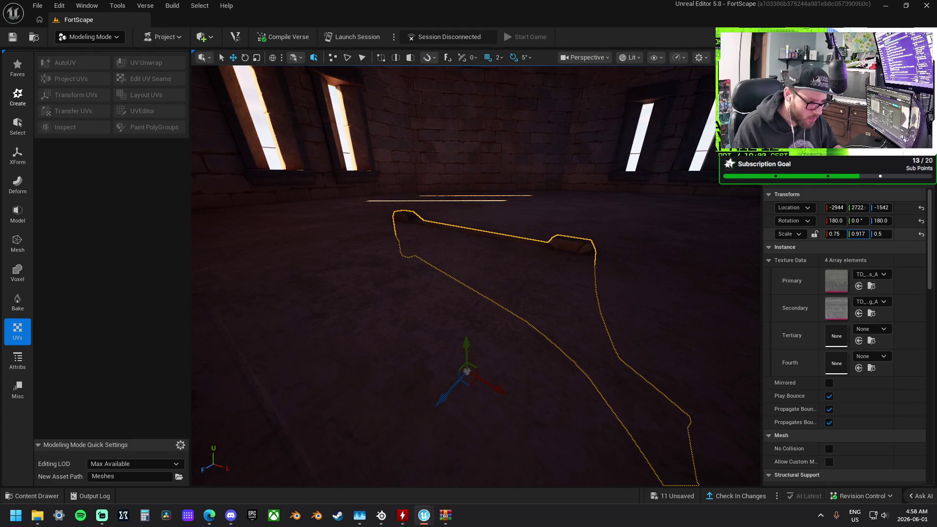
{"action": "left_click_drag", "start_coordinate": [582, 243], "coordinate": [582, 243]}
{"action": "left_click_drag", "start_coordinate": [483, 229], "coordinate": [483, 229]}
{"action": "left_click_drag", "start_coordinate": [419, 211], "coordinate": [419, 210]}
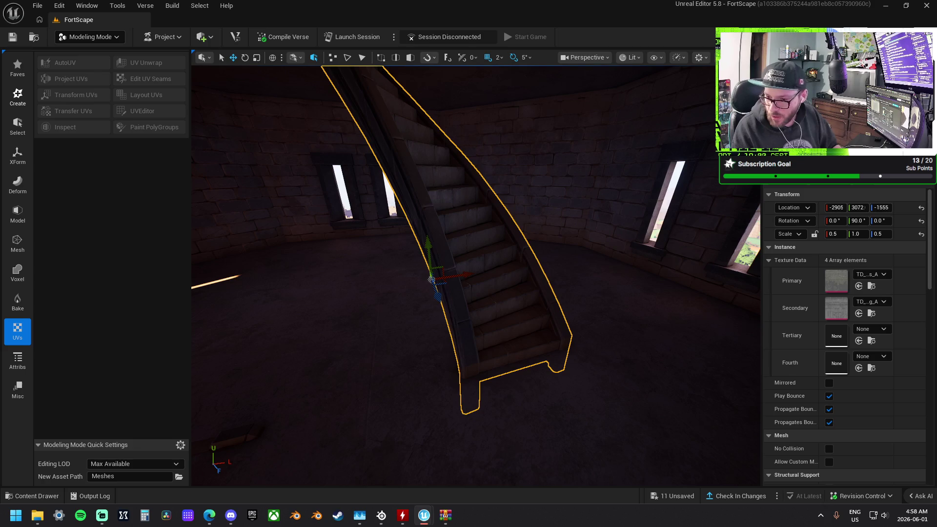
{"action": "right_click", "coordinate": [456, 203]}
{"action": "left_click", "coordinate": [589, 221]}
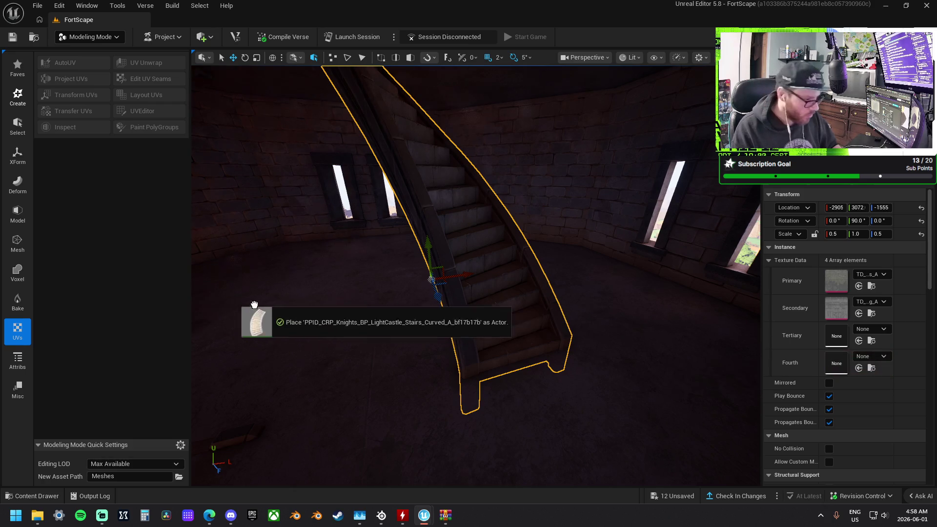
- Place another curved staircase copy, then select both staircases and delete them to empty the room
{"action": "left_click_drag", "start_coordinate": [407, 308], "coordinate": [408, 312]}
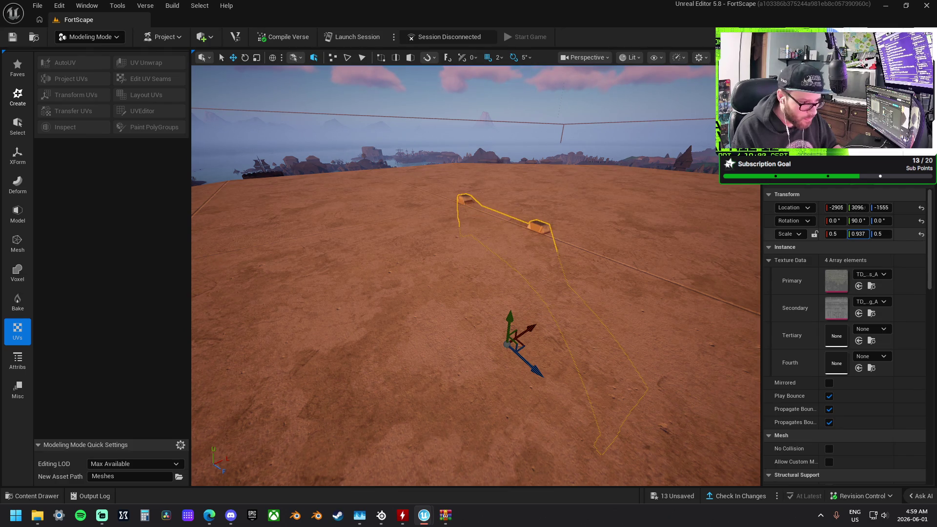
{"action": "key", "text": "f"}
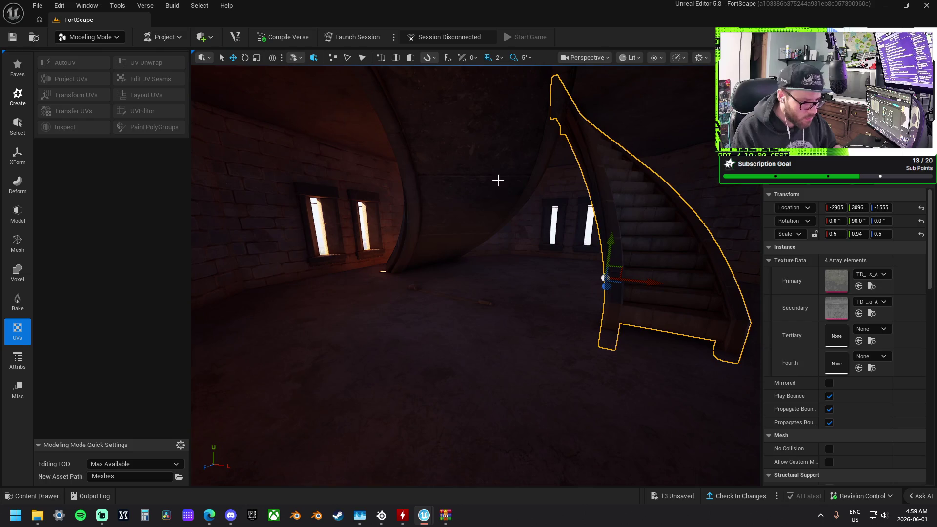
{"action": "key", "text": "ctrl+z"}
{"action": "key", "text": "ctrl+z"}
{"action": "key", "text": "ctrl+z"}
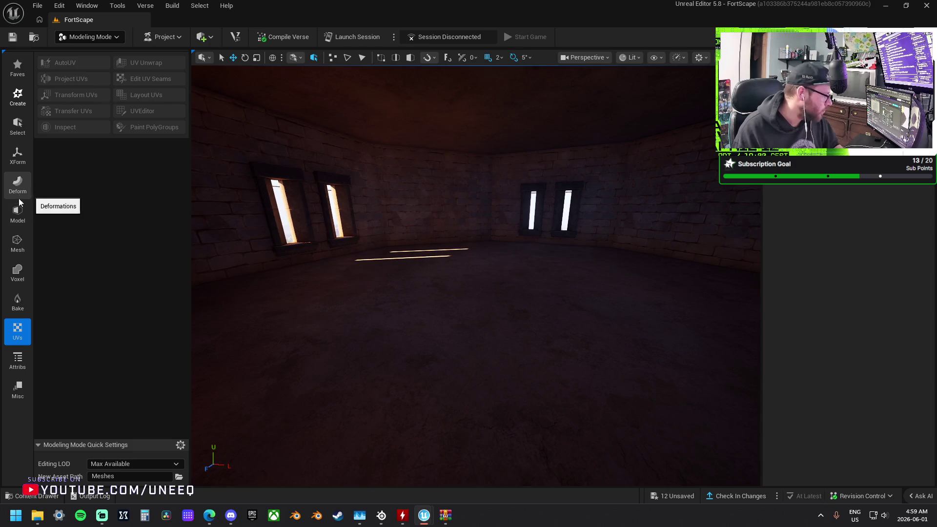
- Create a new Spiral-type staircase mesh and place it in the tower room
{"action": "left_click", "coordinate": [20, 215]}
{"action": "left_click", "coordinate": [20, 103]}
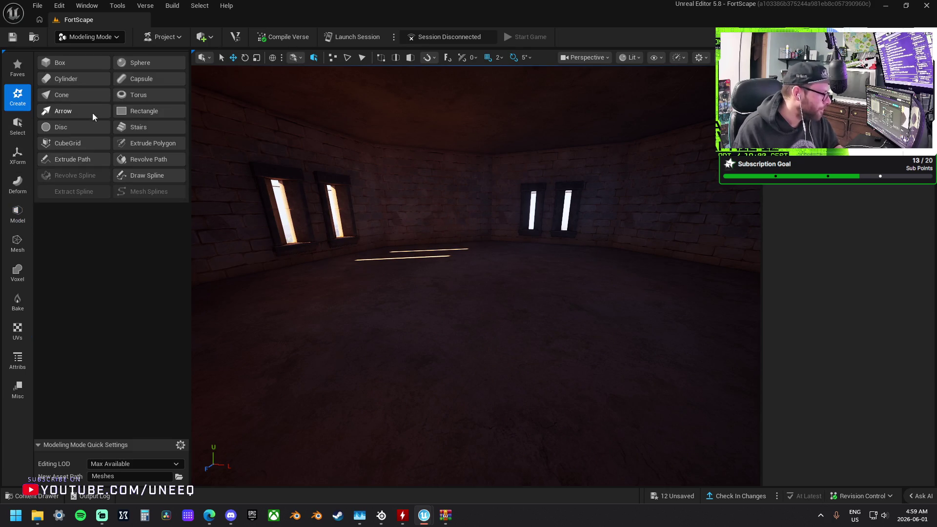
{"action": "left_click", "coordinate": [158, 128]}
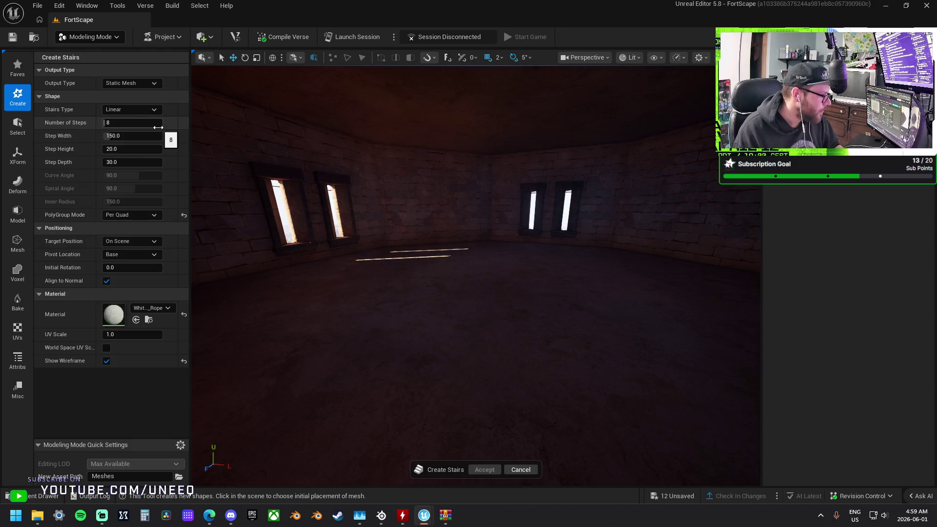
{"action": "left_click", "coordinate": [133, 108]}
{"action": "left_click", "coordinate": [130, 144]}
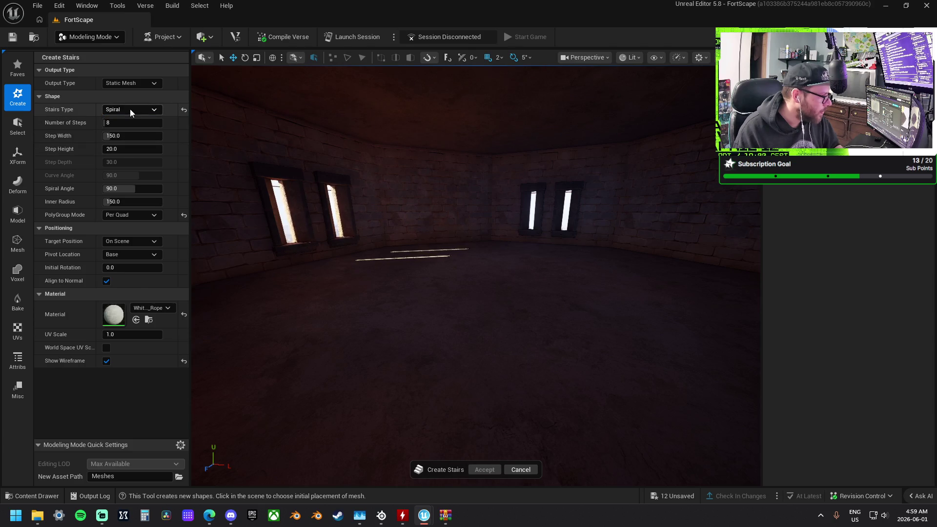
{"action": "left_click", "coordinate": [485, 285]}
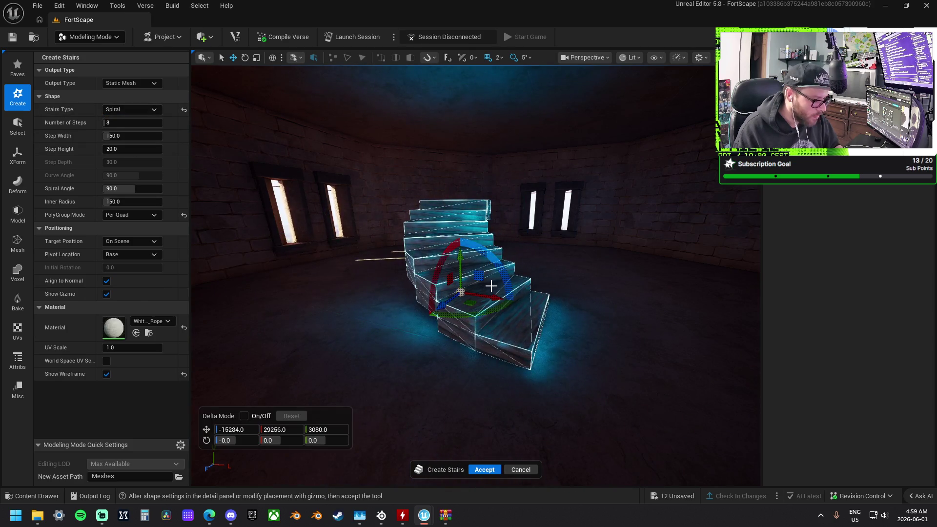
{"action": "scroll", "coordinate": [583, 306], "scroll_direction": "up", "scroll_amount": 3}
{"action": "mouse_move", "coordinate": [583, 305]}
{"action": "left_mouse_down"}
{"action": "mouse_move", "coordinate": [482, 293]}
{"action": "mouse_move", "coordinate": [464, 272]}
{"action": "mouse_move", "coordinate": [409, 324]}
{"action": "mouse_move", "coordinate": [459, 282]}
{"action": "mouse_move", "coordinate": [401, 240]}
{"action": "mouse_move", "coordinate": [383, 259]}
{"action": "mouse_move", "coordinate": [336, 252]}
{"action": "left_mouse_up"}
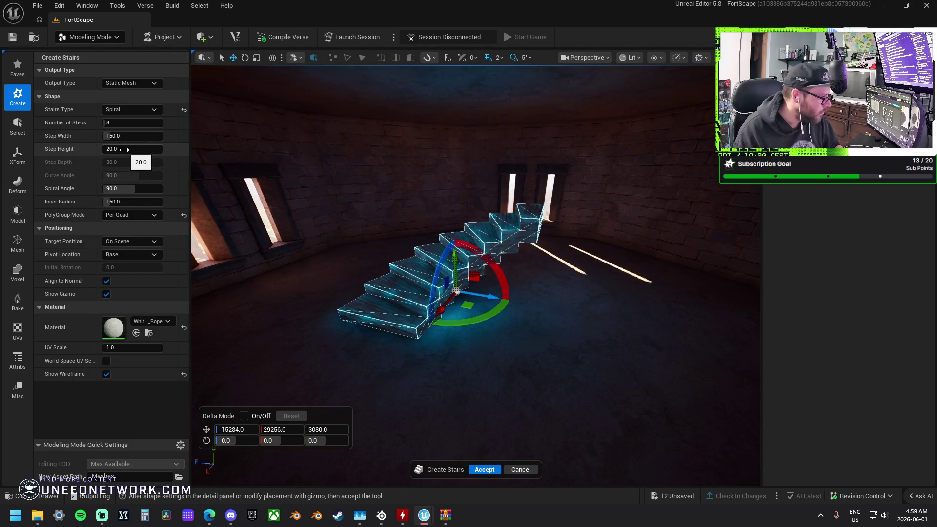
- Set the spiral staircase's inner radius to 58
{"action": "left_click", "coordinate": [133, 202]}
{"action": "type", "text": "64"}
{"action": "key", "text": "Return"}
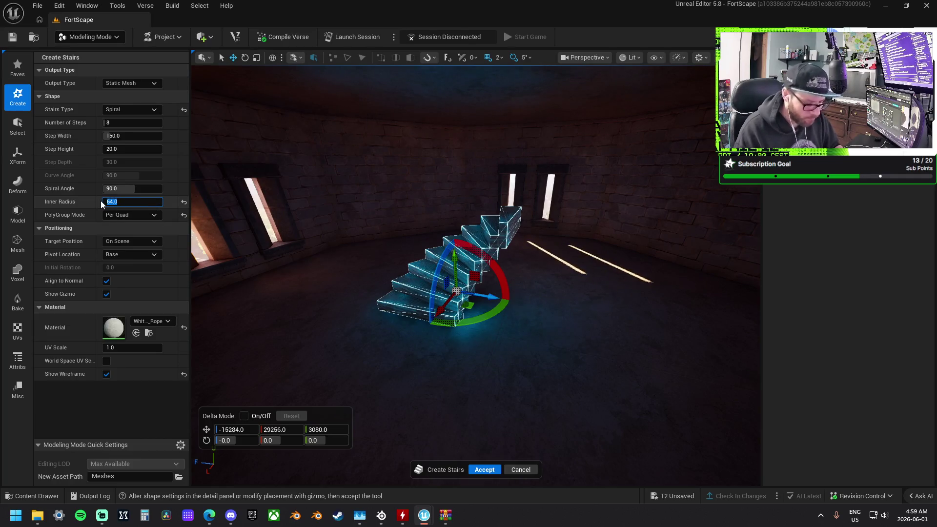
{"action": "type", "text": "58"}
{"action": "key", "text": "Return"}
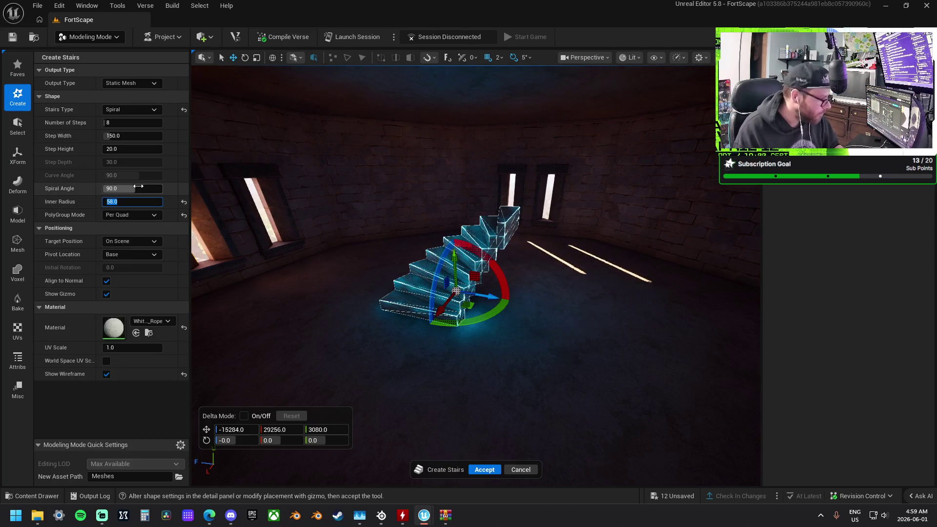
{"action": "key", "text": "f"}
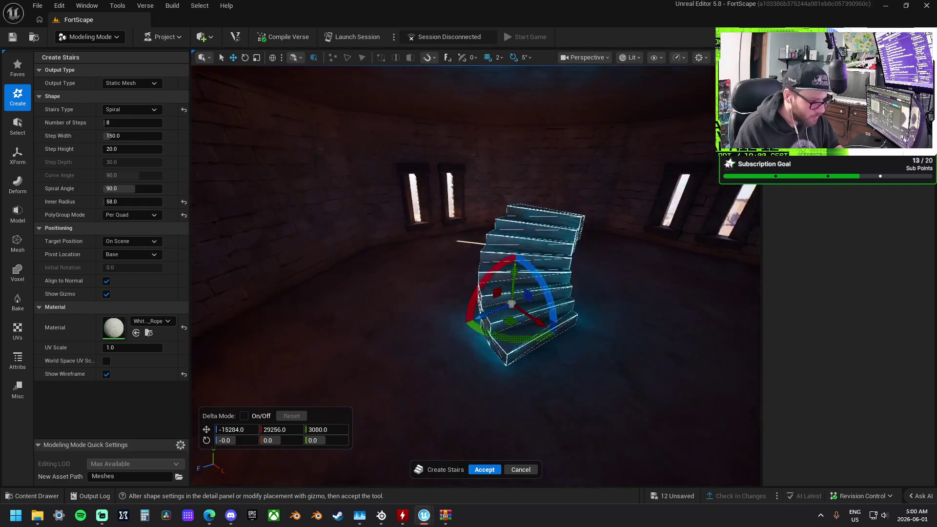
- Set the spiral angle to 180 degrees, then adjust the number of steps
{"action": "left_click", "coordinate": [132, 188]}
{"action": "type", "text": "720"}
{"action": "key", "text": "Return"}
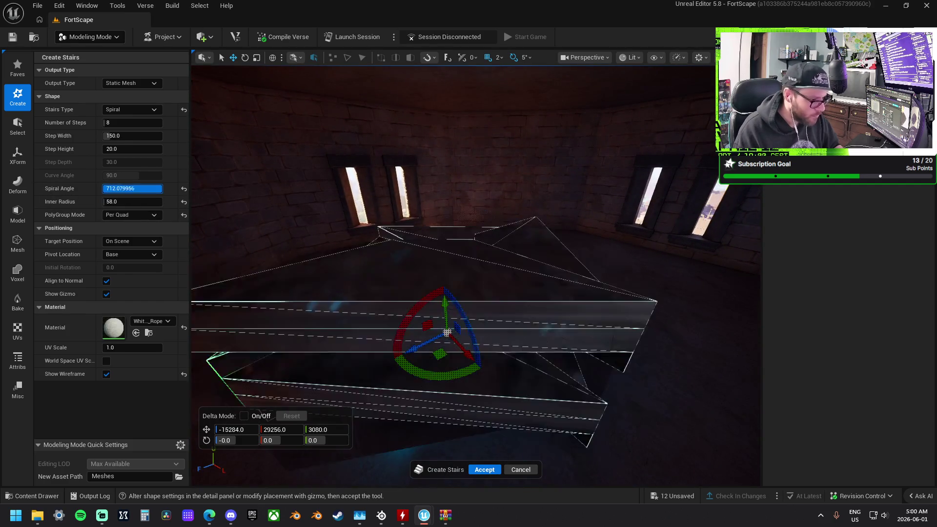
{"action": "left_click_drag", "start_coordinate": [131, 188], "coordinate": [110, 188]}
{"action": "left_click", "coordinate": [154, 190]}
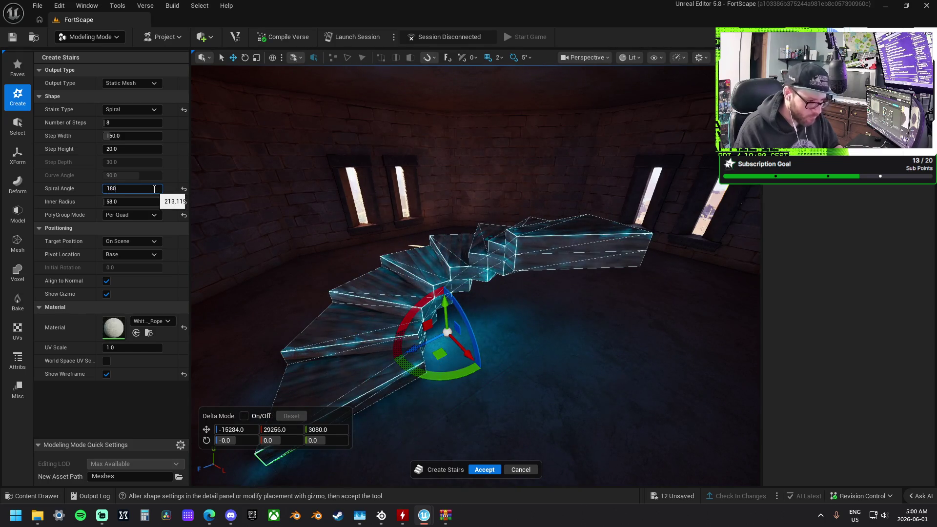
{"action": "key", "text": "Return"}
{"action": "left_click_drag", "start_coordinate": [306, 229], "coordinate": [217, 195]}
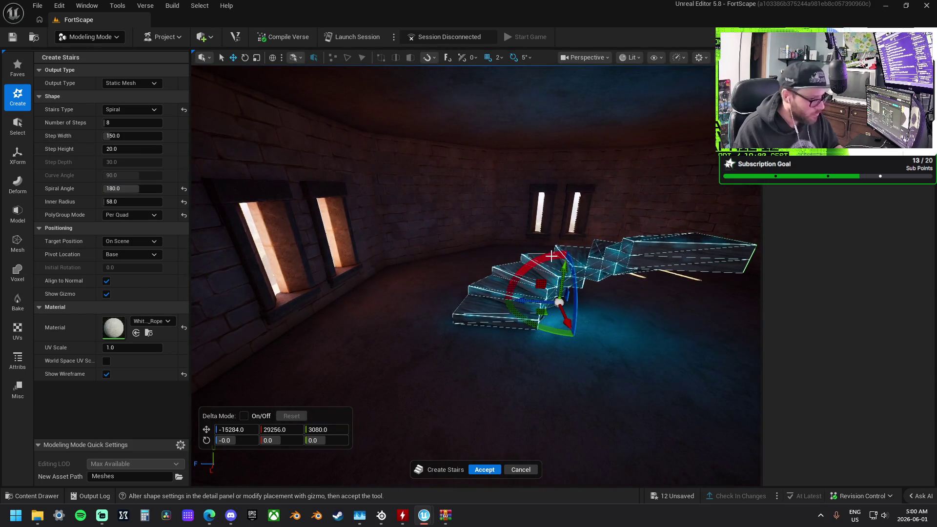
{"action": "left_click_drag", "start_coordinate": [556, 312], "coordinate": [537, 317]}
{"action": "left_click_drag", "start_coordinate": [430, 251], "coordinate": [218, 195]}
{"action": "left_click_drag", "start_coordinate": [558, 303], "coordinate": [530, 326]}
{"action": "left_click_drag", "start_coordinate": [431, 251], "coordinate": [431, 250]}
{"action": "left_click", "coordinate": [129, 122]}
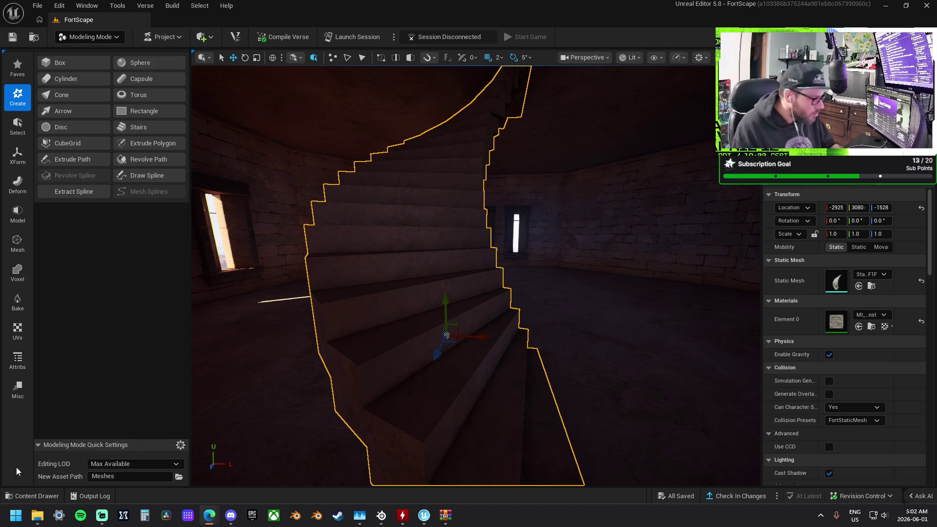
- Frame the staircase inside the tower, leaving its Y location unchanged
{"action": "mouse_move", "coordinate": [467, 285]}
{"action": "left_mouse_down"}
{"action": "mouse_move", "coordinate": [439, 362]}
{"action": "mouse_move", "coordinate": [498, 332]}
{"action": "mouse_move", "coordinate": [468, 342]}
{"action": "mouse_move", "coordinate": [459, 376]}
{"action": "mouse_move", "coordinate": [473, 342]}
{"action": "mouse_move", "coordinate": [466, 400]}
{"action": "mouse_move", "coordinate": [459, 351]}
{"action": "mouse_move", "coordinate": [471, 285]}
{"action": "left_mouse_up"}
{"action": "left_click", "coordinate": [859, 208]}
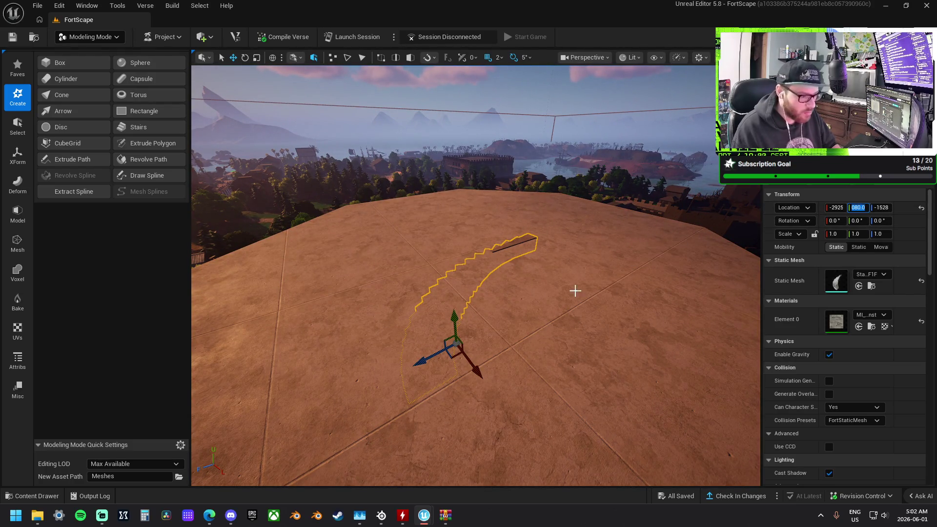
{"action": "key", "text": "Return"}
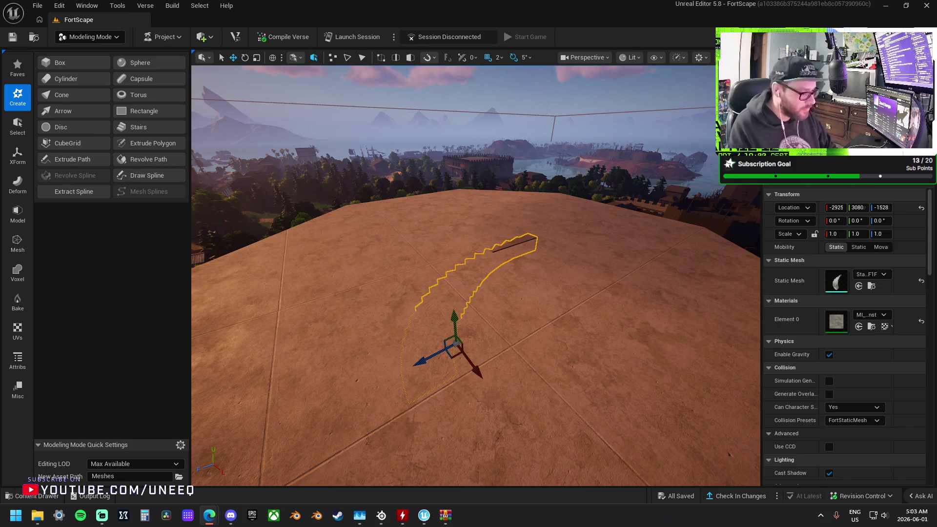
{"action": "key", "text": "f"}
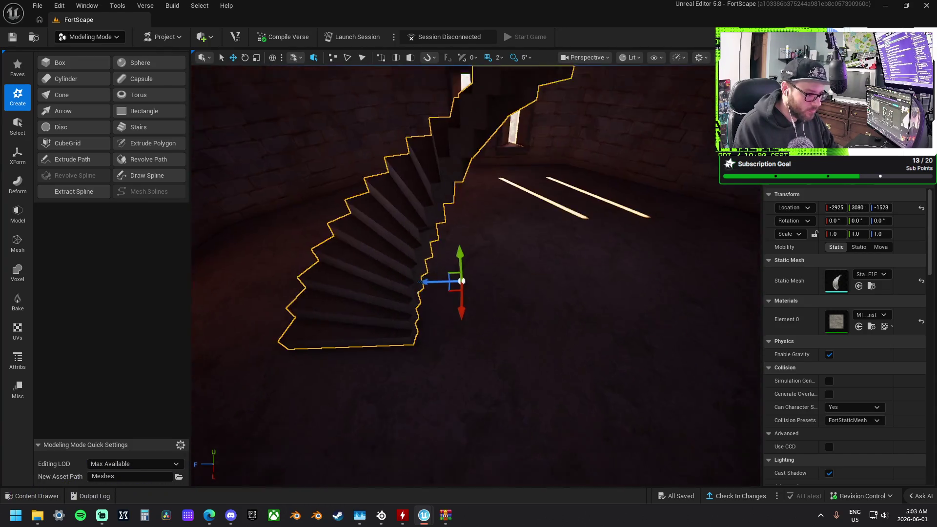
- Rotate the staircase into position inside the tower (rotation 0, 0, 0) and save the level
{"action": "key", "text": "e"}
{"action": "mouse_move", "coordinate": [479, 310]}
{"action": "left_mouse_down"}
{"action": "mouse_move", "coordinate": [398, 273]}
{"action": "mouse_move", "coordinate": [502, 237]}
{"action": "mouse_move", "coordinate": [406, 276]}
{"action": "left_mouse_up"}
{"action": "left_click_drag", "start_coordinate": [508, 248], "coordinate": [523, 273]}
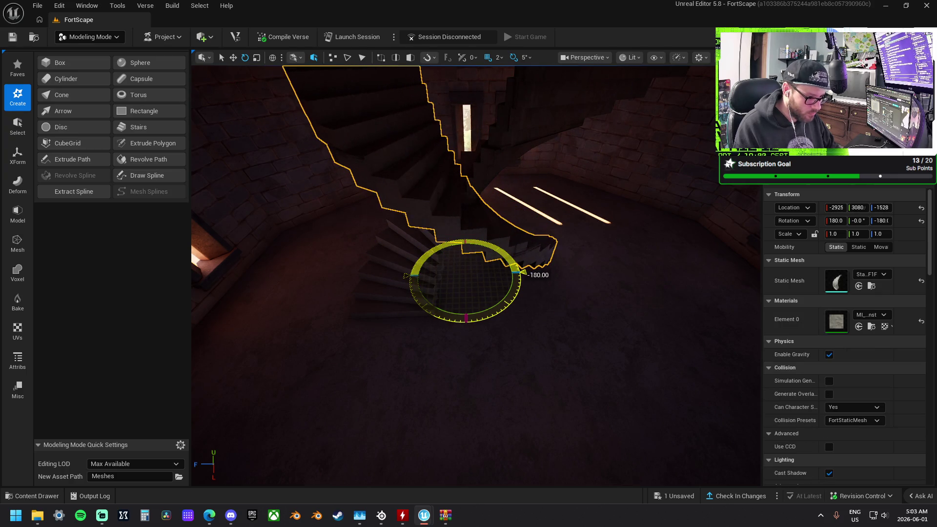
{"action": "left_click_drag", "start_coordinate": [503, 305], "coordinate": [410, 295]}
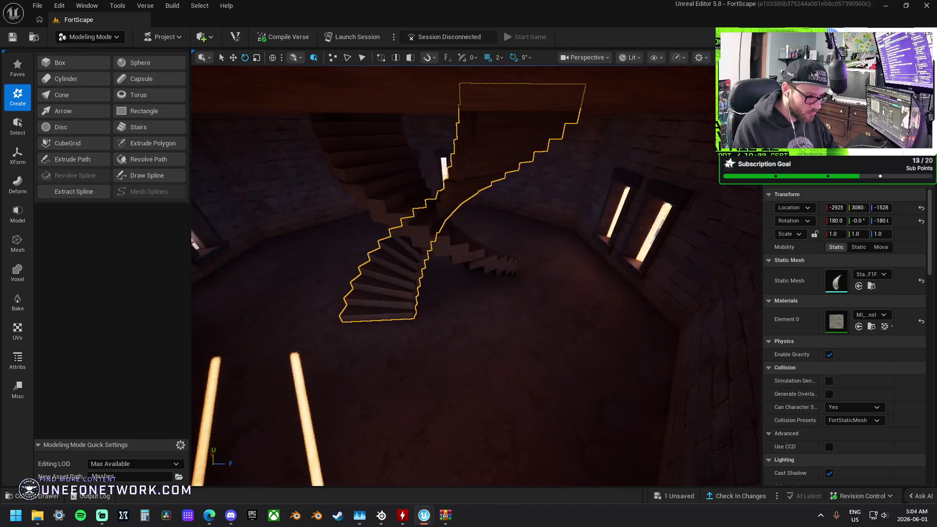
{"action": "mouse_move", "coordinate": [554, 319]}
{"action": "left_mouse_down"}
{"action": "mouse_move", "coordinate": [607, 276]}
{"action": "mouse_move", "coordinate": [517, 268]}
{"action": "mouse_move", "coordinate": [498, 278]}
{"action": "mouse_move", "coordinate": [503, 290]}
{"action": "left_mouse_up"}
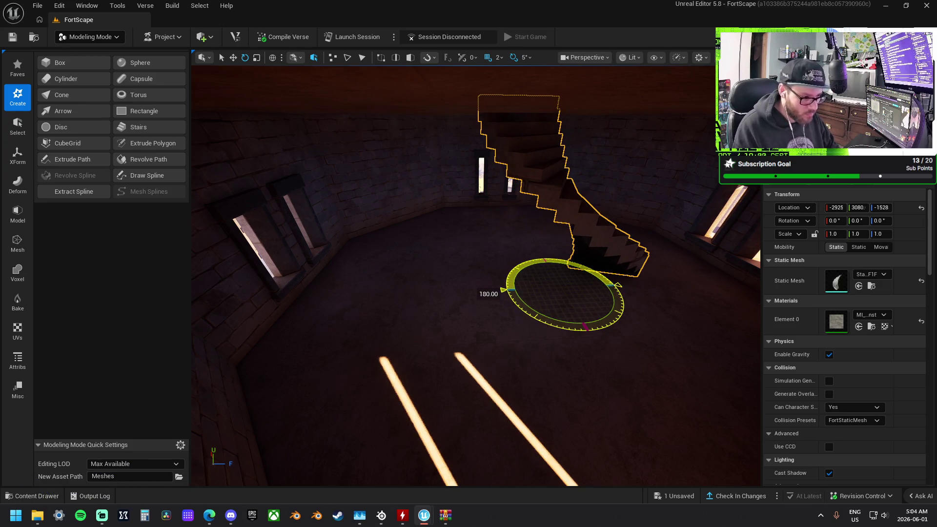
{"action": "left_click_drag", "start_coordinate": [504, 290], "coordinate": [503, 290]}
{"action": "key", "text": "ctrl+s"}
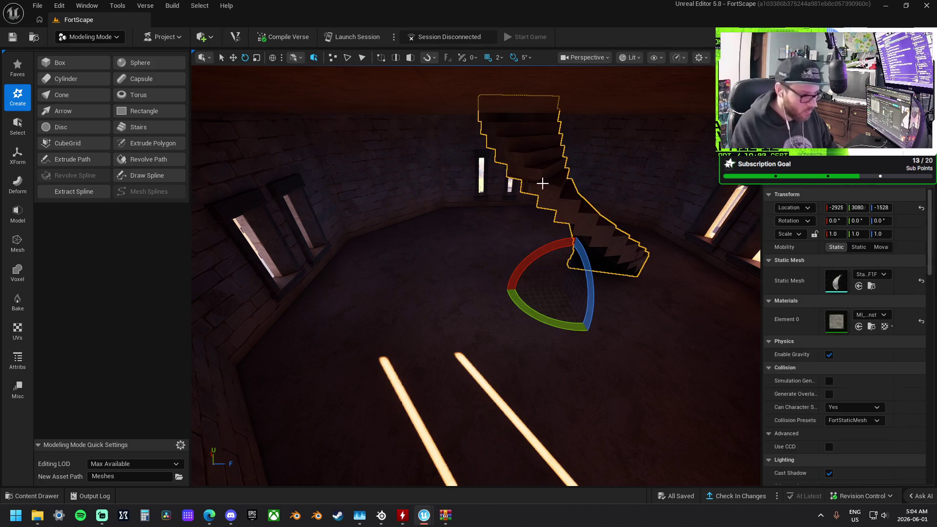
{"action": "left_click", "coordinate": [20, 331]}
- Set the staircase's UV projection to Cylinder with 256 for the X, Y and Z dimensions
{"action": "left_click", "coordinate": [79, 78]}
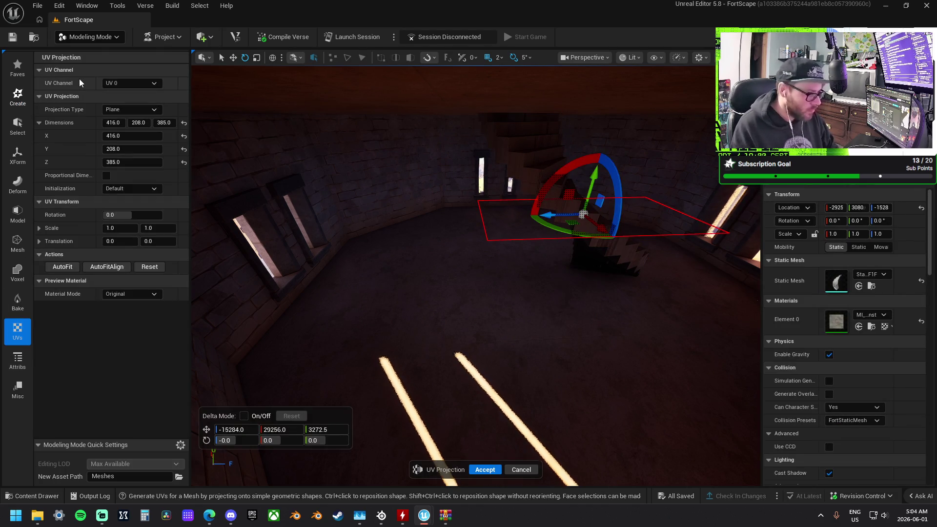
{"action": "left_click", "coordinate": [125, 111]}
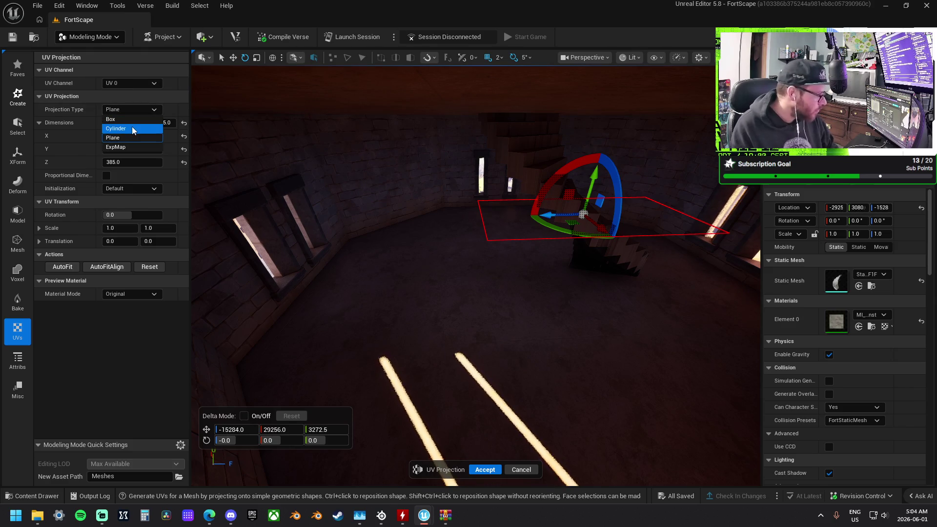
{"action": "left_click", "coordinate": [132, 127]}
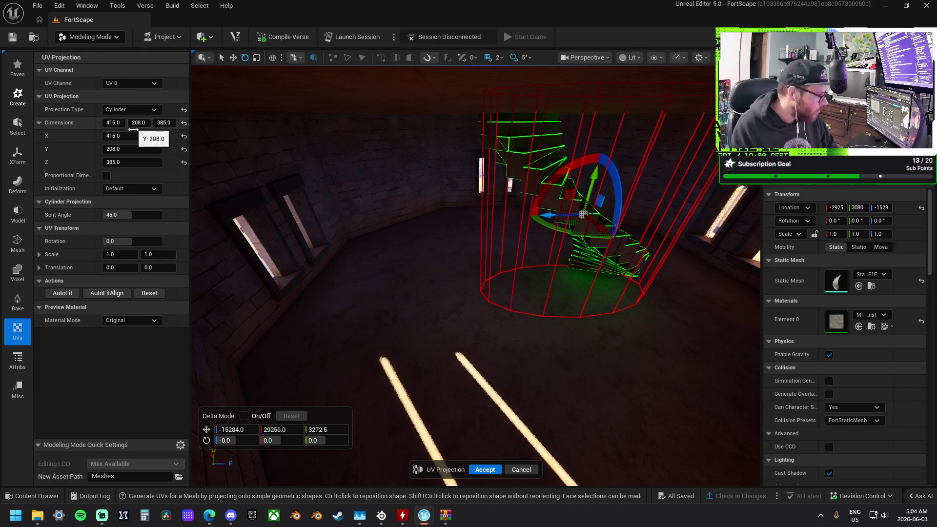
{"action": "scroll", "coordinate": [469, 240], "scroll_direction": "up", "scroll_amount": 10}
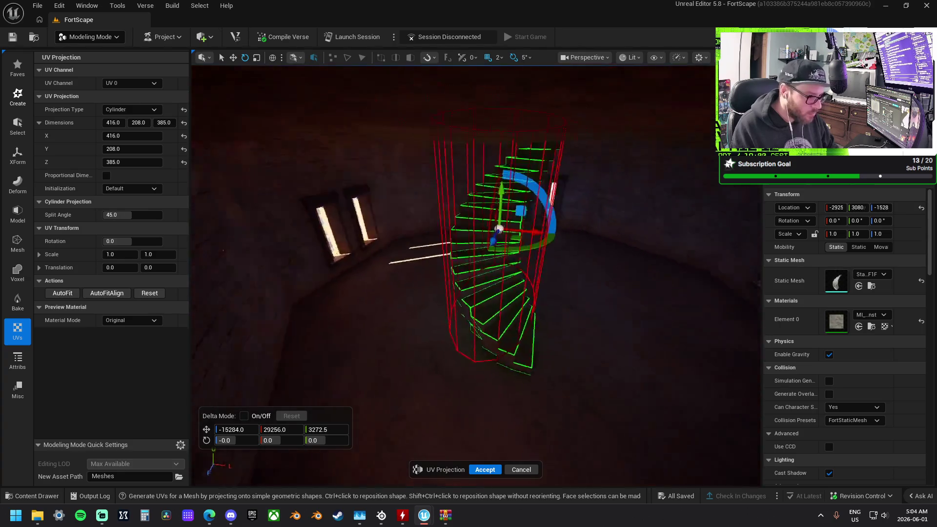
{"action": "scroll", "coordinate": [476, 275], "scroll_direction": "down", "scroll_amount": 10}
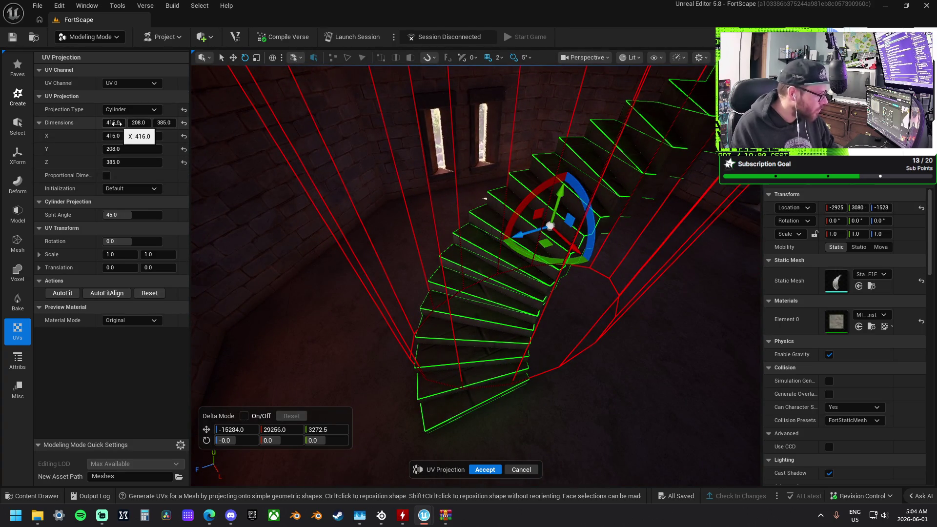
{"action": "type", "text": "256"}
{"action": "key", "text": "Tab"}
{"action": "type", "text": "256"}
{"action": "key", "text": "Tab"}
{"action": "type", "text": "256"}
{"action": "key", "text": "Tab"}
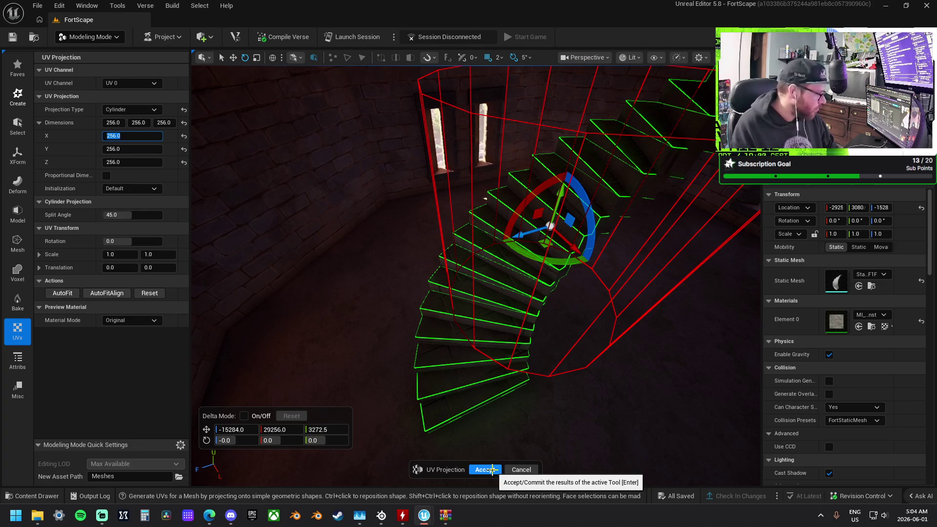
- Briefly try ExpMap, switch back to Cylinder and accept the cylindrical UV projection
{"action": "left_click", "coordinate": [123, 109]}
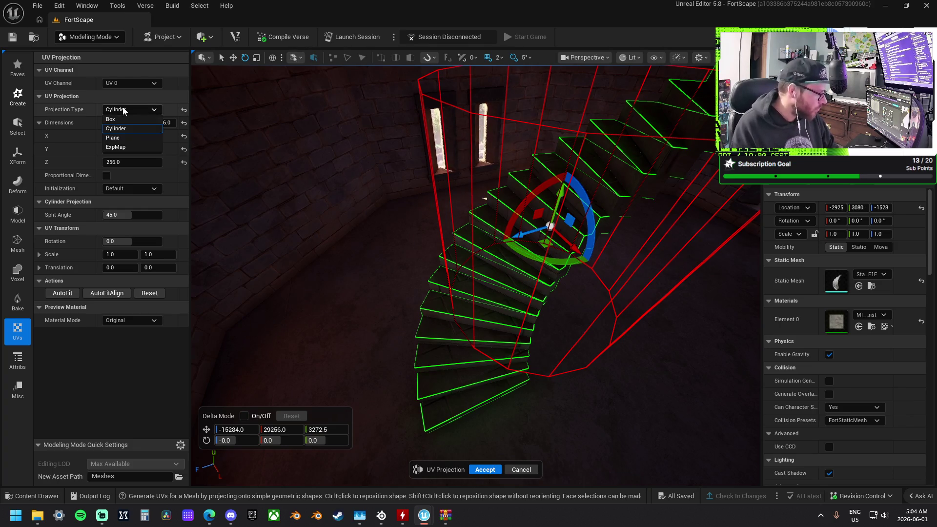
{"action": "left_click", "coordinate": [131, 146]}
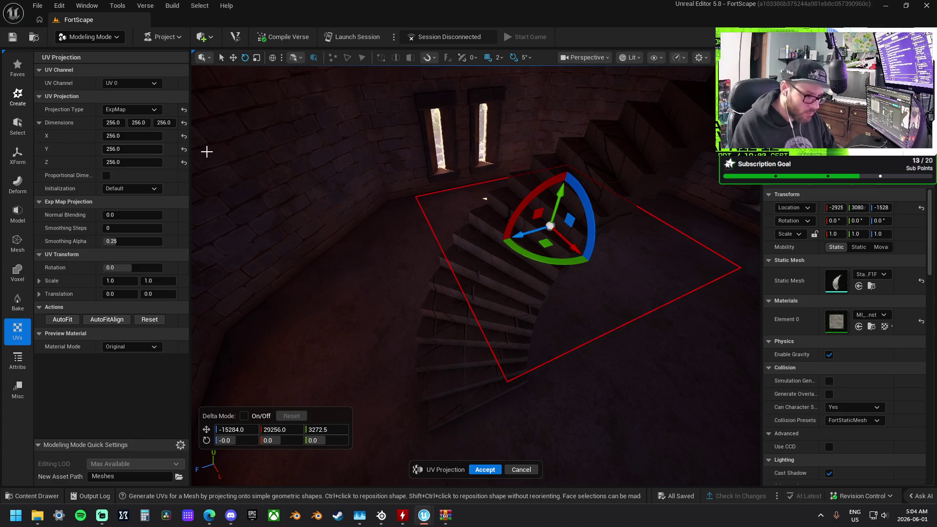
{"action": "left_click", "coordinate": [151, 110]}
{"action": "left_click", "coordinate": [136, 129]}
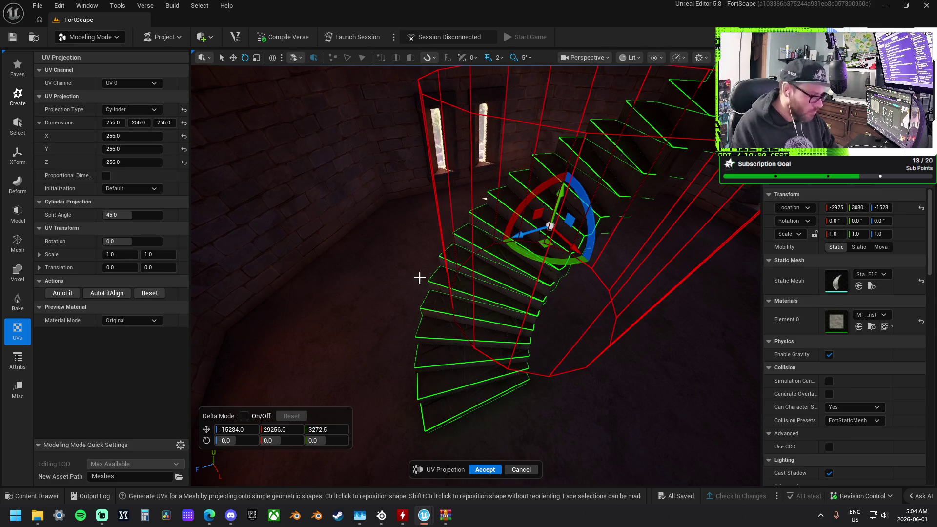
{"action": "left_click", "coordinate": [497, 470]}
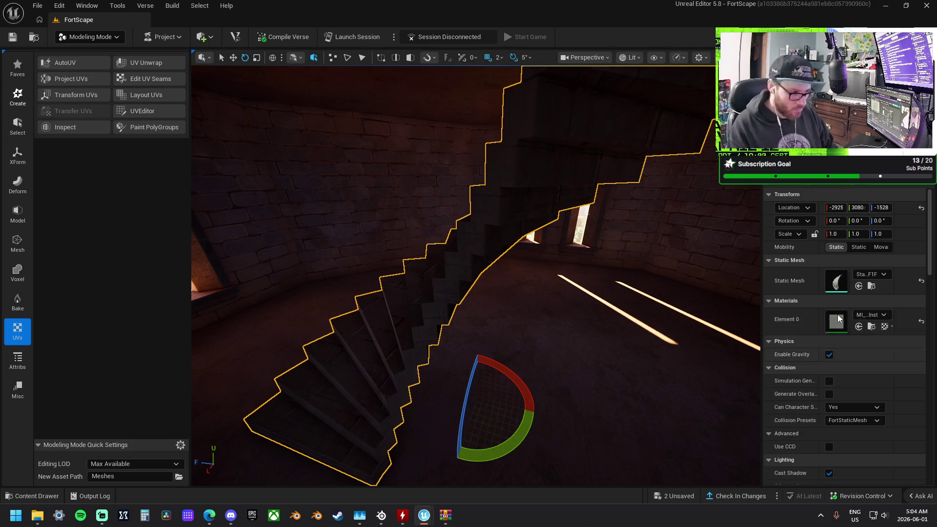
{"action": "mouse_move", "coordinate": [621, 251]}
{"action": "left_mouse_down"}
{"action": "mouse_move", "coordinate": [488, 251]}
{"action": "mouse_move", "coordinate": [429, 269]}
{"action": "mouse_move", "coordinate": [395, 233]}
{"action": "mouse_move", "coordinate": [445, 169]}
{"action": "left_mouse_up"}
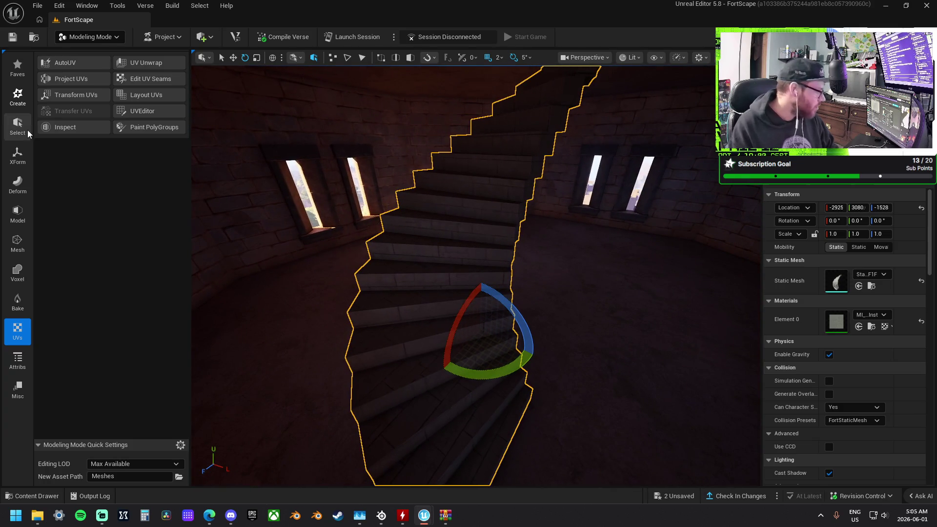
{"action": "left_click", "coordinate": [24, 220]}
- Start InsertEdgeLoop in PolyGroup Edit with Position Mode set to Distance Offset
{"action": "left_click", "coordinate": [69, 62]}
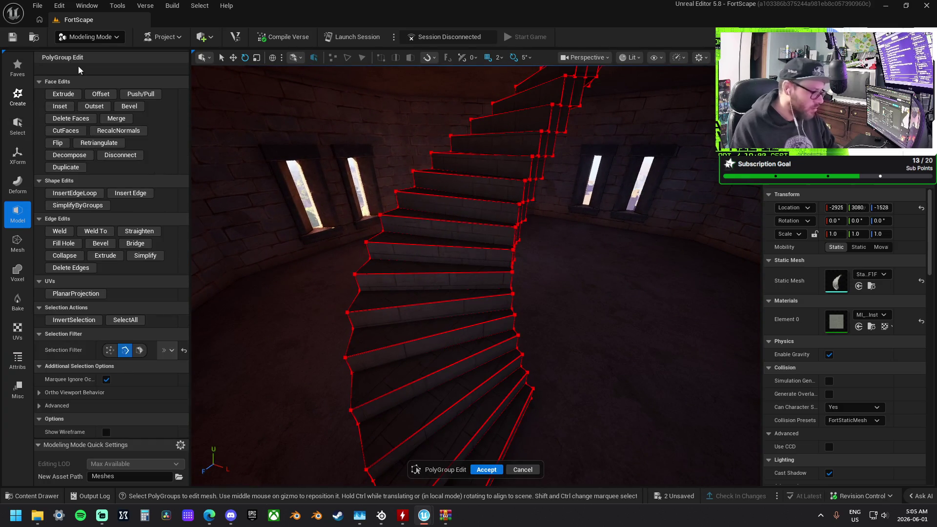
{"action": "left_click_drag", "start_coordinate": [273, 331], "coordinate": [168, 330]}
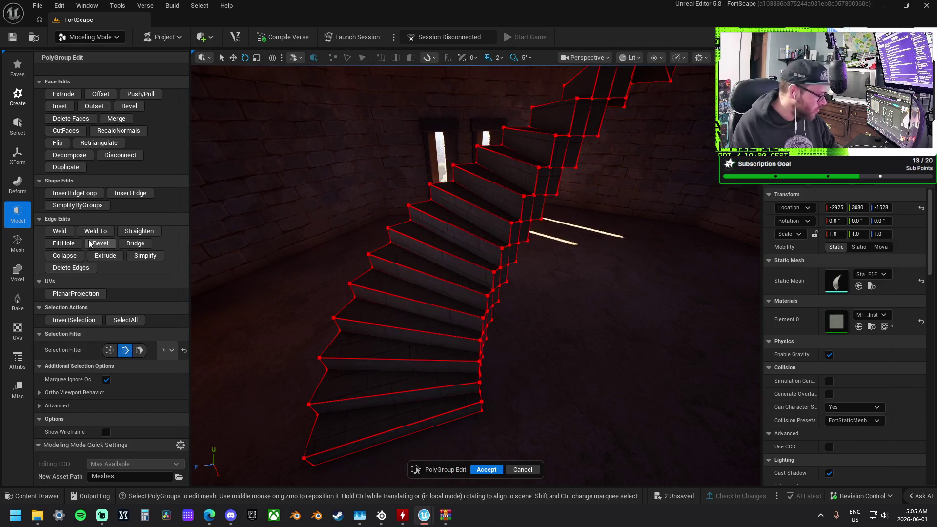
{"action": "left_click", "coordinate": [78, 193]}
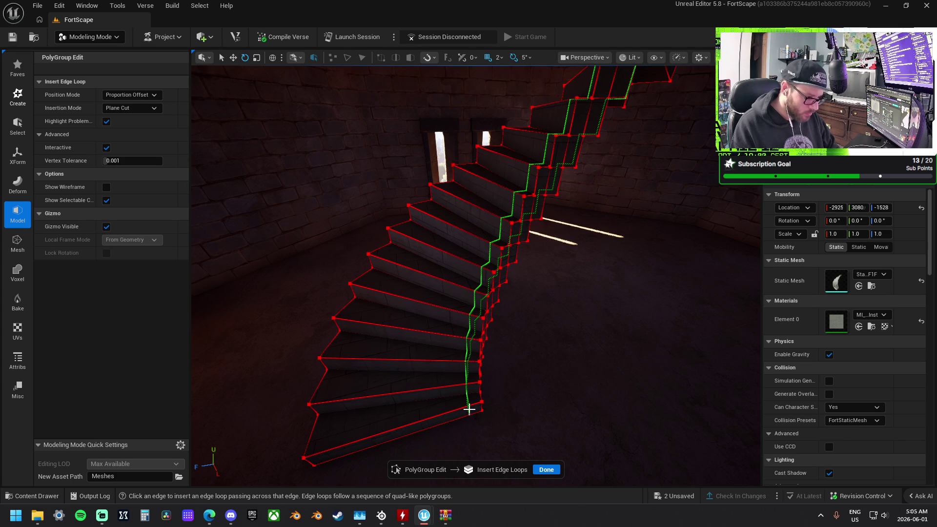
{"action": "left_click", "coordinate": [144, 96]}
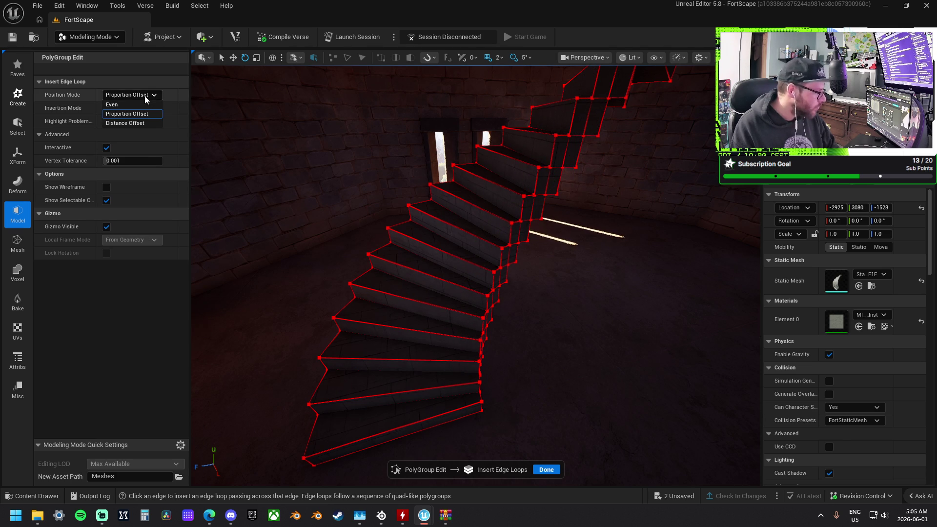
{"action": "left_click", "coordinate": [132, 95]}
{"action": "left_click", "coordinate": [117, 105]}
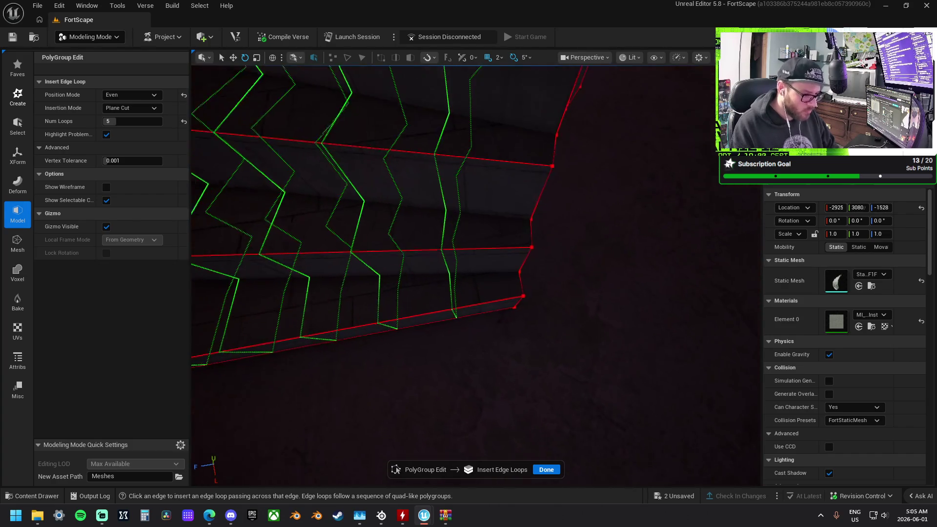
{"action": "left_click", "coordinate": [137, 96]}
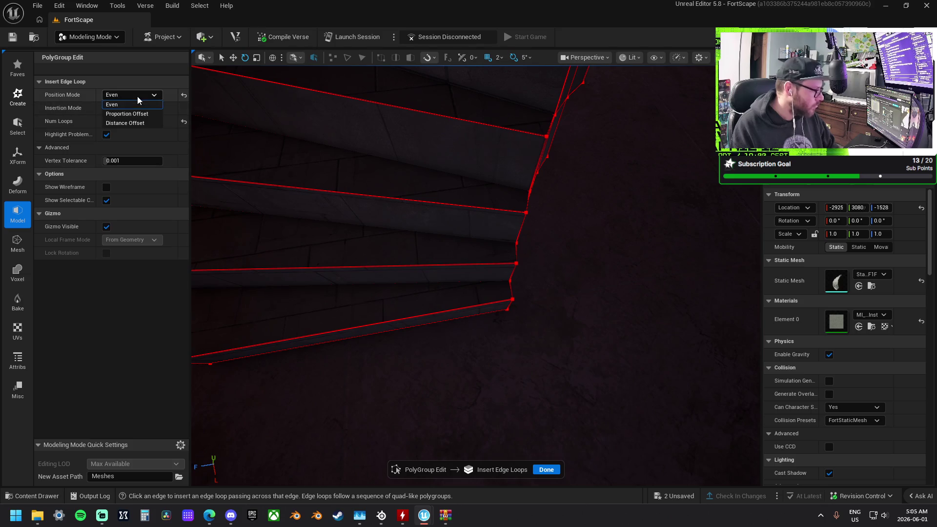
{"action": "left_click", "coordinate": [141, 125]}
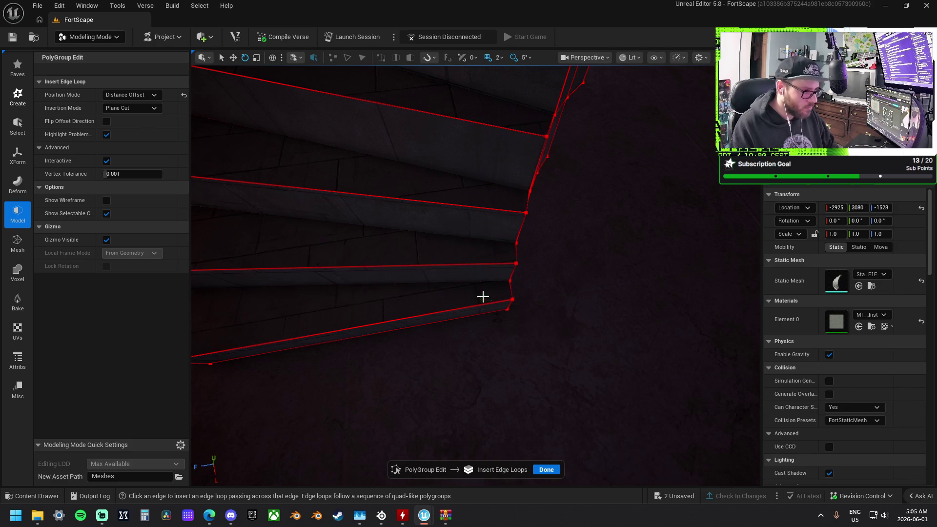
- Set grid snap to 32 units and insert the edge loops along the steps
{"action": "left_click", "coordinate": [497, 58]}
{"action": "left_click", "coordinate": [488, 58]}
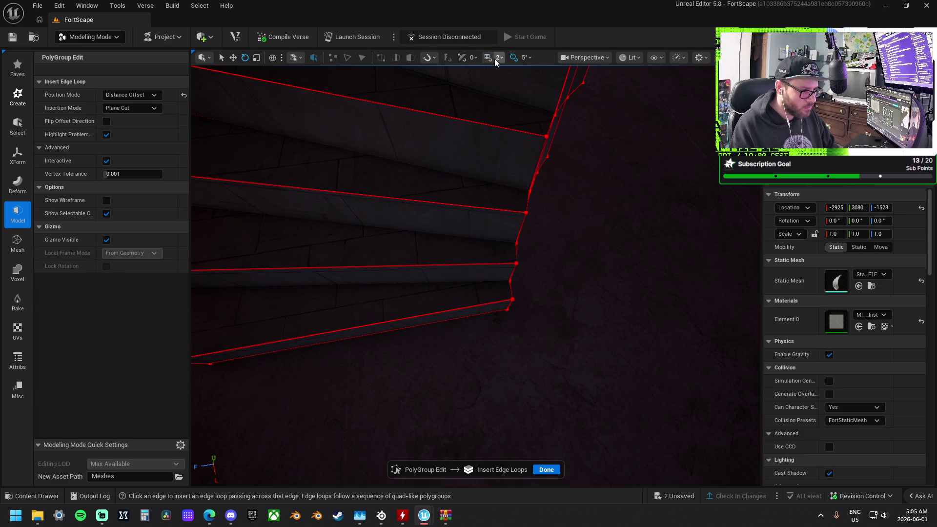
{"action": "left_click", "coordinate": [495, 58]}
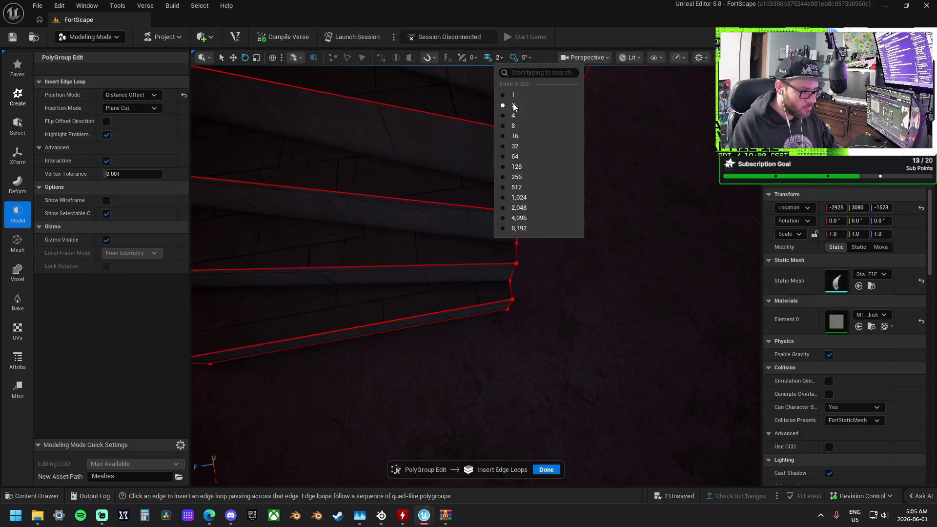
{"action": "left_click", "coordinate": [520, 146]}
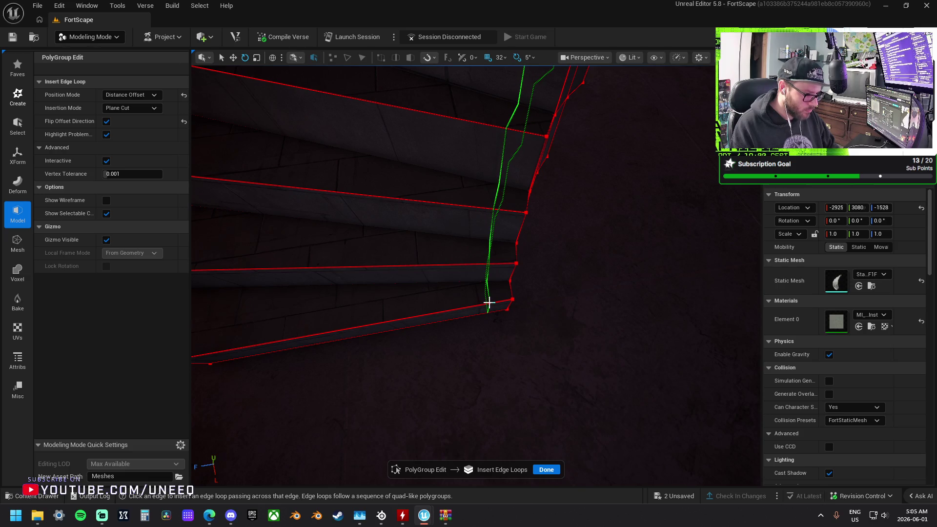
{"action": "mouse_move", "coordinate": [490, 303]}
{"action": "left_mouse_down"}
{"action": "mouse_move", "coordinate": [449, 263]}
{"action": "mouse_move", "coordinate": [375, 224]}
{"action": "mouse_move", "coordinate": [215, 161]}
{"action": "mouse_move", "coordinate": [295, 189]}
{"action": "left_mouse_up"}
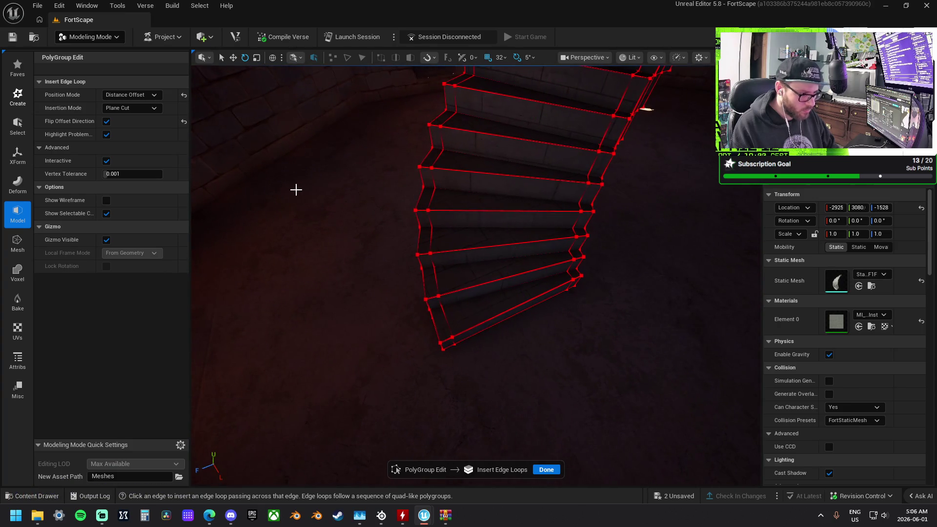
{"action": "left_click", "coordinate": [543, 469]}
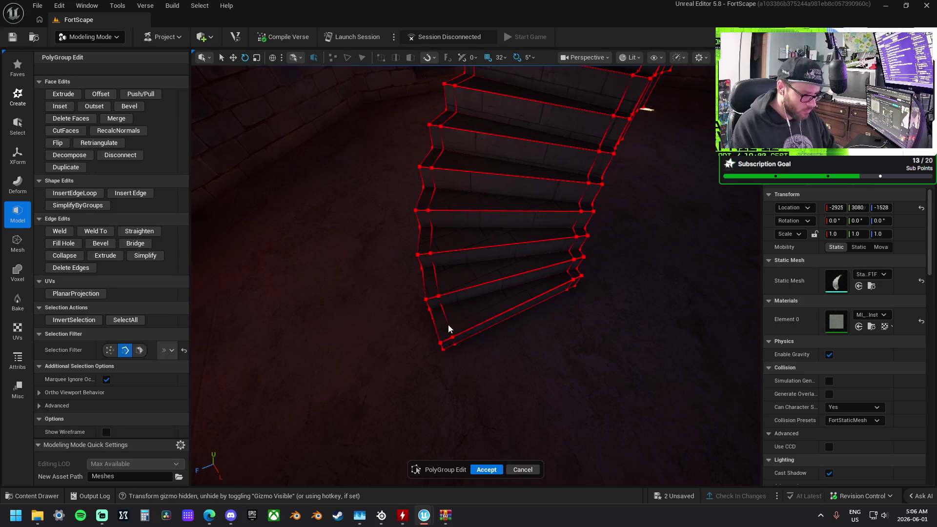
- Select the left-side step faces and the next faces up the spiral staircase
{"action": "left_click", "coordinate": [432, 343]}
{"action": "left_click", "coordinate": [429, 288], "text": "shift"}
{"action": "left_click", "coordinate": [424, 239], "text": "shift"}
{"action": "left_click", "coordinate": [426, 193], "text": "shift"}
{"action": "left_click", "coordinate": [432, 146], "text": "shift"}
{"action": "left_click", "coordinate": [443, 115], "text": "shift"}
{"action": "mouse_move", "coordinate": [457, 80]}
{"action": "left_mouse_down"}
{"action": "mouse_move", "coordinate": [449, 117]}
{"action": "mouse_move", "coordinate": [469, 108]}
{"action": "left_mouse_up"}
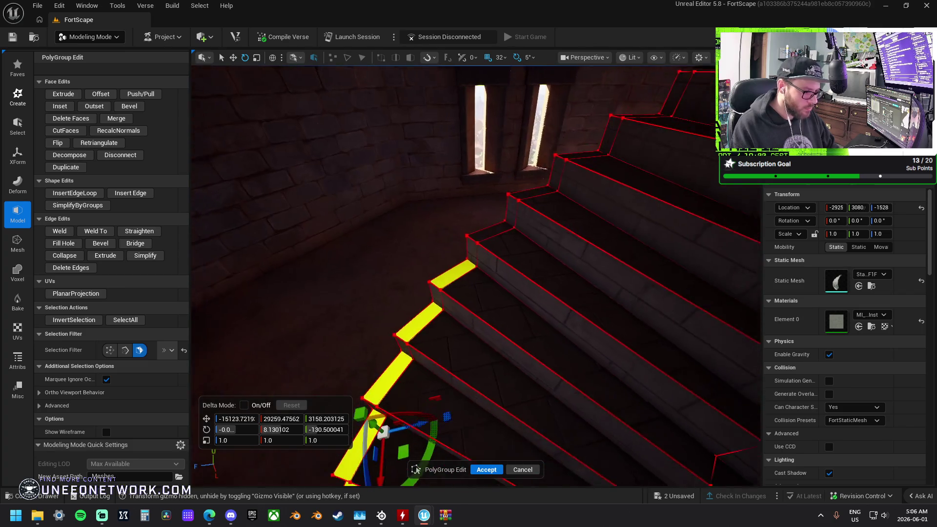
{"action": "left_click", "coordinate": [490, 233], "text": "shift"}
{"action": "left_click", "coordinate": [532, 194], "text": "shift"}
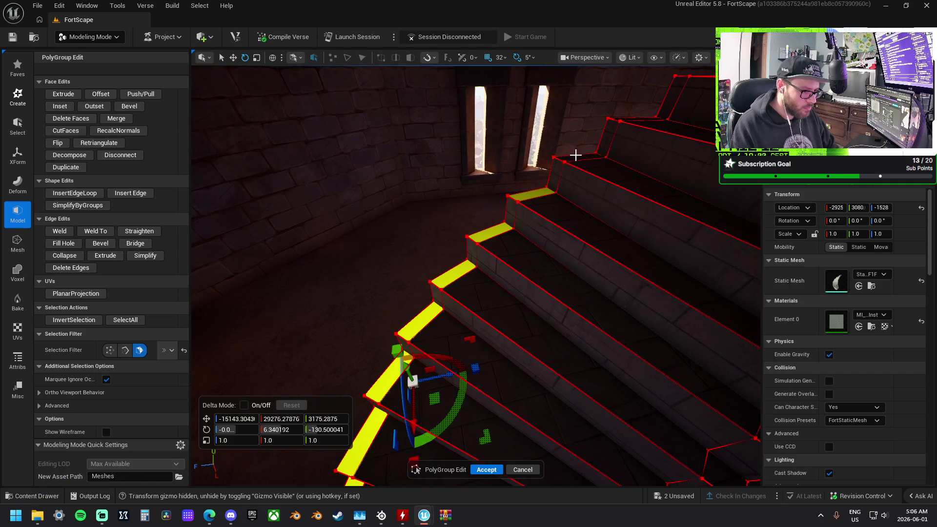
{"action": "left_click", "coordinate": [575, 155], "text": "shift"}
- Orbit to an overhead view and add two more stair faces to the selection
{"action": "mouse_move", "coordinate": [624, 119]}
{"action": "left_mouse_down"}
{"action": "mouse_move", "coordinate": [512, 207]}
{"action": "mouse_move", "coordinate": [432, 225]}
{"action": "left_mouse_up"}
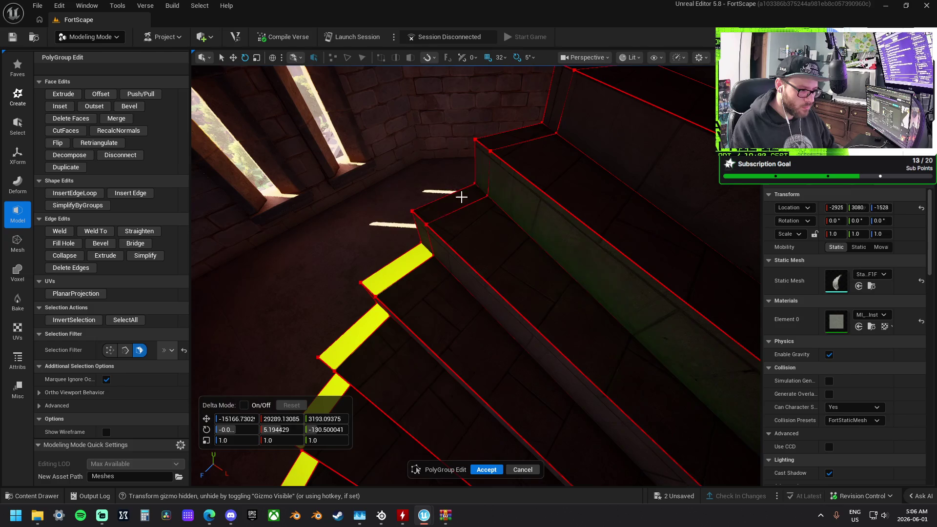
{"action": "mouse_move", "coordinate": [552, 104]}
{"action": "left_mouse_down"}
{"action": "mouse_move", "coordinate": [534, 211]}
{"action": "mouse_move", "coordinate": [639, 181]}
{"action": "left_mouse_up"}
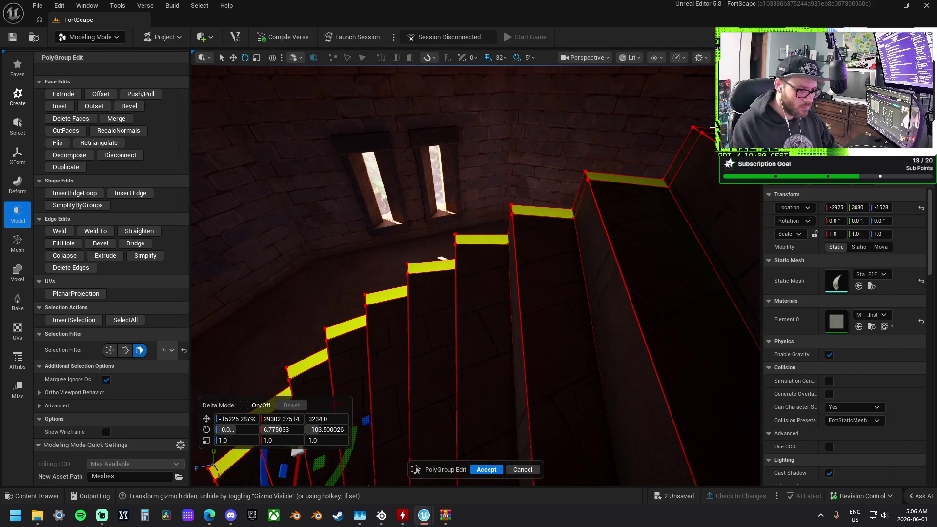
{"action": "mouse_move", "coordinate": [442, 258]}
{"action": "left_mouse_down"}
{"action": "mouse_move", "coordinate": [468, 251]}
{"action": "mouse_move", "coordinate": [475, 230]}
{"action": "mouse_move", "coordinate": [478, 263]}
{"action": "left_mouse_up"}
{"action": "left_click_drag", "start_coordinate": [473, 230], "coordinate": [478, 205]}
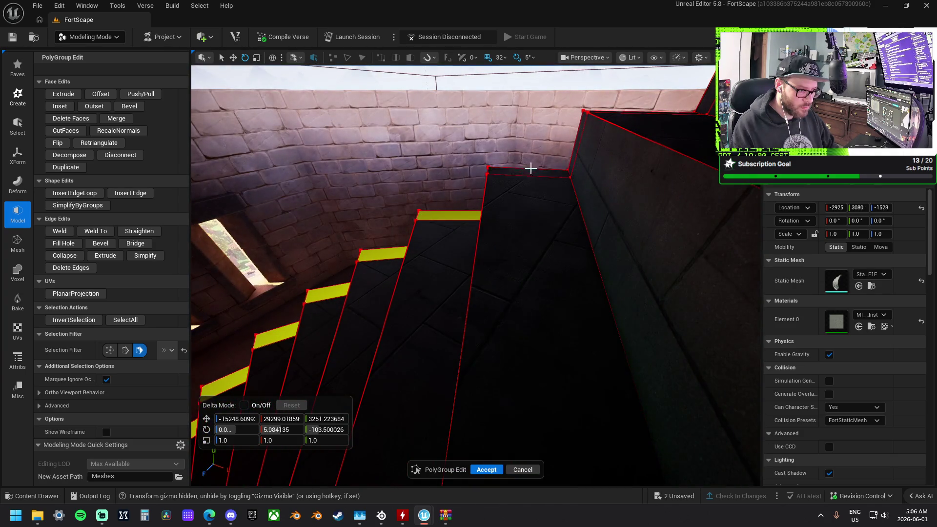
{"action": "left_click_drag", "start_coordinate": [605, 112], "coordinate": [605, 141]}
{"action": "mouse_move", "coordinate": [537, 171]}
{"action": "left_mouse_down"}
{"action": "mouse_move", "coordinate": [532, 161]}
{"action": "mouse_move", "coordinate": [458, 149]}
{"action": "mouse_move", "coordinate": [546, 183]}
{"action": "mouse_move", "coordinate": [514, 259]}
{"action": "left_mouse_up"}
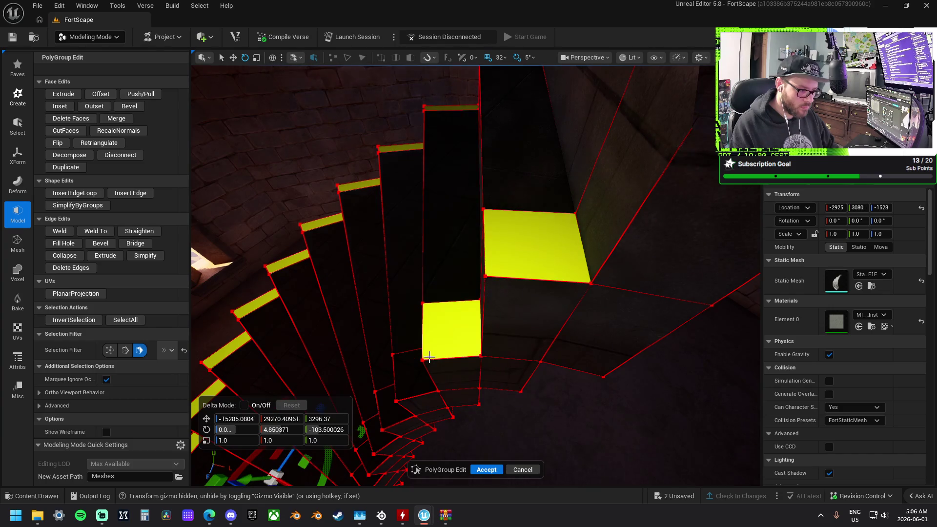
{"action": "left_click", "coordinate": [405, 392], "text": "shift"}
{"action": "left_click", "coordinate": [374, 434], "text": "shift"}
- Add the small inner stair faces and the large stair face to the selection
{"action": "mouse_move", "coordinate": [382, 407]}
{"action": "left_mouse_down"}
{"action": "mouse_move", "coordinate": [439, 371]}
{"action": "mouse_move", "coordinate": [508, 434]}
{"action": "mouse_move", "coordinate": [580, 295]}
{"action": "left_mouse_up"}
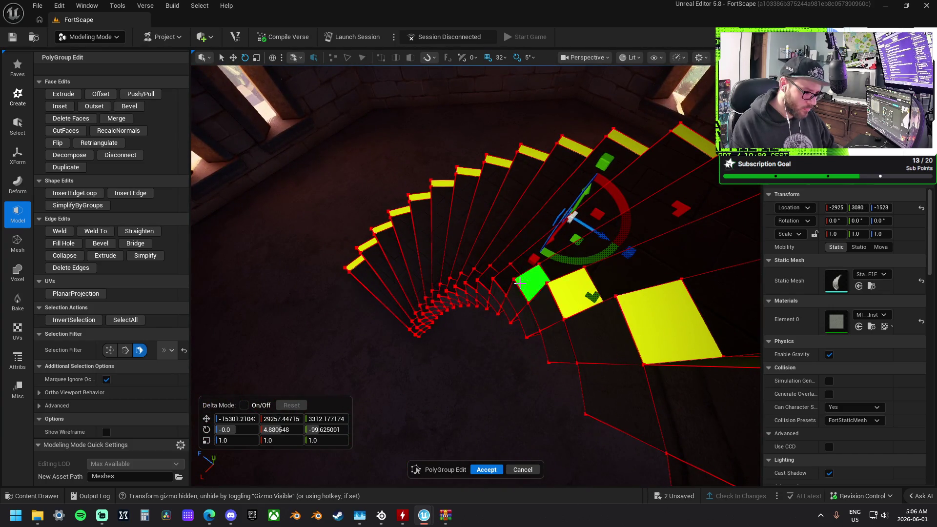
{"action": "left_click", "coordinate": [461, 281], "text": "shift"}
{"action": "left_click", "coordinate": [451, 285], "text": "shift"}
{"action": "left_click", "coordinate": [443, 289], "text": "shift"}
{"action": "left_click", "coordinate": [436, 295], "text": "shift"}
{"action": "left_click", "coordinate": [424, 306], "text": "shift"}
{"action": "left_click", "coordinate": [421, 311], "text": "shift"}
{"action": "left_click", "coordinate": [418, 316], "text": "shift"}
{"action": "left_click", "coordinate": [407, 309], "text": "shift"}
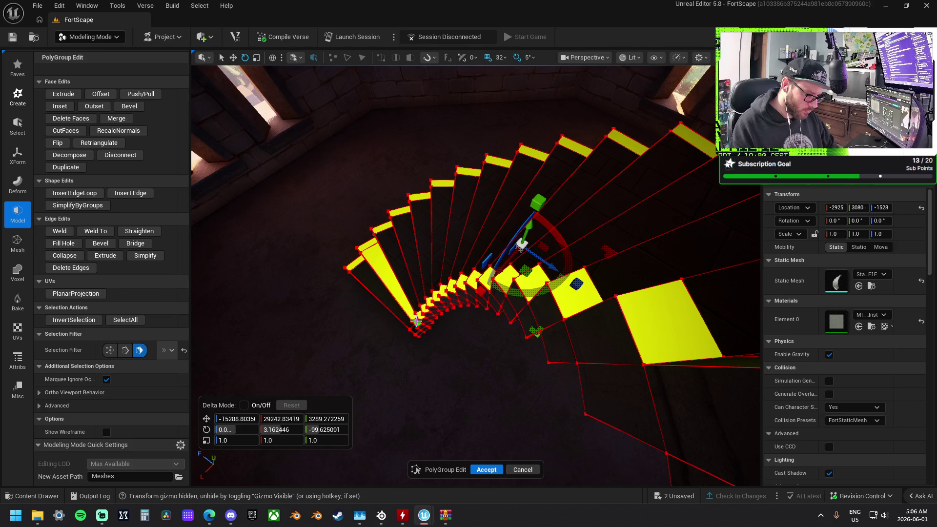
{"action": "left_click", "coordinate": [405, 304], "text": "ctrl"}
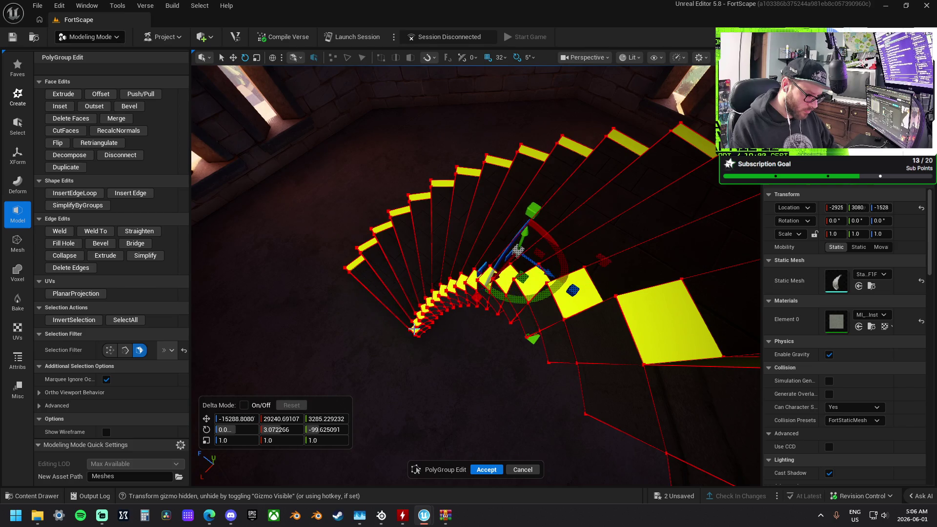
{"action": "left_click", "coordinate": [405, 304], "text": "shift"}
{"action": "left_click_drag", "start_coordinate": [474, 203], "coordinate": [270, 233]}
{"action": "left_click", "coordinate": [143, 93]}
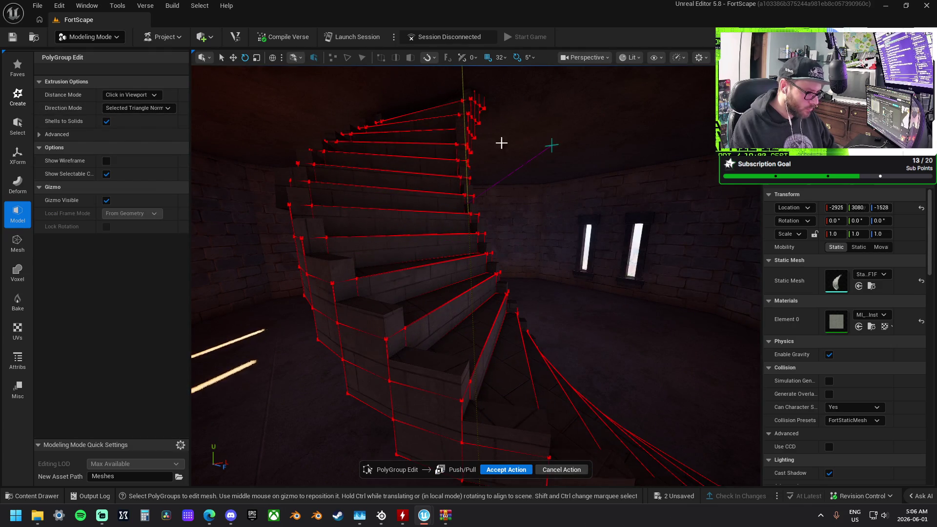
- Commit the Push/Pull extrusion on the selected step faces
{"action": "mouse_move", "coordinate": [507, 235]}
{"action": "left_mouse_down"}
{"action": "mouse_move", "coordinate": [439, 229]}
{"action": "mouse_move", "coordinate": [488, 239]}
{"action": "left_mouse_up"}
{"action": "mouse_move", "coordinate": [355, 230]}
{"action": "left_mouse_down"}
{"action": "mouse_move", "coordinate": [506, 232]}
{"action": "mouse_move", "coordinate": [516, 224]}
{"action": "mouse_move", "coordinate": [522, 180]}
{"action": "left_mouse_up"}
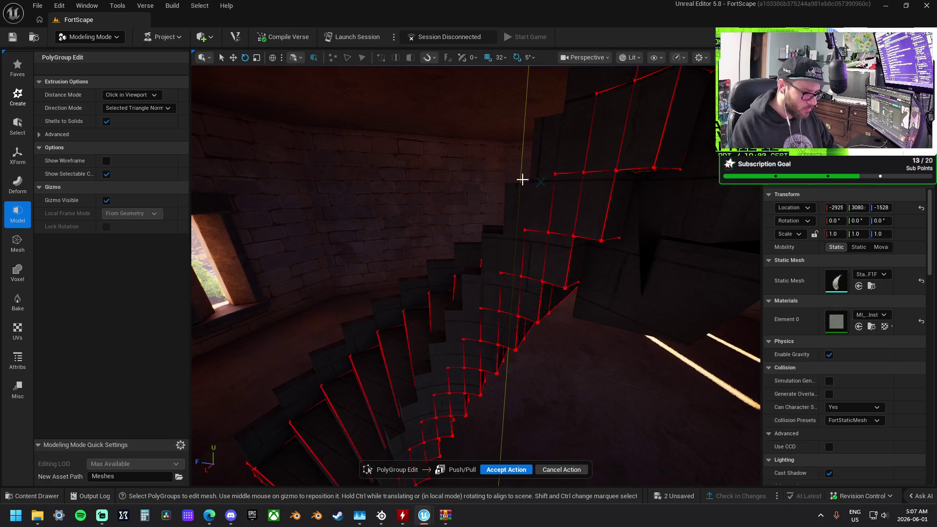
{"action": "mouse_move", "coordinate": [517, 215]}
{"action": "left_mouse_down"}
{"action": "mouse_move", "coordinate": [531, 268]}
{"action": "mouse_move", "coordinate": [512, 269]}
{"action": "mouse_move", "coordinate": [528, 269]}
{"action": "mouse_move", "coordinate": [486, 294]}
{"action": "left_mouse_up"}
{"action": "left_click", "coordinate": [529, 268]}
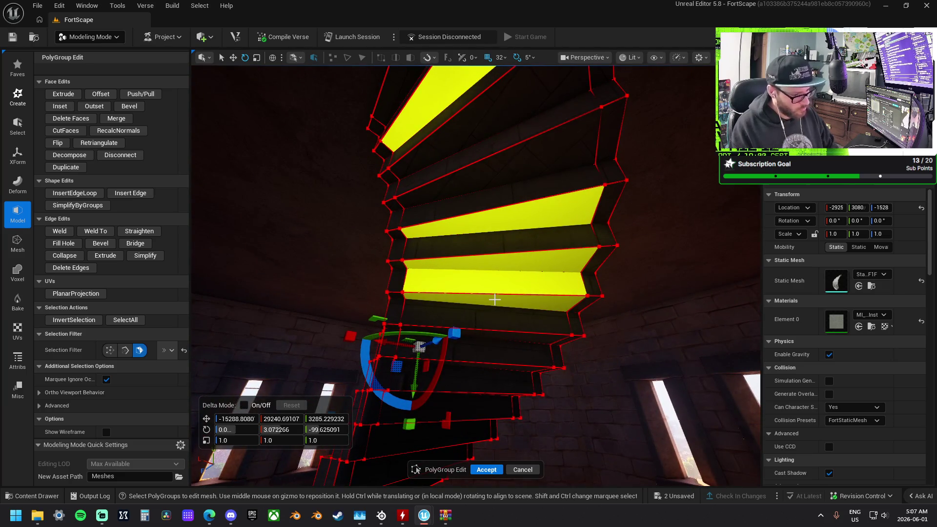
- Deselect the extra lower stair faces, keeping only the top one selected
{"action": "left_click", "coordinate": [494, 299], "text": "ctrl"}
{"action": "left_click", "coordinate": [516, 257], "text": "ctrl"}
{"action": "left_click", "coordinate": [512, 215], "text": "ctrl"}
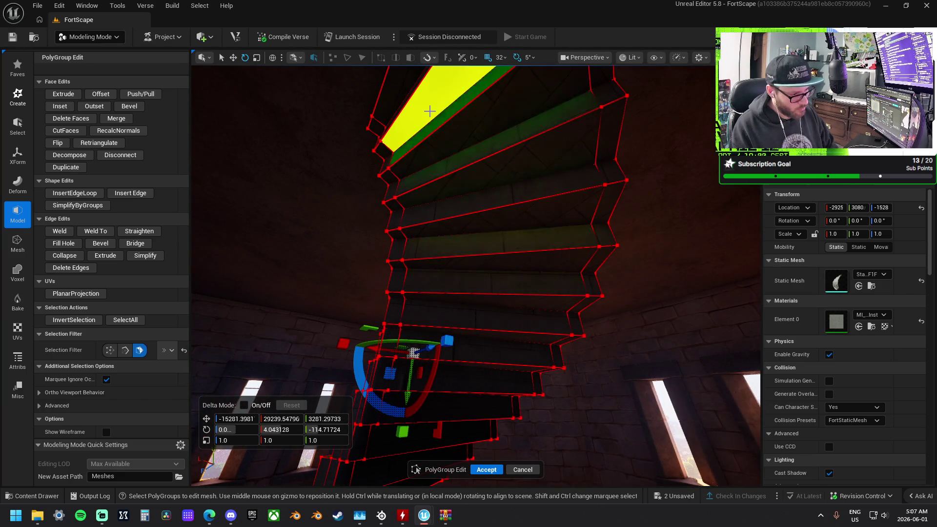
{"action": "left_click_drag", "start_coordinate": [449, 167], "coordinate": [439, 161]}
{"action": "left_click_drag", "start_coordinate": [286, 283], "coordinate": [246, 274]}
{"action": "mouse_move", "coordinate": [488, 253]}
{"action": "left_mouse_down"}
{"action": "mouse_move", "coordinate": [509, 248]}
{"action": "mouse_move", "coordinate": [429, 229]}
{"action": "left_mouse_up"}
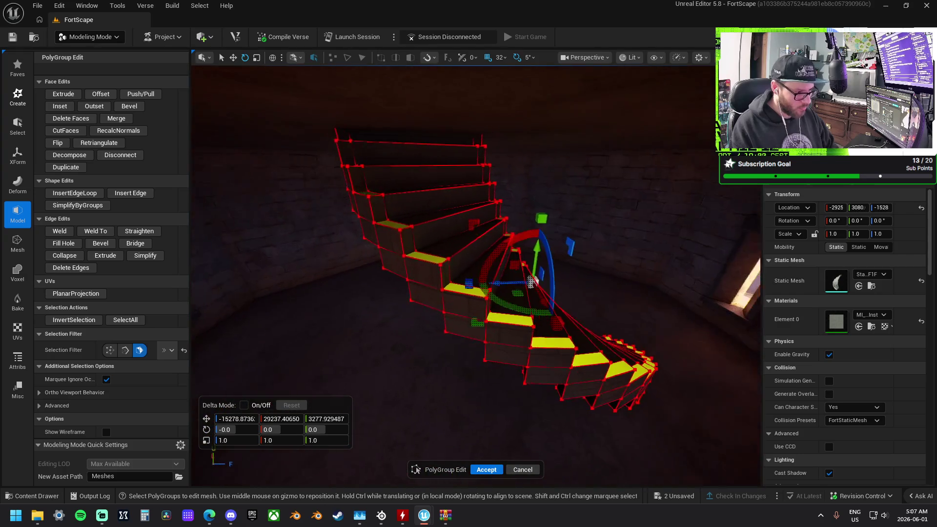
- Run a second Push/Pull on the selected faces and commit the extrusion
{"action": "left_click", "coordinate": [145, 93]}
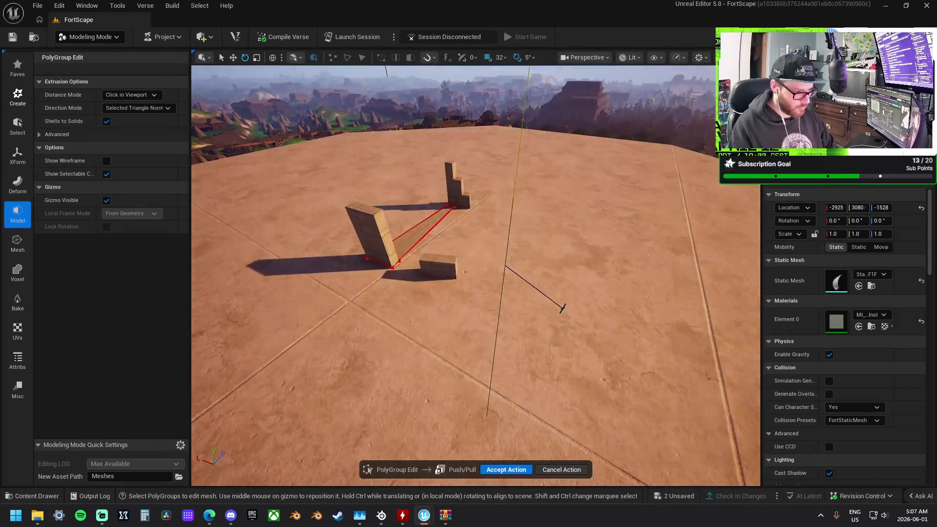
{"action": "left_click", "coordinate": [526, 299]}
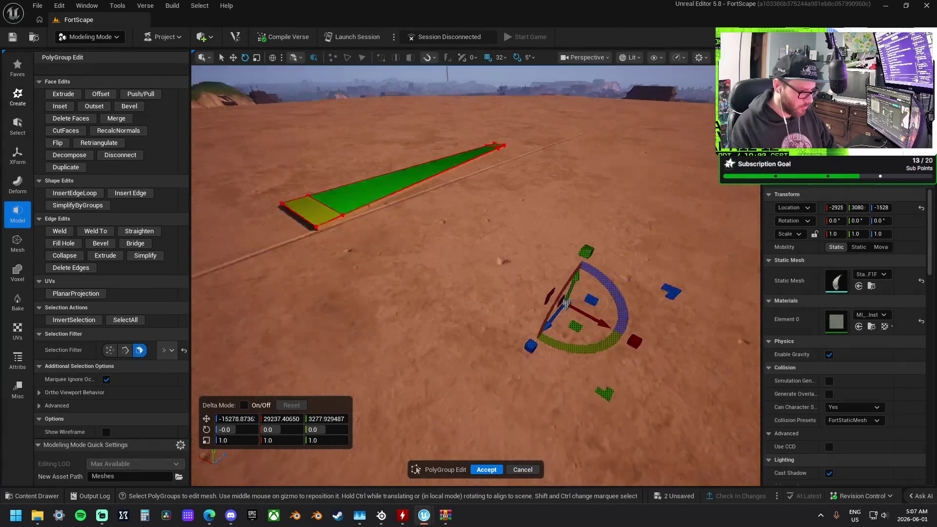
{"action": "key", "text": "f"}
{"action": "left_click_drag", "start_coordinate": [495, 320], "coordinate": [531, 281]}
- Run a third Push/Pull, commit it, then set the Selection Filter to Edge
{"action": "left_click", "coordinate": [148, 83]}
{"action": "left_click", "coordinate": [148, 87]}
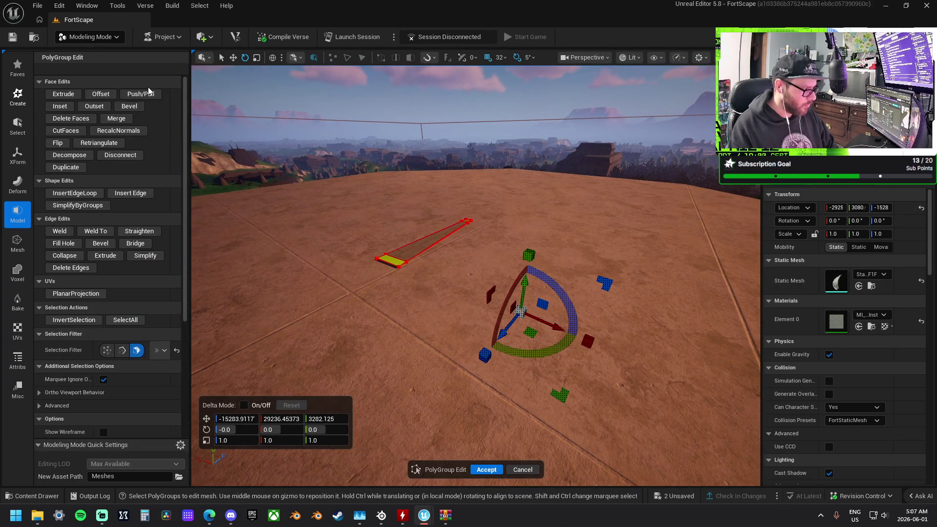
{"action": "left_click", "coordinate": [147, 95]}
{"action": "mouse_move", "coordinate": [454, 346]}
{"action": "left_mouse_down"}
{"action": "mouse_move", "coordinate": [455, 247]}
{"action": "mouse_move", "coordinate": [454, 317]}
{"action": "mouse_move", "coordinate": [436, 348]}
{"action": "left_mouse_up"}
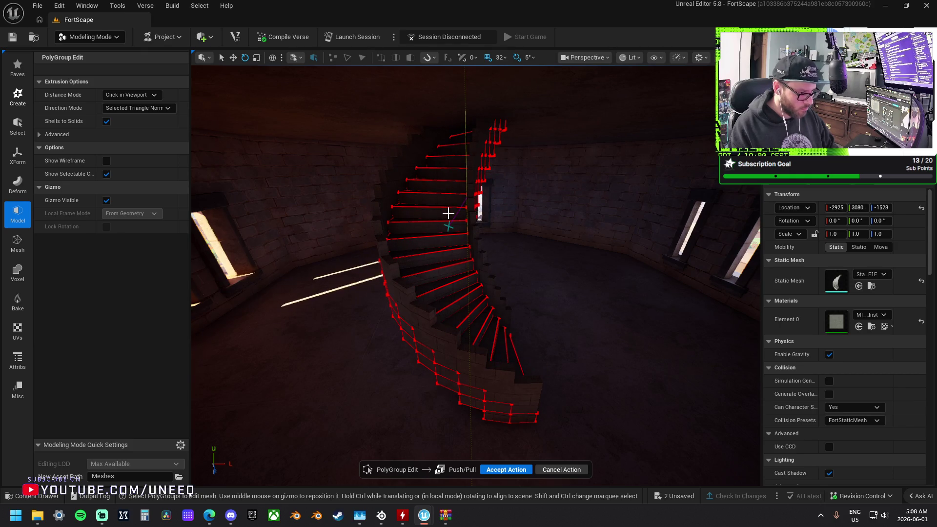
{"action": "left_click", "coordinate": [448, 214]}
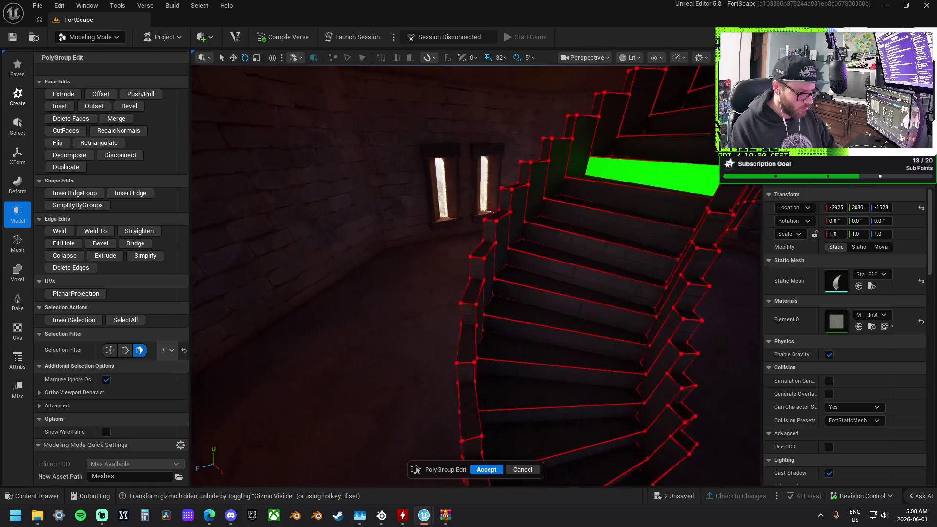
{"action": "scroll", "coordinate": [459, 216], "scroll_direction": "down", "scroll_amount": 3}
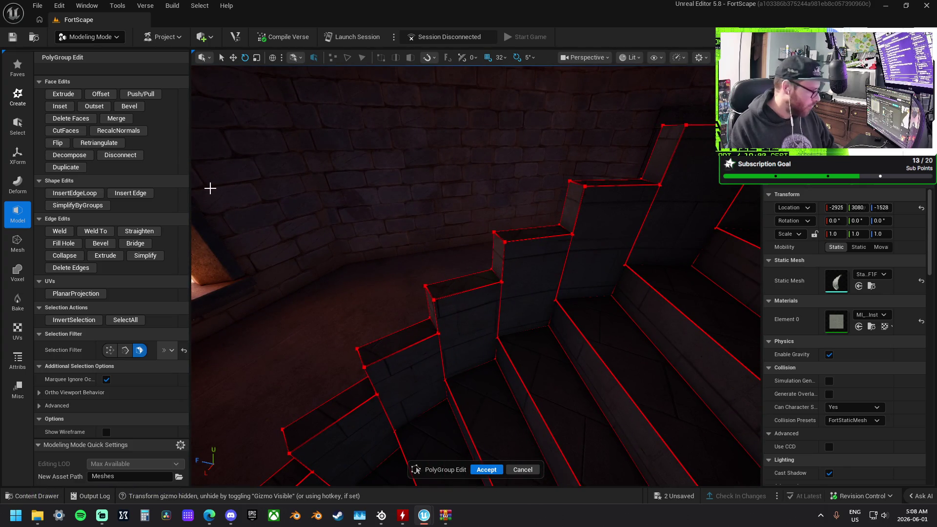
{"action": "mouse_move", "coordinate": [340, 228]}
{"action": "left_mouse_down"}
{"action": "mouse_move", "coordinate": [292, 202]}
{"action": "mouse_move", "coordinate": [354, 236]}
{"action": "left_mouse_up"}
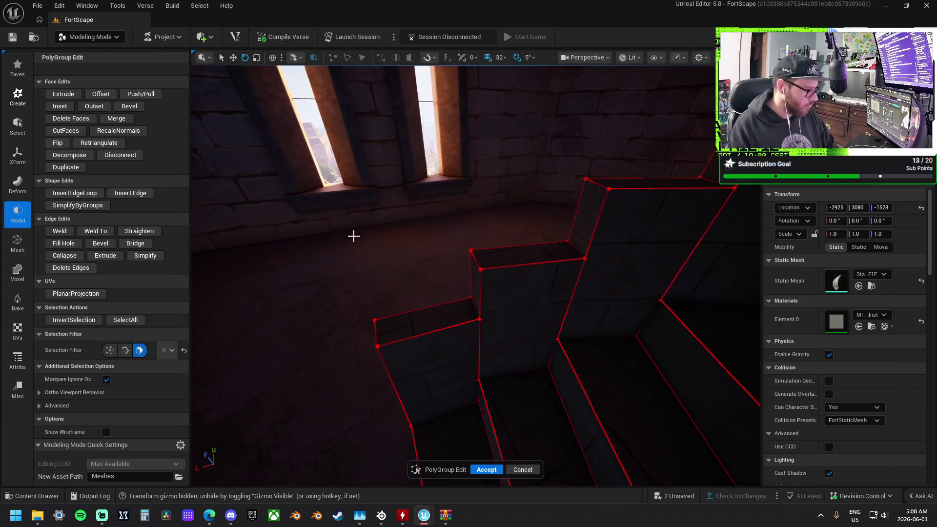
{"action": "left_click", "coordinate": [126, 350]}
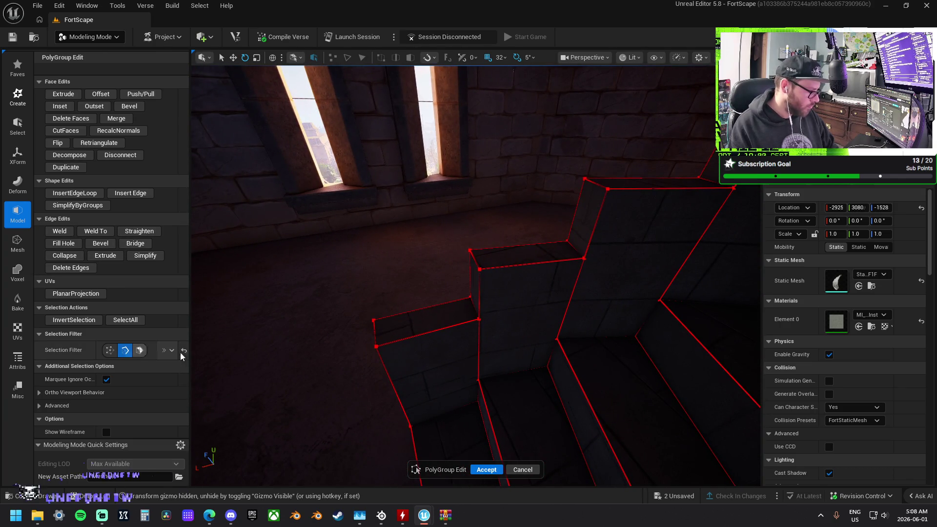
- Weld the stray step edges near the windows, including the vertical step edge moved up to the step corner
{"action": "left_click", "coordinate": [474, 308]}
{"action": "left_click", "coordinate": [475, 264]}
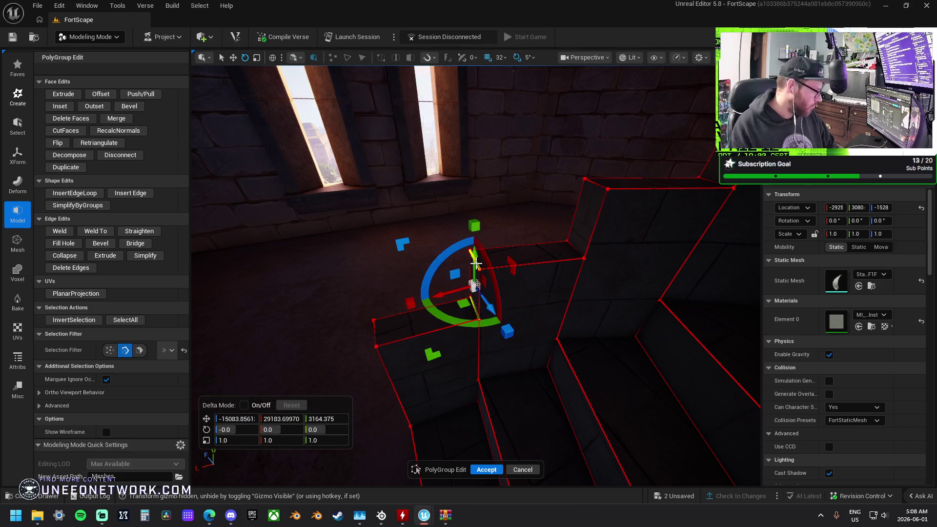
{"action": "left_click", "coordinate": [62, 234]}
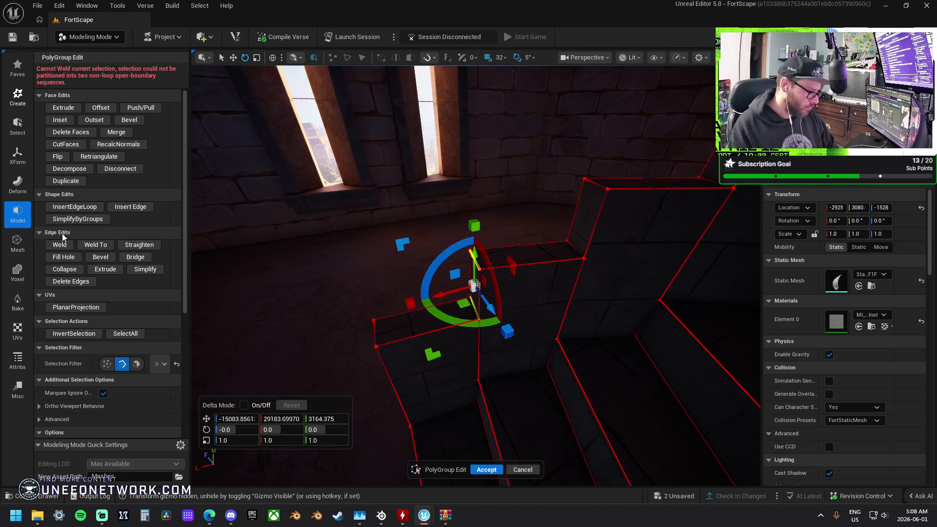
{"action": "mouse_move", "coordinate": [234, 276]}
{"action": "left_mouse_down"}
{"action": "mouse_move", "coordinate": [196, 263]}
{"action": "mouse_move", "coordinate": [190, 246]}
{"action": "left_mouse_up"}
{"action": "left_click_drag", "start_coordinate": [309, 247], "coordinate": [309, 247]}
{"action": "left_click", "coordinate": [466, 336]}
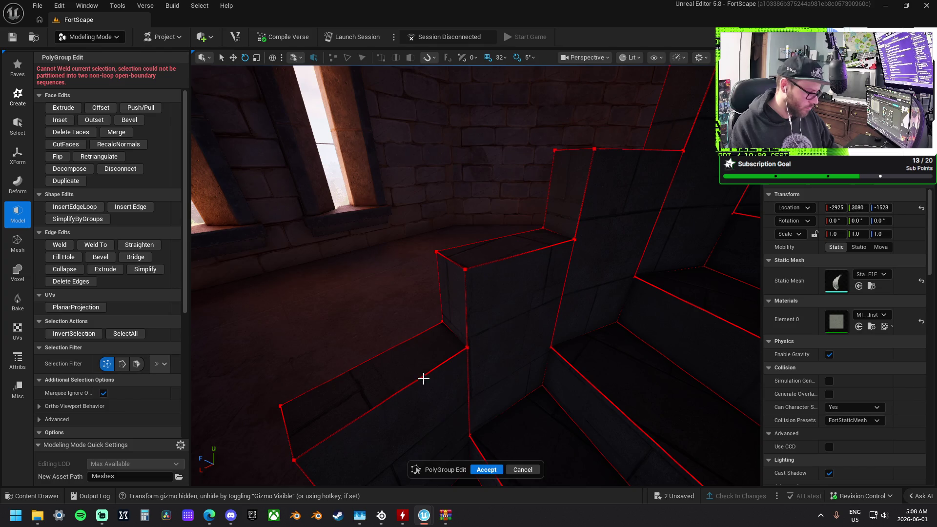
{"action": "left_click", "coordinate": [469, 343]}
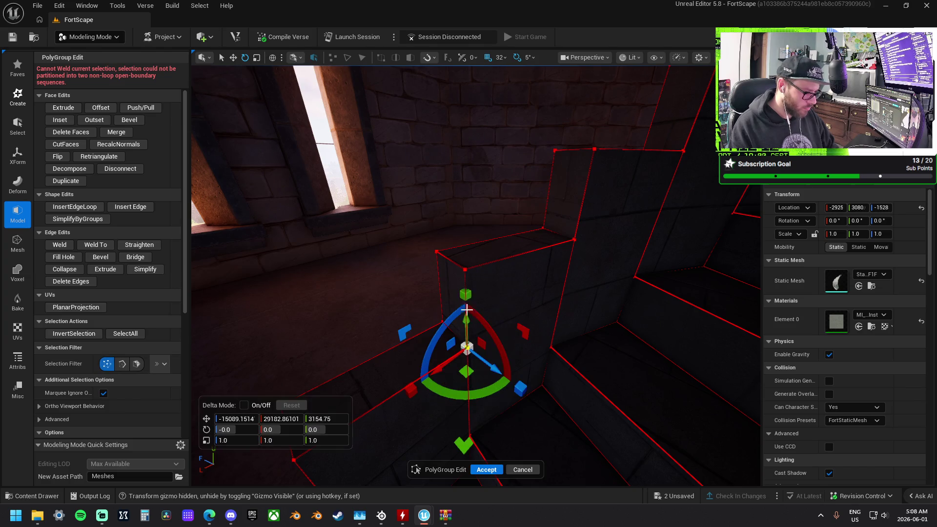
{"action": "middle_click", "coordinate": [463, 264]}
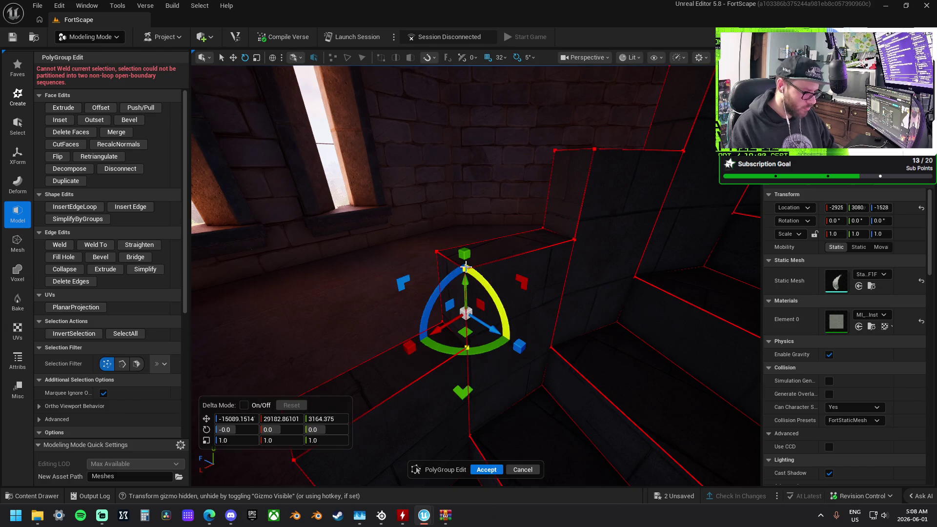
{"action": "left_click", "coordinate": [59, 244]}
- Select two stray stair vertices by the window wall and weld them together
{"action": "left_click_drag", "start_coordinate": [412, 284], "coordinate": [413, 285]}
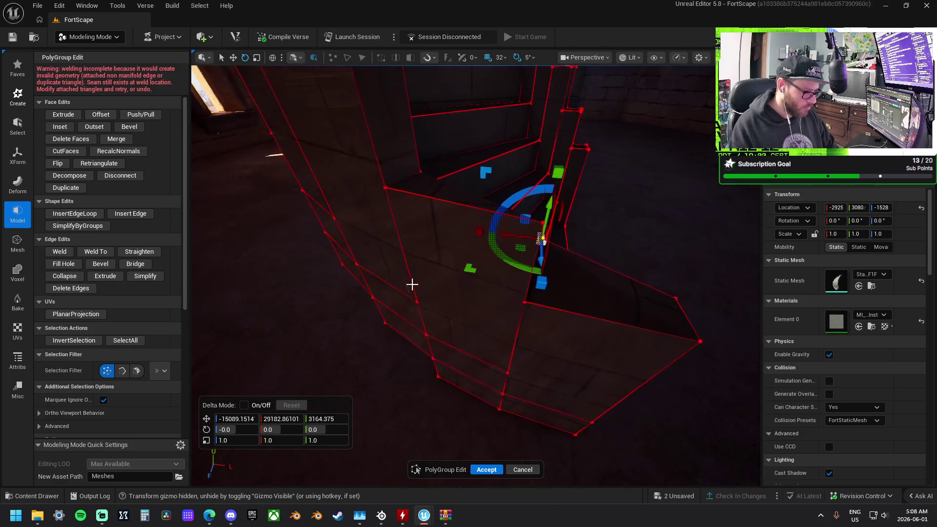
{"action": "left_click_drag", "start_coordinate": [535, 296], "coordinate": [504, 243]}
{"action": "key", "text": "Escape"}
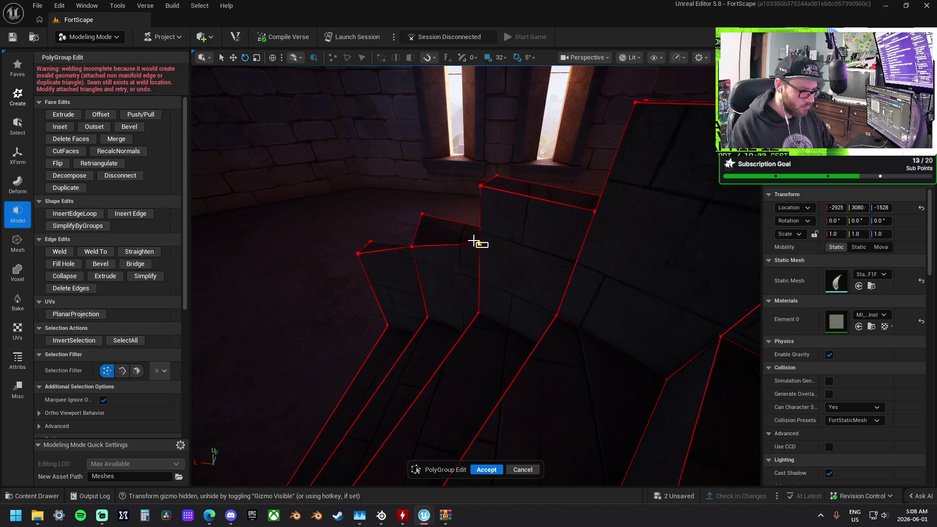
{"action": "left_click", "coordinate": [475, 242]}
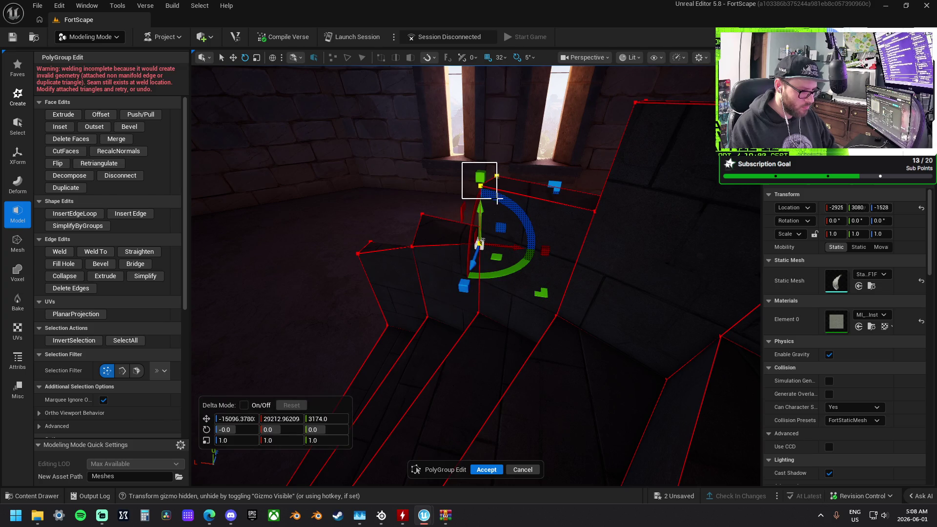
{"action": "left_click_drag", "start_coordinate": [486, 196], "coordinate": [486, 195]}
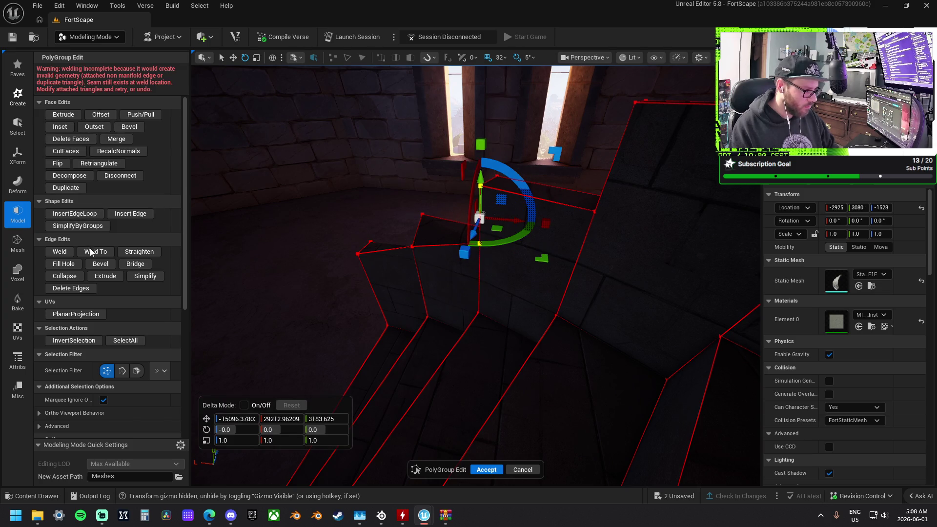
{"action": "left_click", "coordinate": [64, 252]}
- Move a stair vertex onto the step corner, raise it slightly, and weld again
{"action": "mouse_move", "coordinate": [354, 286]}
{"action": "left_mouse_down"}
{"action": "mouse_move", "coordinate": [415, 279]}
{"action": "mouse_move", "coordinate": [399, 275]}
{"action": "left_mouse_up"}
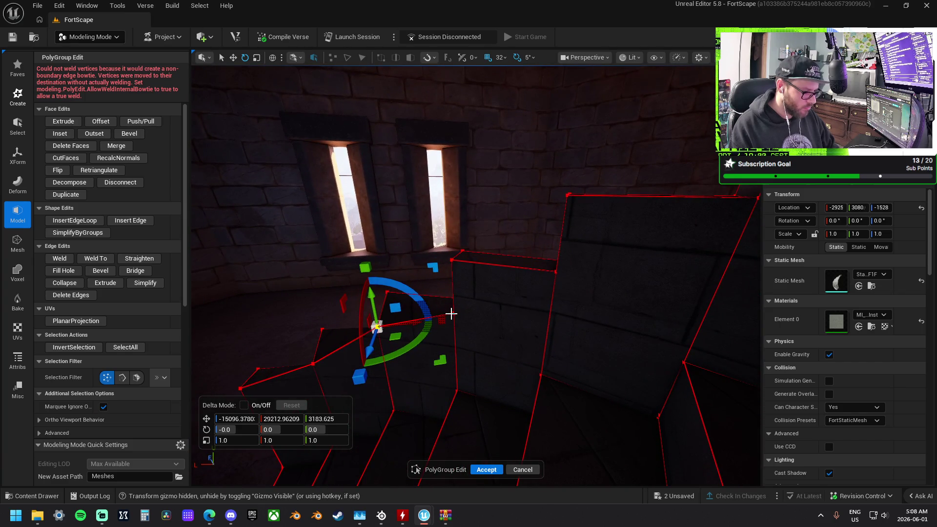
{"action": "left_click_drag", "start_coordinate": [454, 316], "coordinate": [453, 291]}
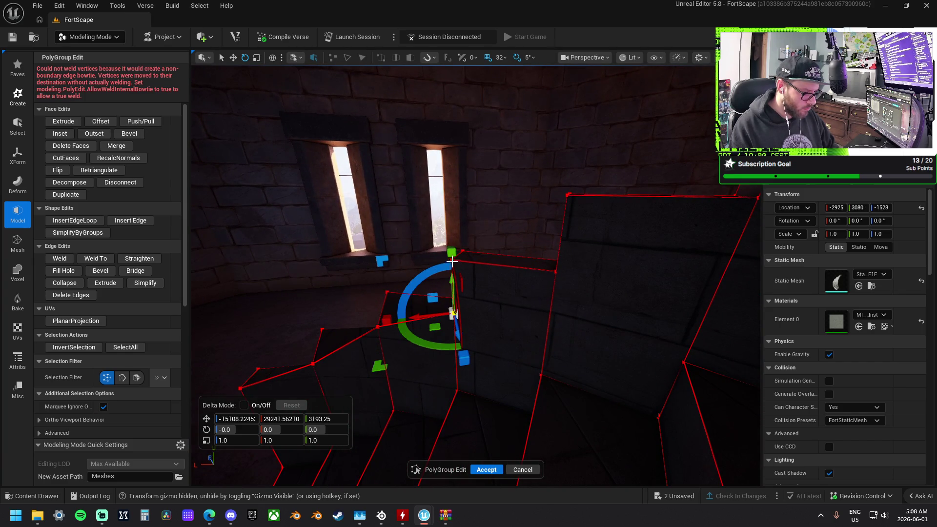
{"action": "left_click_drag", "start_coordinate": [439, 250], "coordinate": [450, 266]}
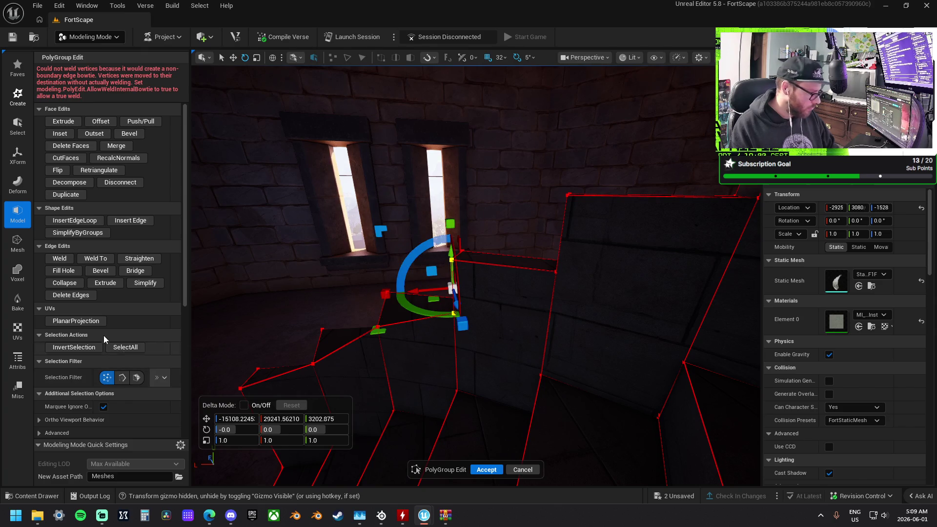
{"action": "left_click", "coordinate": [63, 259]}
{"action": "mouse_move", "coordinate": [309, 335]}
{"action": "left_mouse_down"}
{"action": "mouse_move", "coordinate": [312, 322]}
{"action": "mouse_move", "coordinate": [282, 339]}
{"action": "mouse_move", "coordinate": [390, 365]}
{"action": "left_mouse_up"}
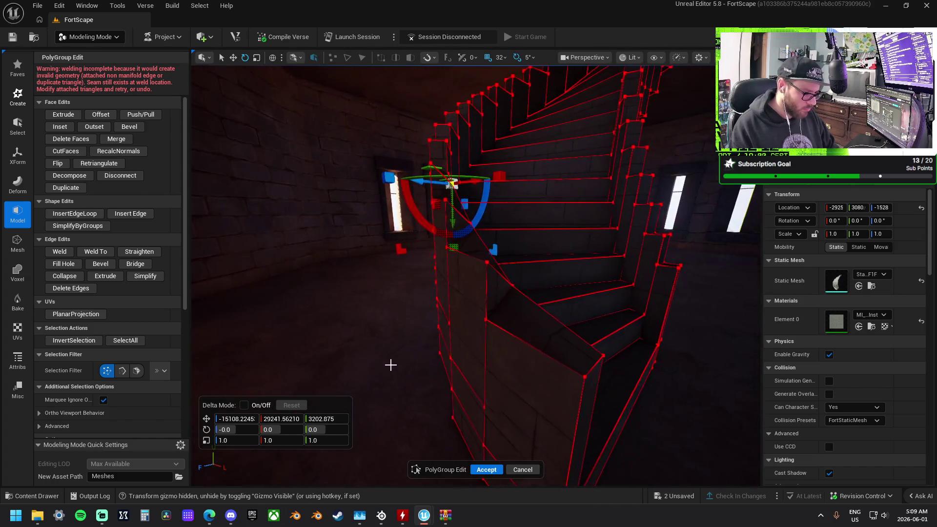
- Weld two loose stair-step vertices, then inspect the staircase underside and the window wall
{"action": "left_click", "coordinate": [486, 319]}
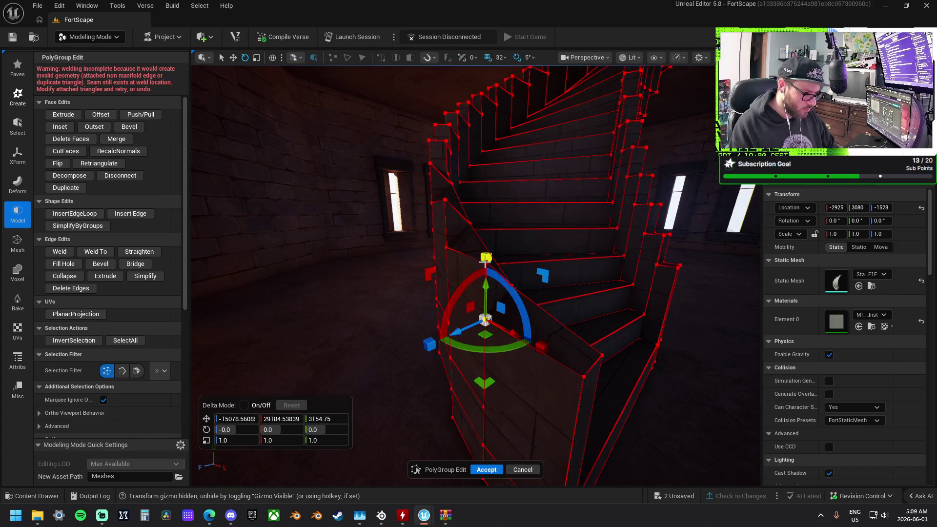
{"action": "left_click", "coordinate": [485, 258], "text": "shift"}
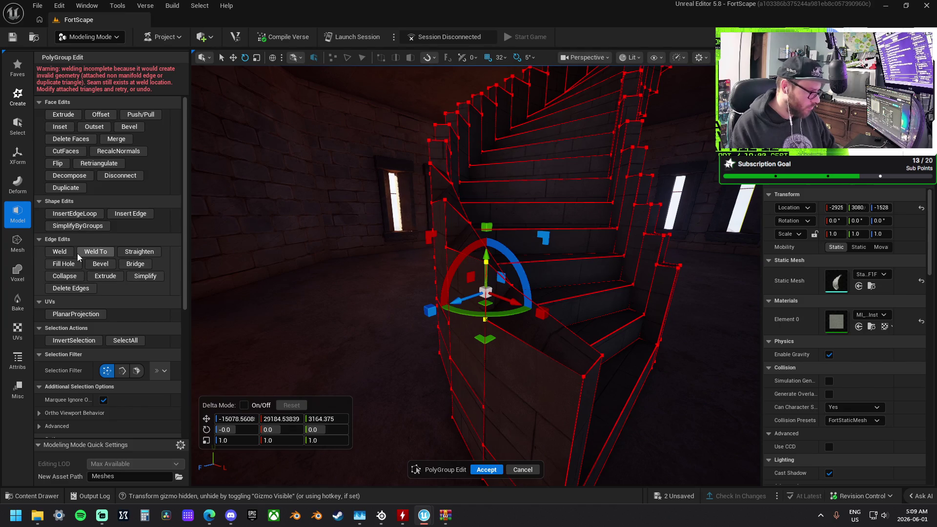
{"action": "left_click", "coordinate": [64, 254]}
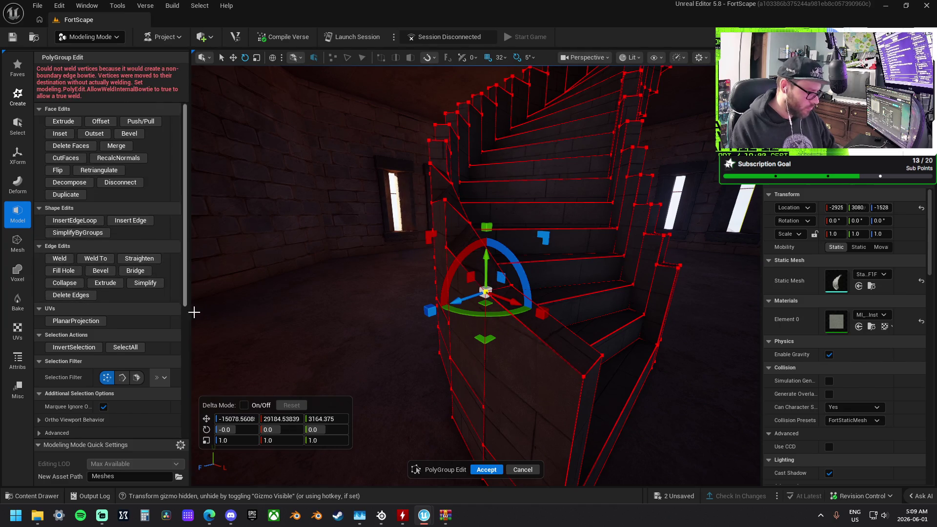
{"action": "mouse_move", "coordinate": [403, 324]}
{"action": "left_mouse_down"}
{"action": "mouse_move", "coordinate": [497, 318]}
{"action": "mouse_move", "coordinate": [433, 298]}
{"action": "left_mouse_up"}
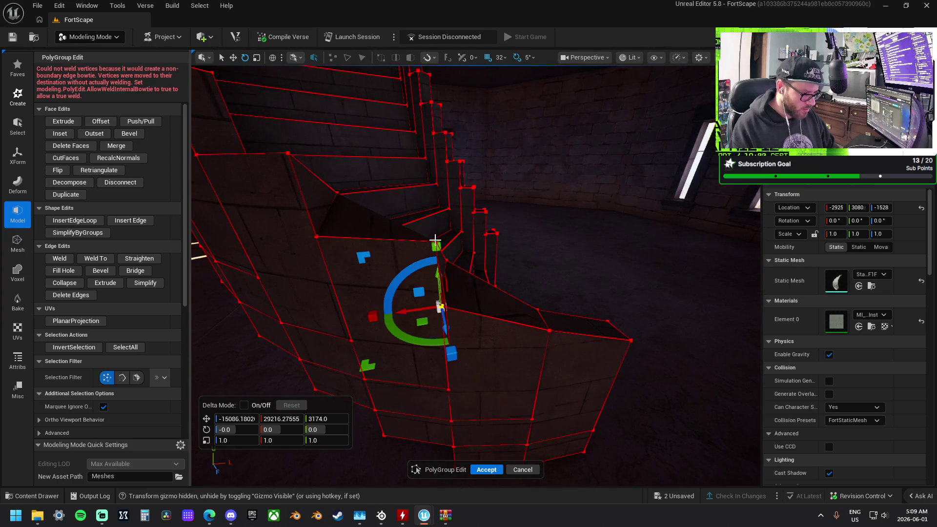
{"action": "mouse_move", "coordinate": [341, 277]}
{"action": "left_mouse_down"}
{"action": "mouse_move", "coordinate": [351, 275]}
{"action": "mouse_move", "coordinate": [341, 276]}
{"action": "left_mouse_up"}
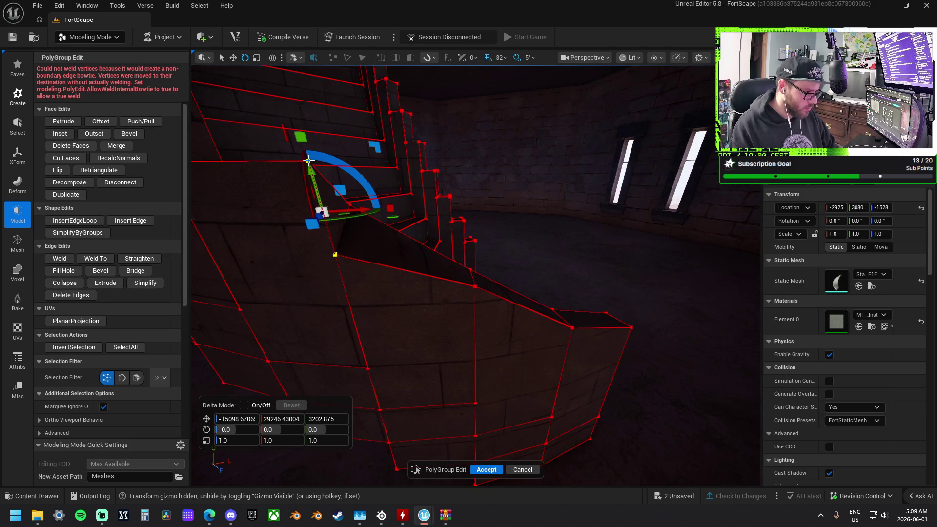
{"action": "mouse_move", "coordinate": [341, 273]}
{"action": "left_mouse_down"}
{"action": "mouse_move", "coordinate": [381, 268]}
{"action": "mouse_move", "coordinate": [361, 271]}
{"action": "mouse_move", "coordinate": [371, 283]}
{"action": "mouse_move", "coordinate": [390, 263]}
{"action": "left_mouse_up"}
{"action": "left_click_drag", "start_coordinate": [462, 263], "coordinate": [462, 263]}
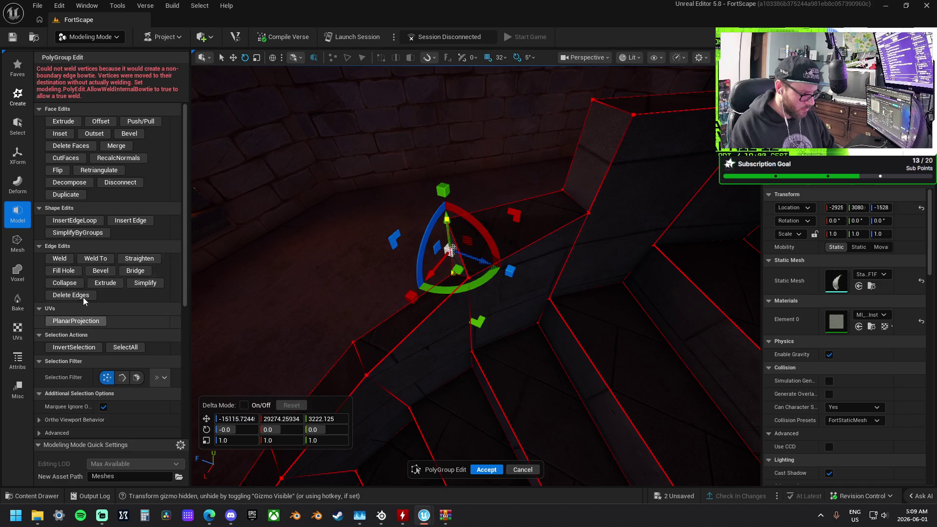
{"action": "left_click_drag", "start_coordinate": [364, 267], "coordinate": [382, 252]}
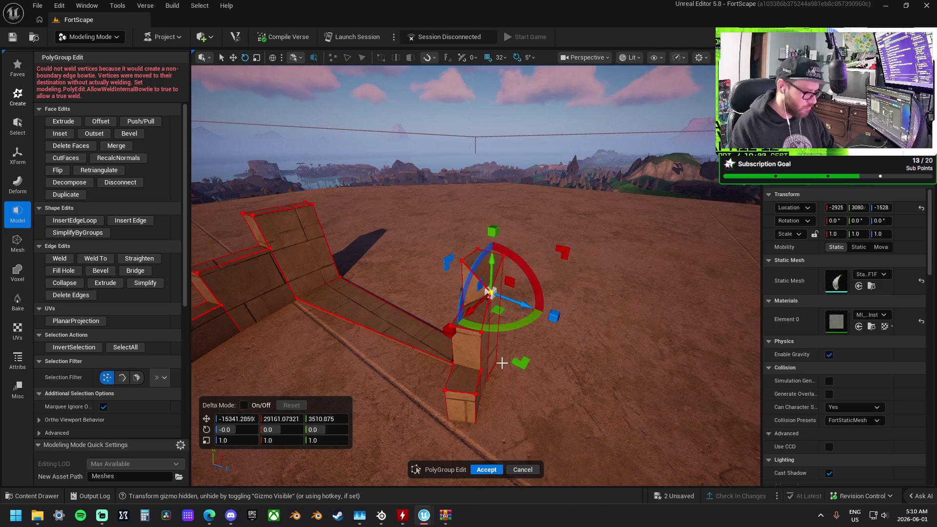
- Select the stray vertices of the bent column poking above ground and weld them
{"action": "left_click_drag", "start_coordinate": [455, 320], "coordinate": [390, 359]}
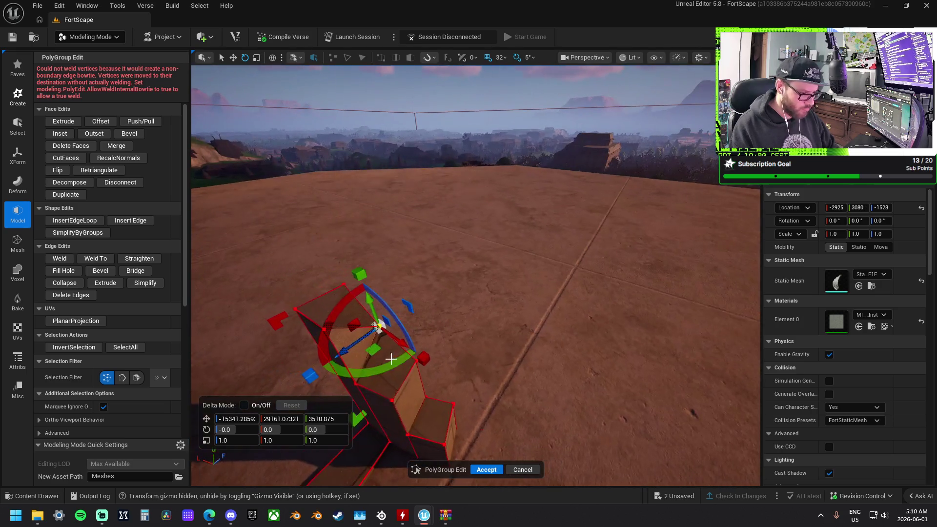
{"action": "left_click", "coordinate": [358, 388]}
{"action": "left_click", "coordinate": [325, 328], "text": "shift"}
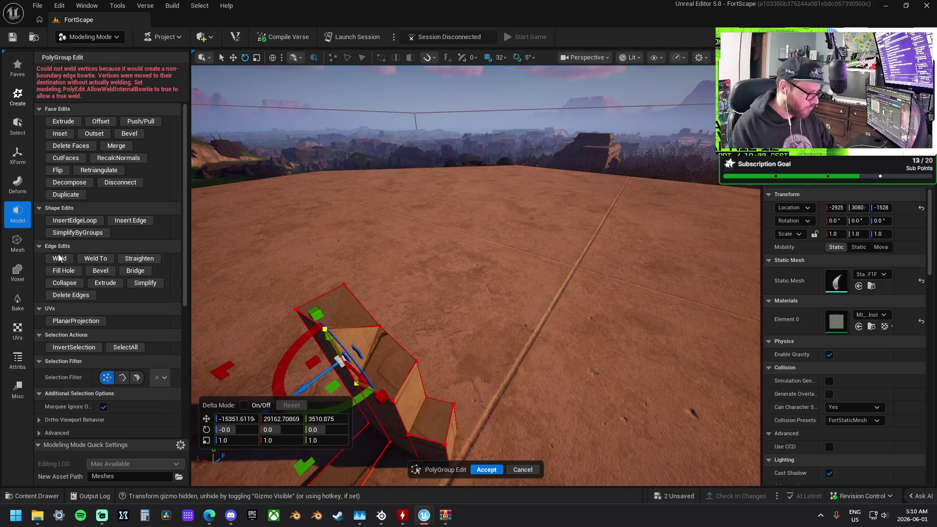
{"action": "left_click_drag", "start_coordinate": [439, 312], "coordinate": [470, 305]}
{"action": "left_click", "coordinate": [485, 302]}
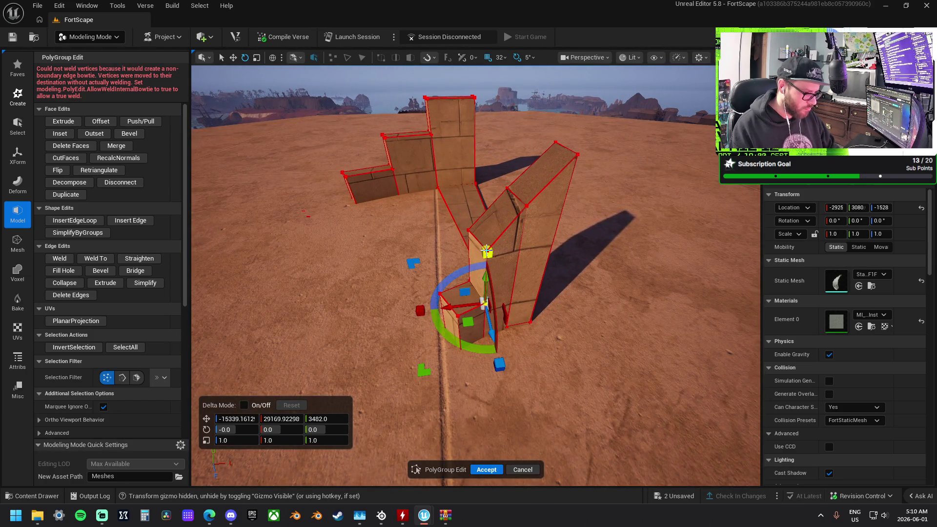
{"action": "key", "text": "Escape"}
{"action": "left_click", "coordinate": [486, 248]}
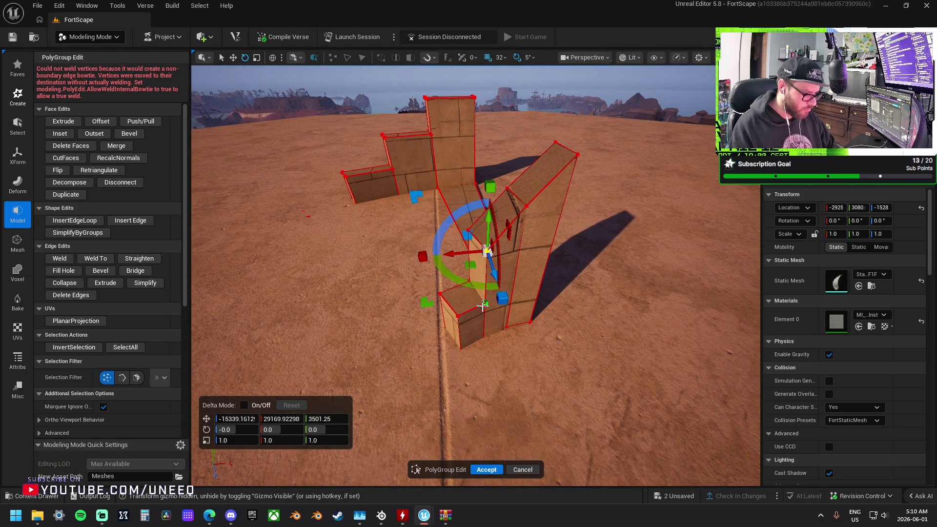
{"action": "left_click", "coordinate": [64, 259]}
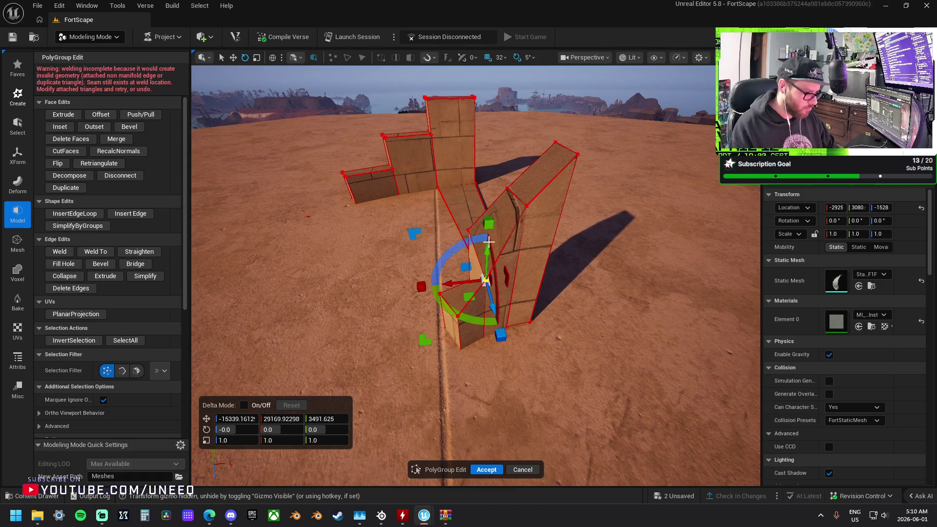
- Move the column vertex up and left, retrying Weld and Weld To for a sloped edge
{"action": "left_click_drag", "start_coordinate": [468, 230], "coordinate": [386, 271]}
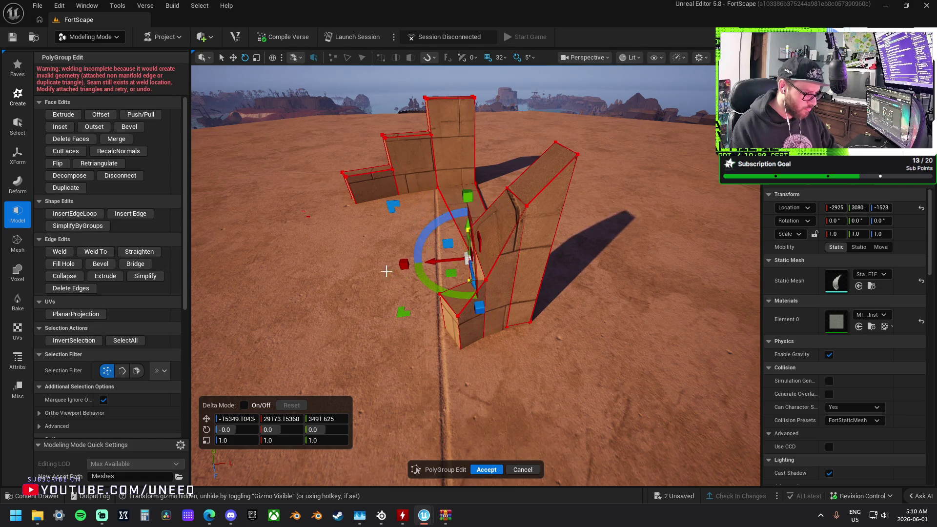
{"action": "left_click", "coordinate": [64, 253]}
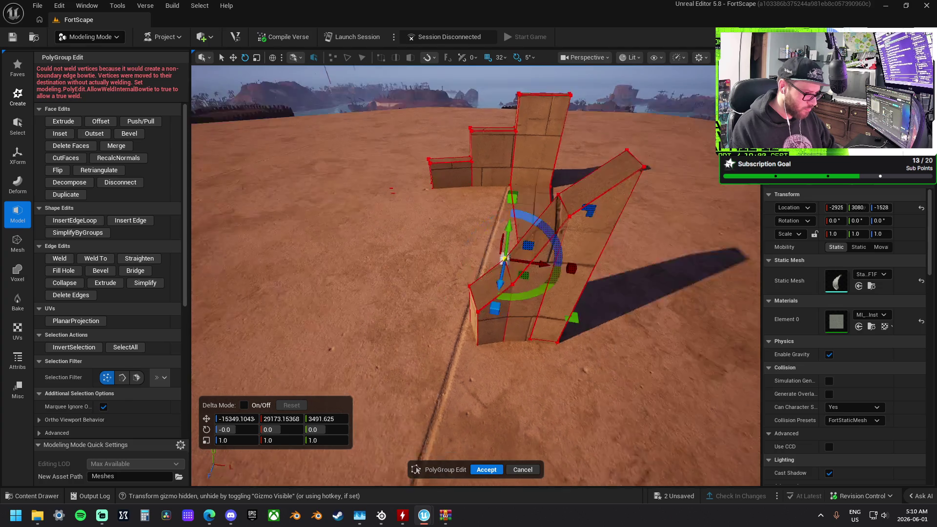
{"action": "scroll", "coordinate": [475, 275], "scroll_direction": "up", "scroll_amount": 5}
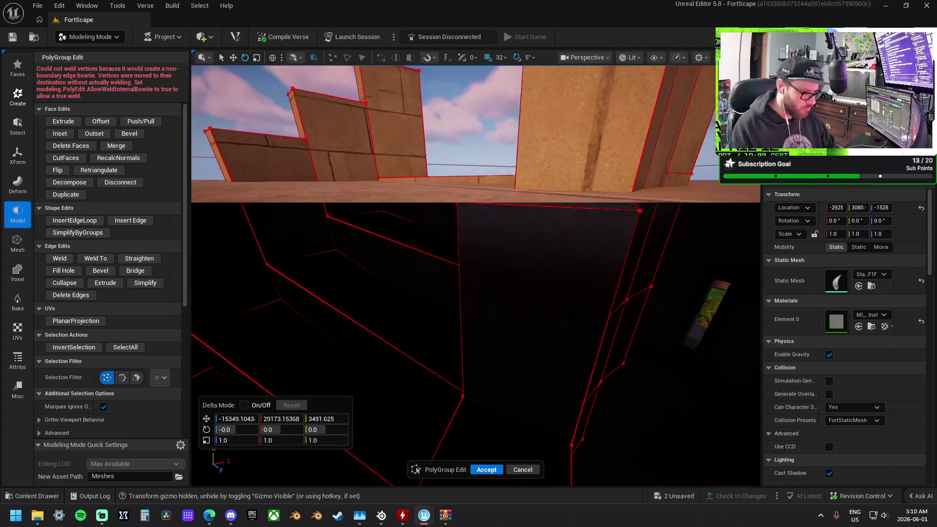
{"action": "scroll", "coordinate": [549, 303], "scroll_direction": "down", "scroll_amount": 1}
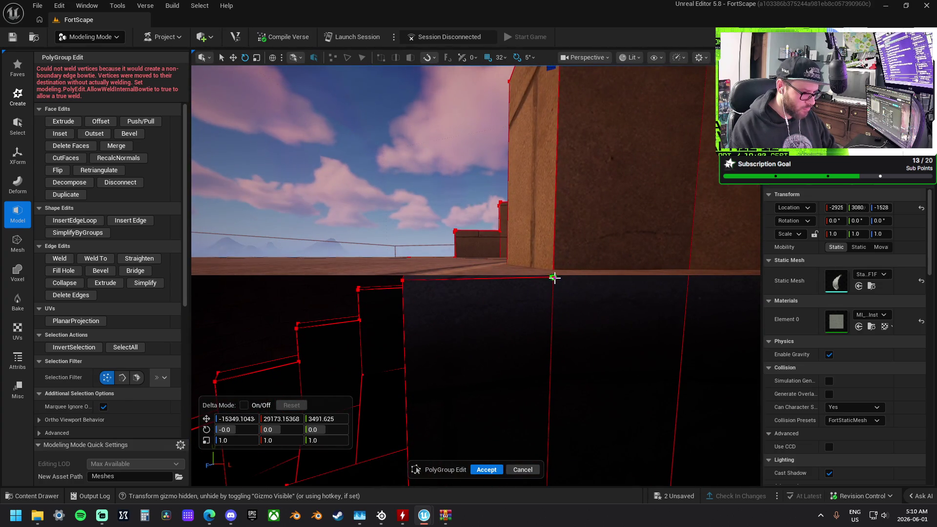
{"action": "scroll", "coordinate": [537, 258], "scroll_direction": "up", "scroll_amount": 2}
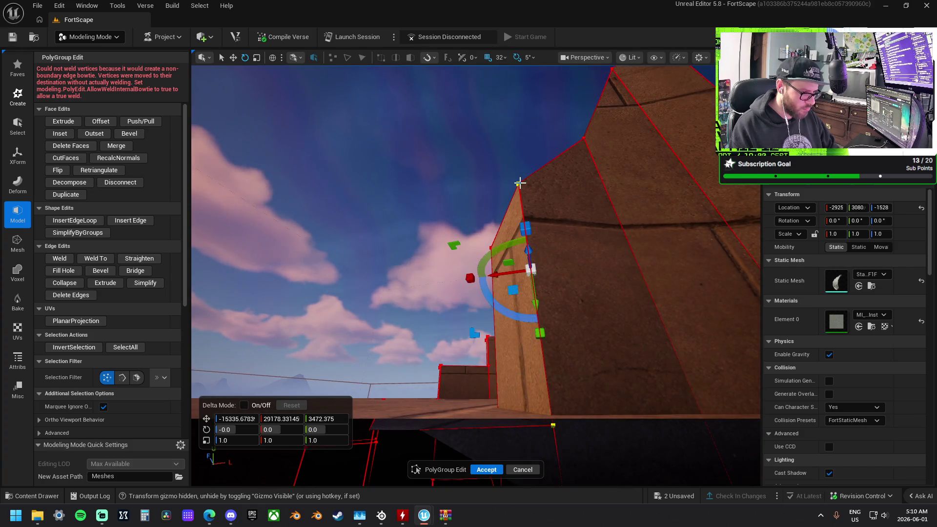
{"action": "left_click", "coordinate": [67, 260]}
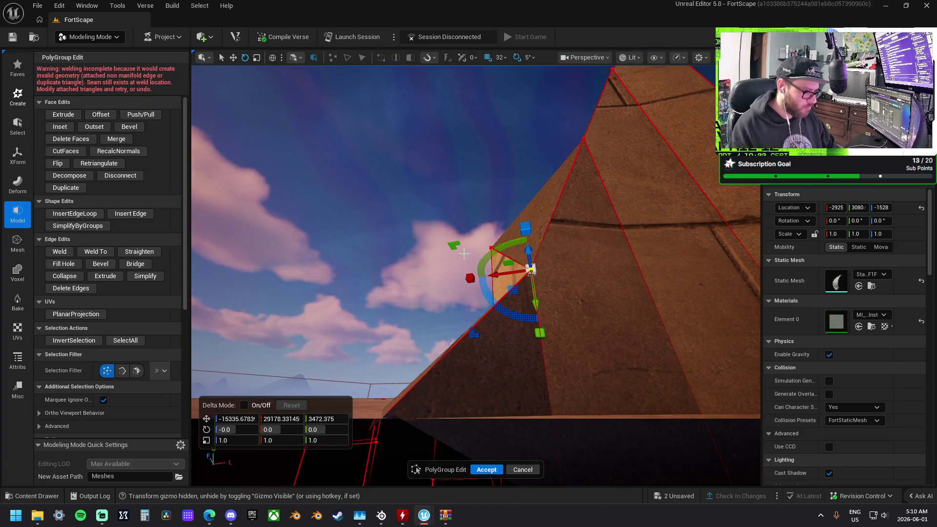
{"action": "scroll", "coordinate": [455, 274], "scroll_direction": "down", "scroll_amount": 5}
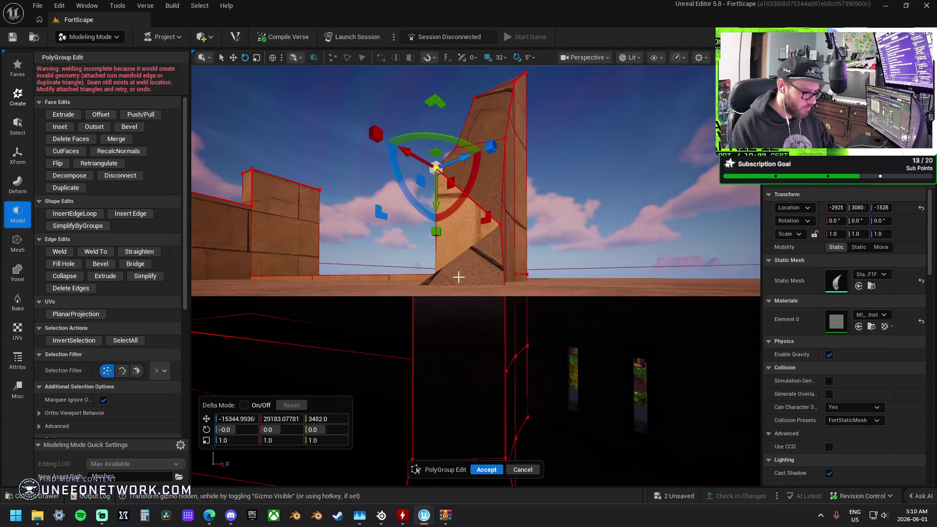
{"action": "scroll", "coordinate": [476, 275], "scroll_direction": "up", "scroll_amount": 3}
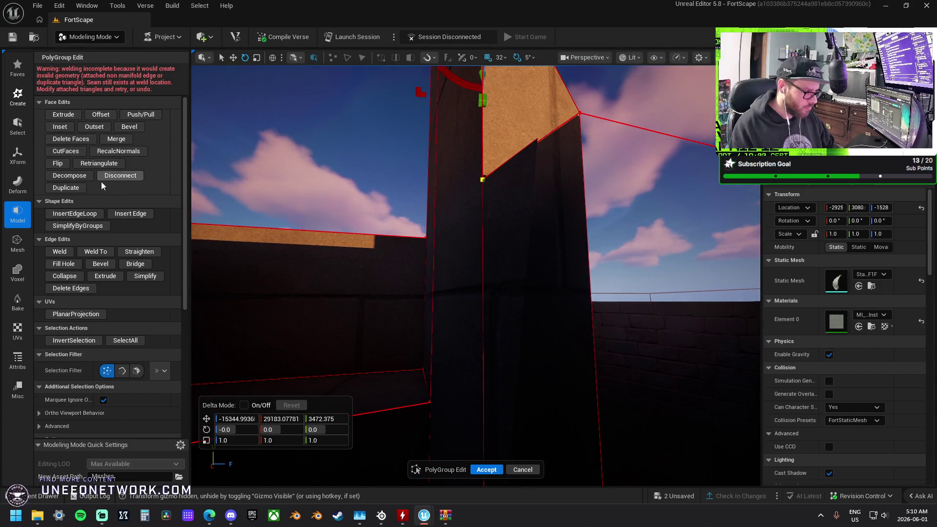
{"action": "left_click", "coordinate": [96, 251]}
{"action": "scroll", "coordinate": [466, 192], "scroll_direction": "down", "scroll_amount": 3}
{"action": "left_click_drag", "start_coordinate": [466, 192], "coordinate": [493, 214]}
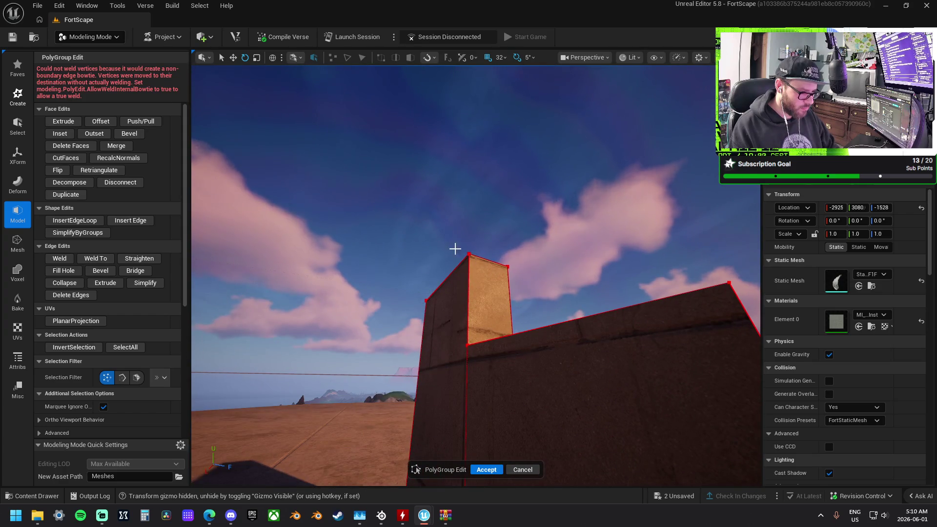
- Undo an accidental vertex move and weld the block's side face and top-corner vertices
{"action": "left_click_drag", "start_coordinate": [449, 292], "coordinate": [459, 318]}
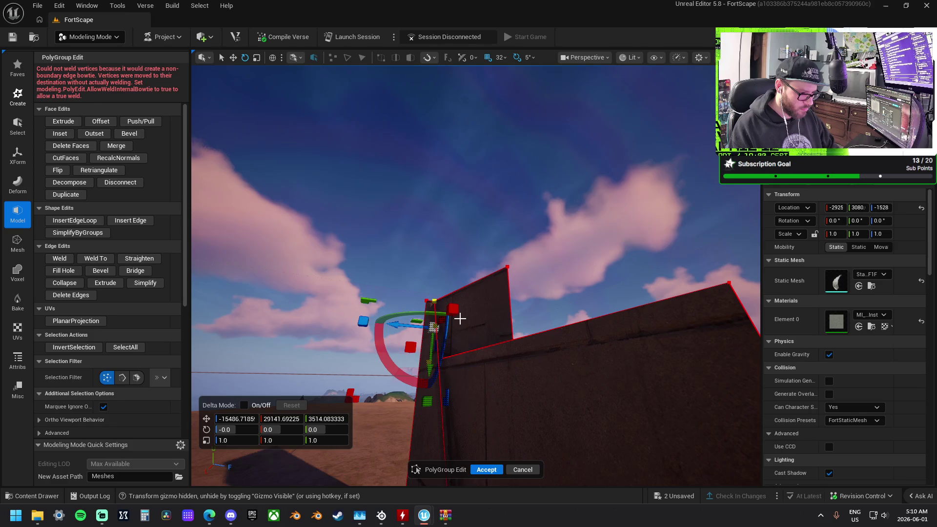
{"action": "key", "text": "ctrl+z"}
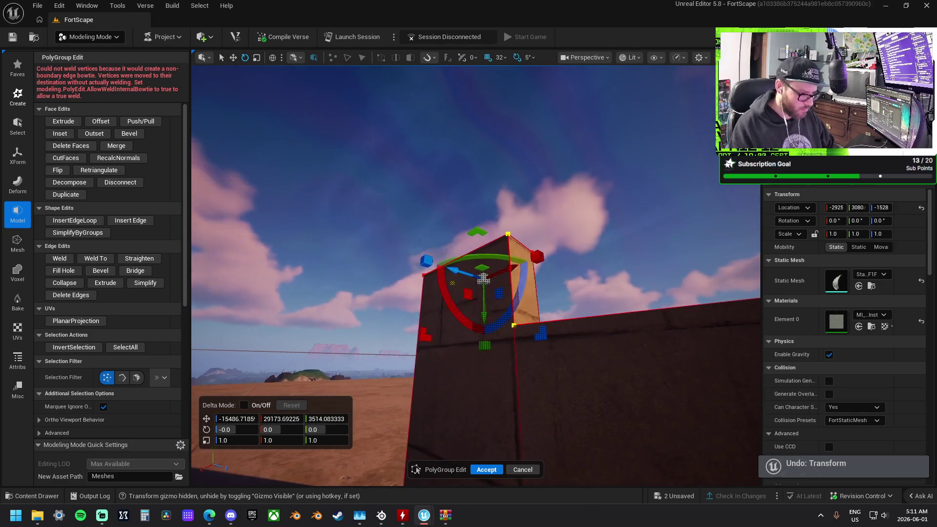
{"action": "left_click", "coordinate": [444, 257]}
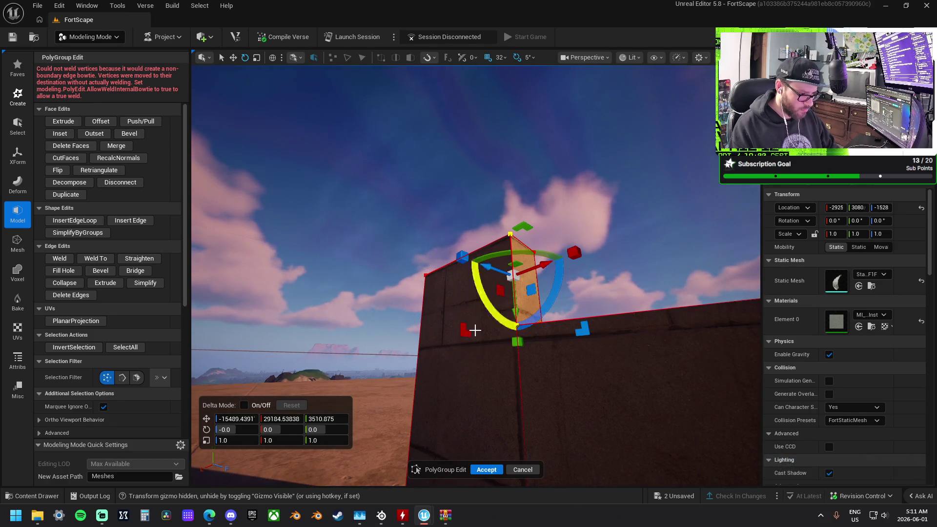
{"action": "left_click", "coordinate": [59, 258]}
{"action": "mouse_move", "coordinate": [537, 230]}
{"action": "left_mouse_down"}
{"action": "mouse_move", "coordinate": [461, 232]}
{"action": "mouse_move", "coordinate": [494, 317]}
{"action": "left_mouse_up"}
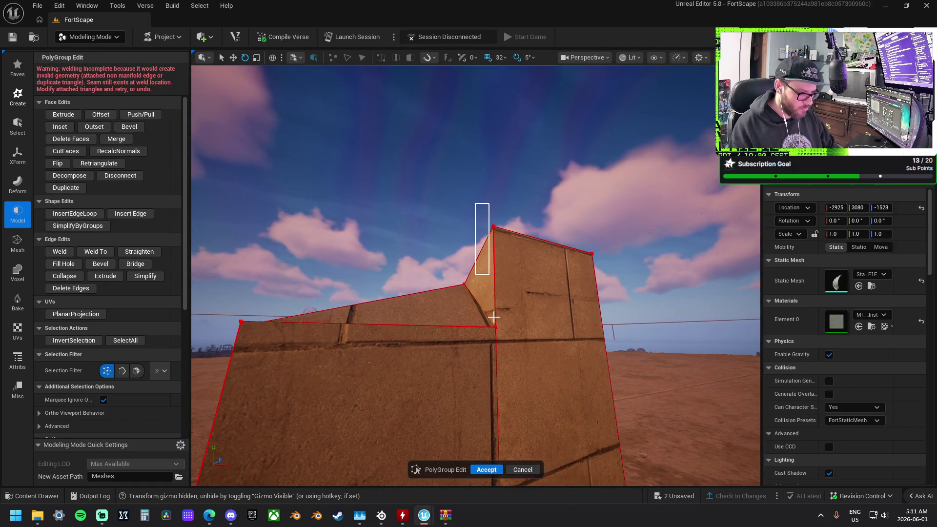
{"action": "left_click_drag", "start_coordinate": [506, 357], "coordinate": [505, 357]}
{"action": "left_click", "coordinate": [59, 251]}
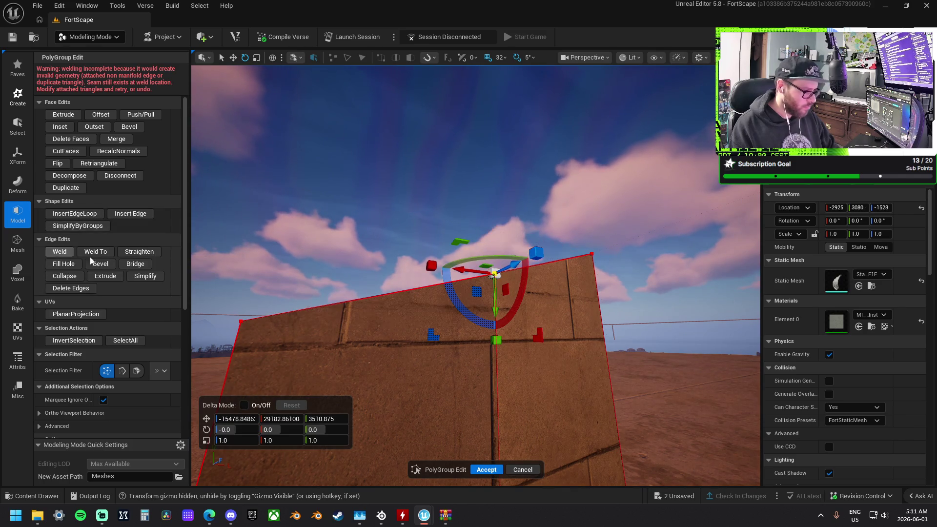
- Weld the two stray vertices on the stepped wall, then try the bend and bottom vertices
{"action": "left_click_drag", "start_coordinate": [495, 275], "coordinate": [442, 147]}
{"action": "left_click", "coordinate": [441, 147]}
{"action": "left_click_drag", "start_coordinate": [478, 270], "coordinate": [478, 270]}
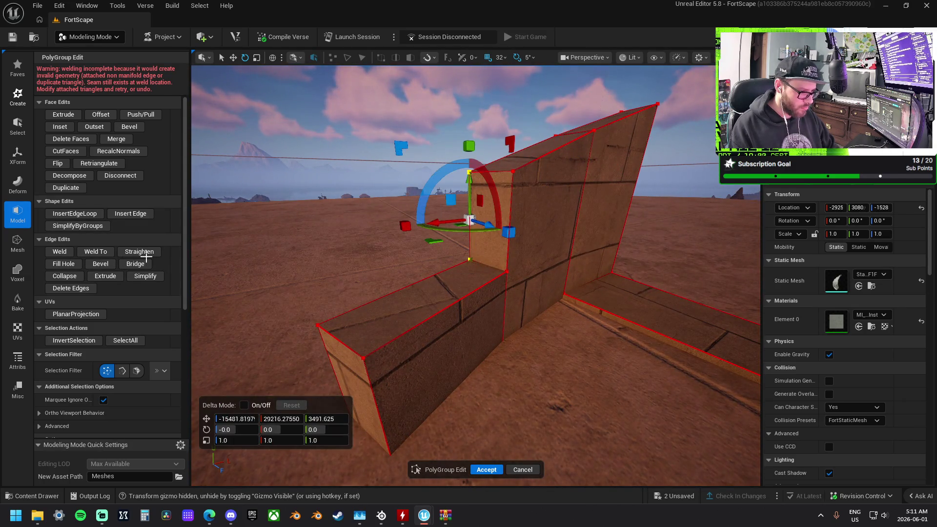
{"action": "left_click", "coordinate": [56, 251]}
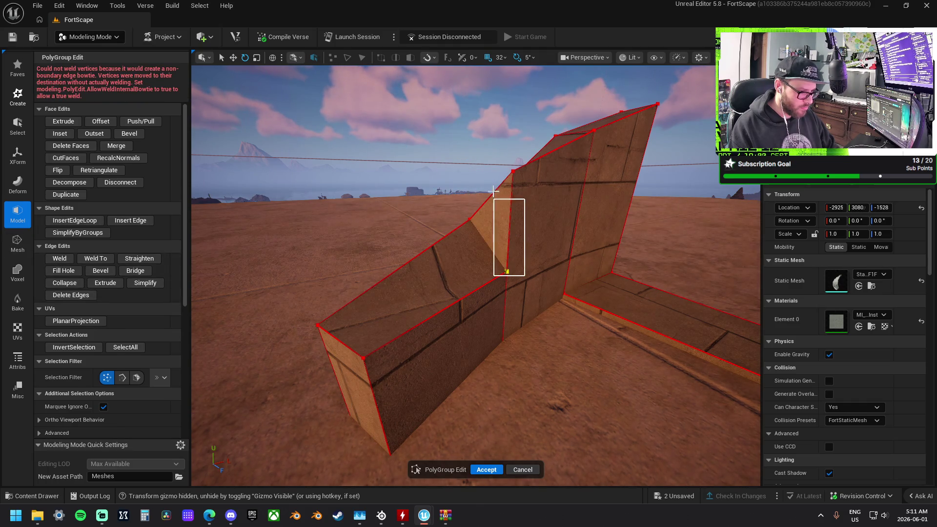
{"action": "left_click_drag", "start_coordinate": [500, 162], "coordinate": [499, 162]}
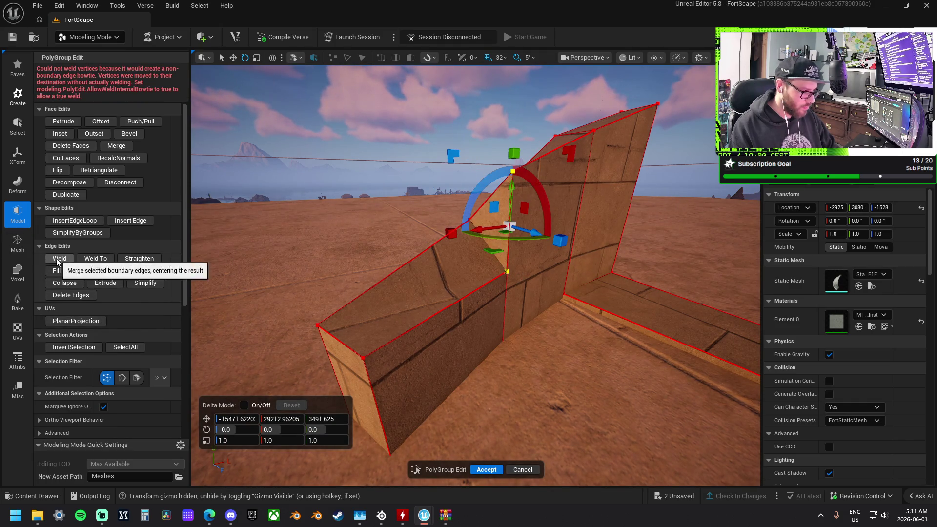
{"action": "mouse_move", "coordinate": [349, 278]}
{"action": "left_mouse_down"}
{"action": "mouse_move", "coordinate": [400, 278]}
{"action": "mouse_move", "coordinate": [424, 215]}
{"action": "mouse_move", "coordinate": [610, 188]}
{"action": "mouse_move", "coordinate": [369, 278]}
{"action": "left_mouse_up"}
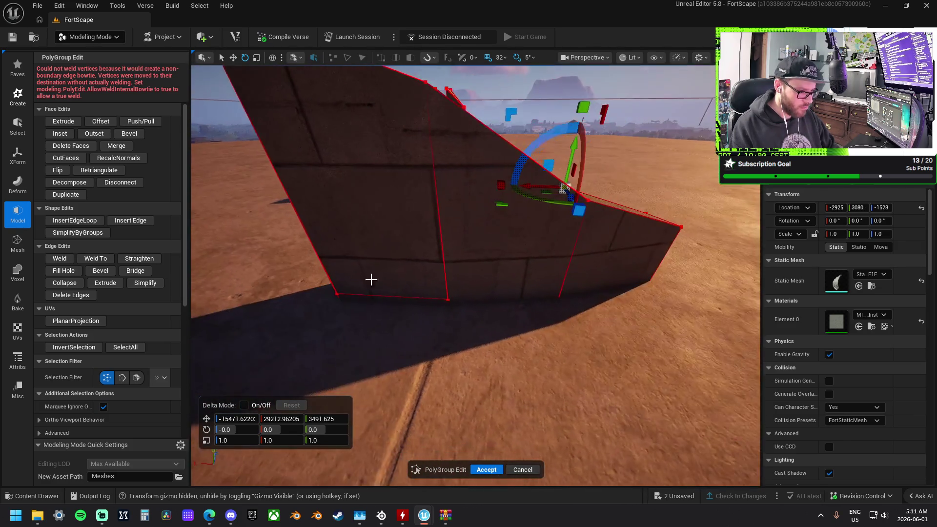
{"action": "left_click", "coordinate": [450, 299]}
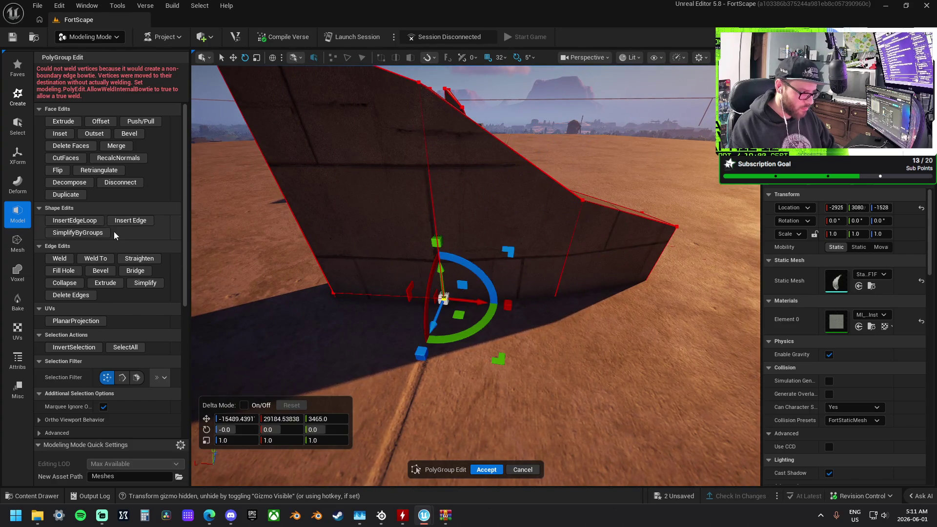
{"action": "left_click", "coordinate": [58, 259]}
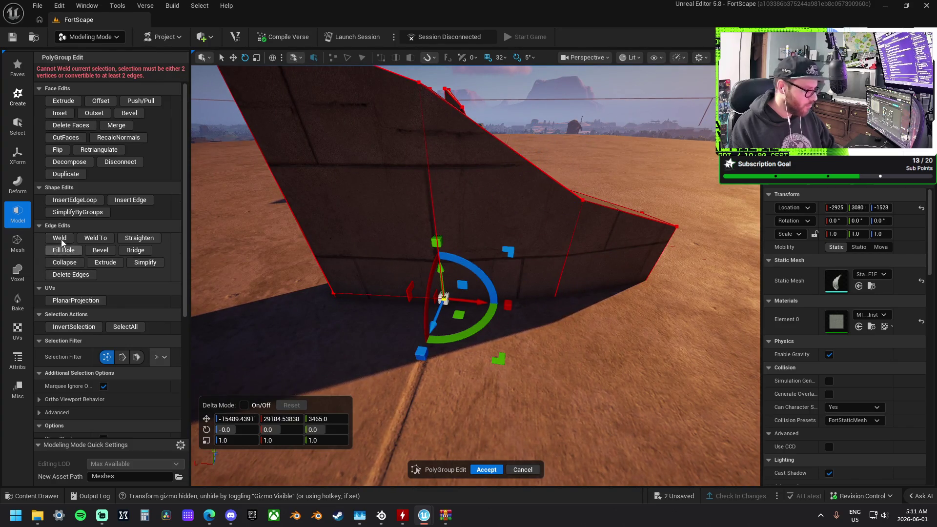
- Weld the vertical edges and the stray vertex at the wall's step
{"action": "left_click_drag", "start_coordinate": [390, 220], "coordinate": [625, 332]}
{"action": "left_click_drag", "start_coordinate": [320, 292], "coordinate": [320, 291]}
{"action": "left_click", "coordinate": [448, 145]}
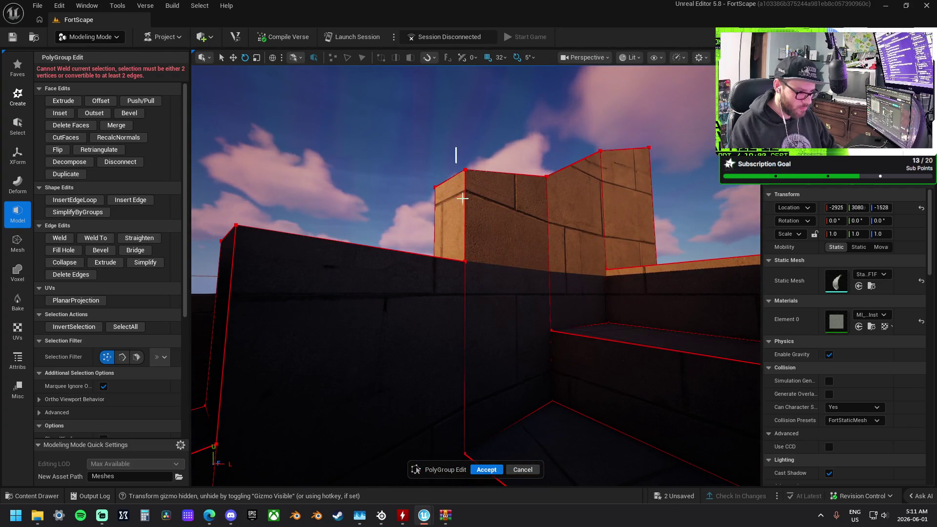
{"action": "left_click_drag", "start_coordinate": [478, 295], "coordinate": [454, 316]}
{"action": "left_click", "coordinate": [59, 237]}
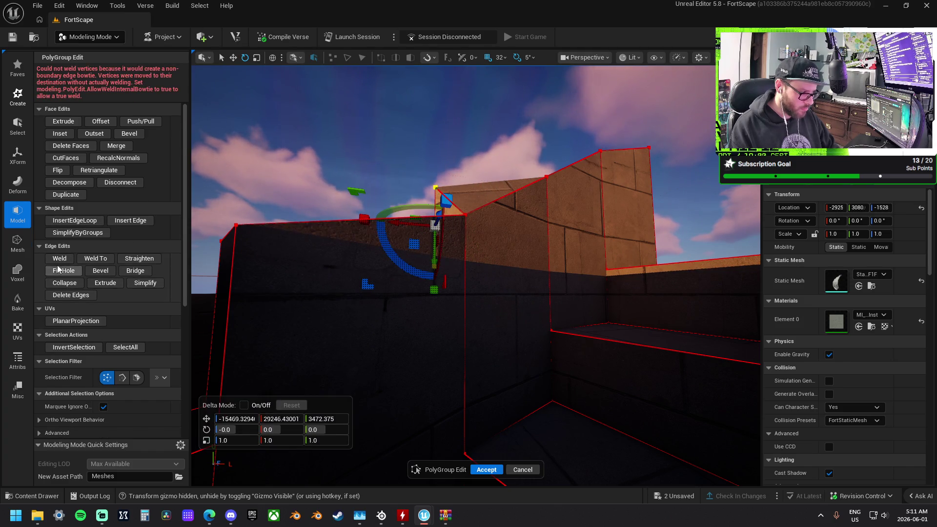
{"action": "left_click_drag", "start_coordinate": [469, 249], "coordinate": [469, 250]}
{"action": "left_click", "coordinate": [397, 202]}
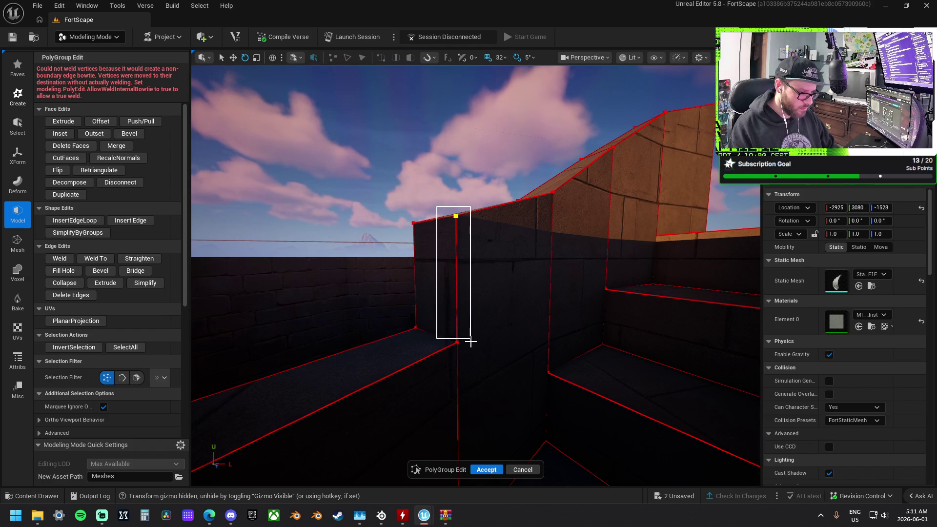
{"action": "left_click_drag", "start_coordinate": [471, 342], "coordinate": [471, 342]}
{"action": "left_click", "coordinate": [84, 257]}
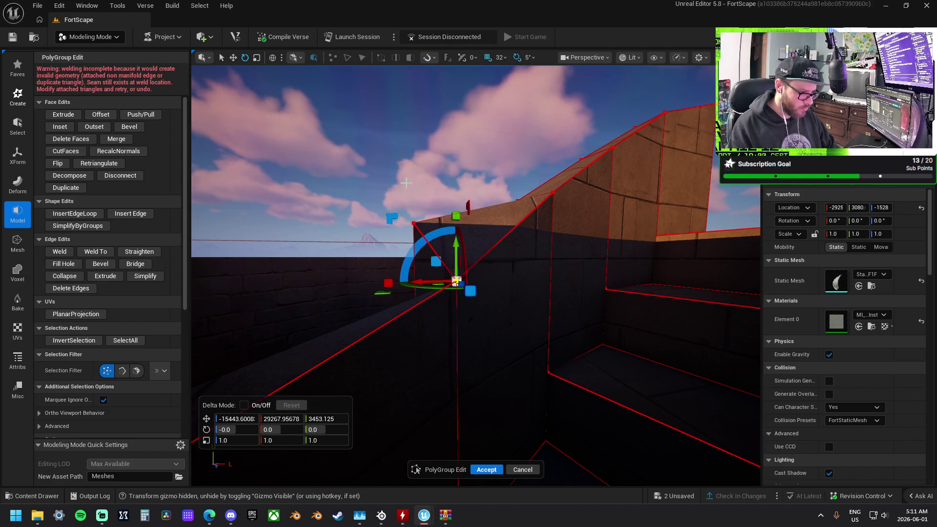
{"action": "left_click_drag", "start_coordinate": [433, 364], "coordinate": [434, 365]}
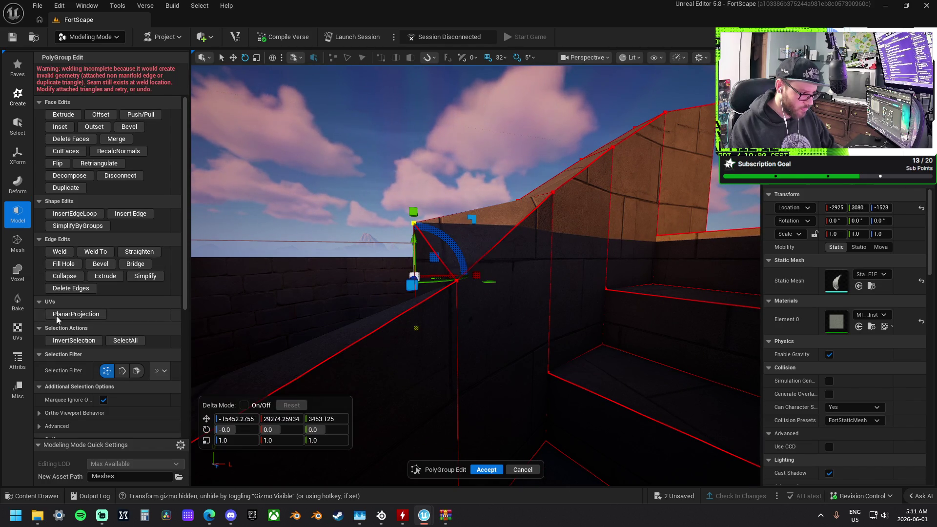
{"action": "left_click", "coordinate": [59, 252]}
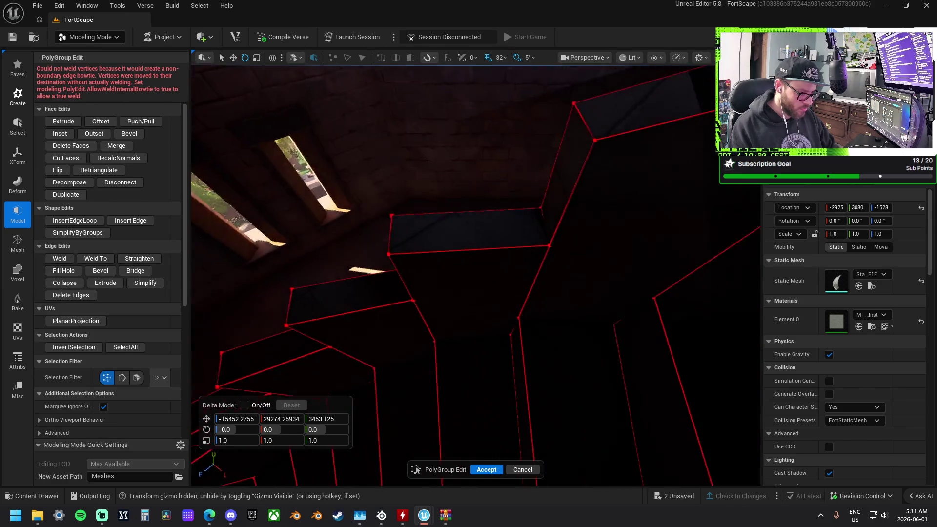
- Weld three stray vertex pairs on the stair wall and the stair ledge
{"action": "left_click_drag", "start_coordinate": [423, 182], "coordinate": [474, 295]}
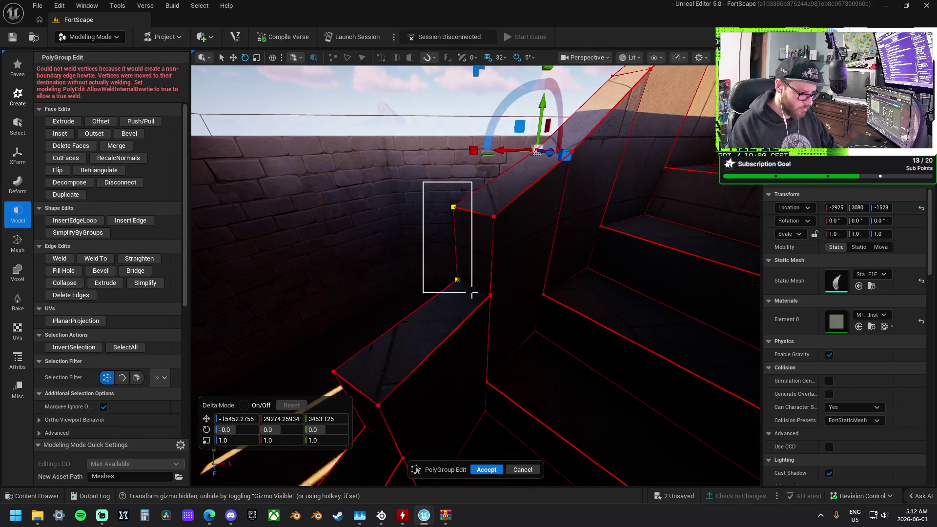
{"action": "left_click", "coordinate": [60, 258]}
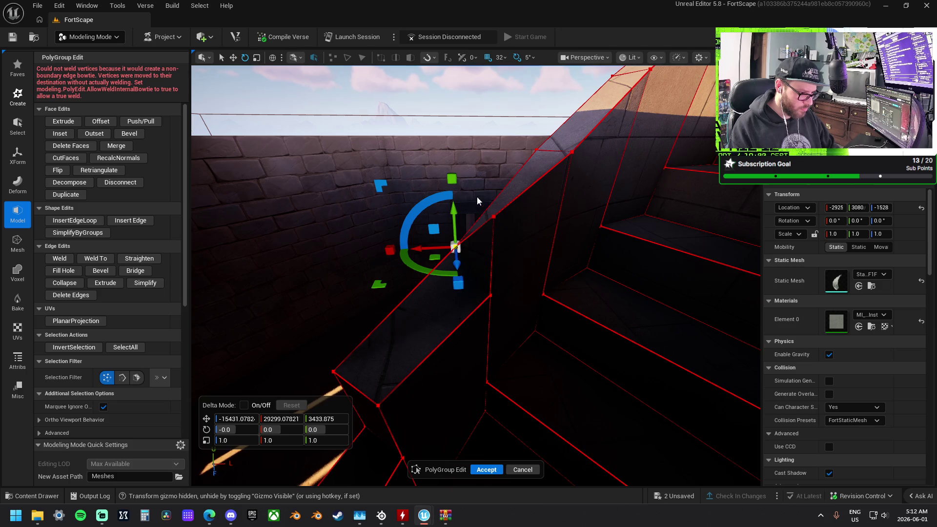
{"action": "left_click_drag", "start_coordinate": [515, 321], "coordinate": [515, 321]}
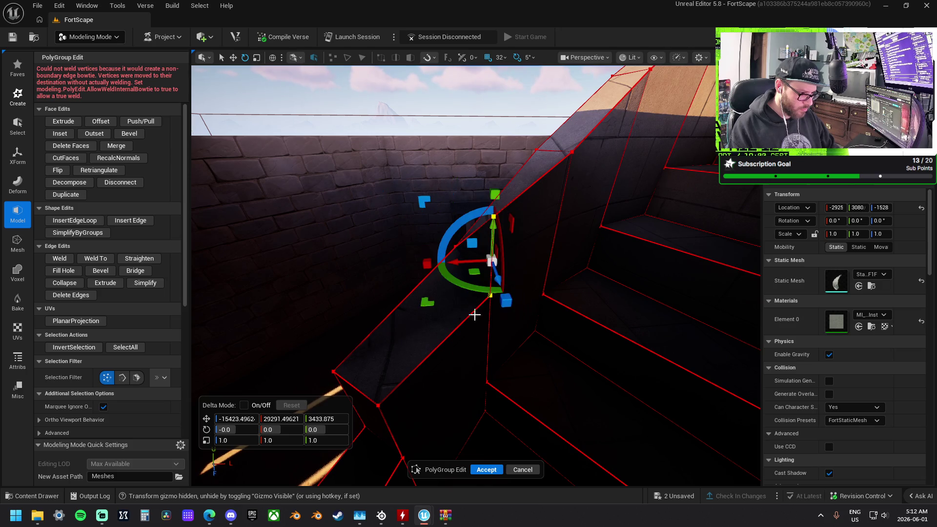
{"action": "left_click", "coordinate": [63, 259]}
{"action": "left_click_drag", "start_coordinate": [336, 282], "coordinate": [422, 225]}
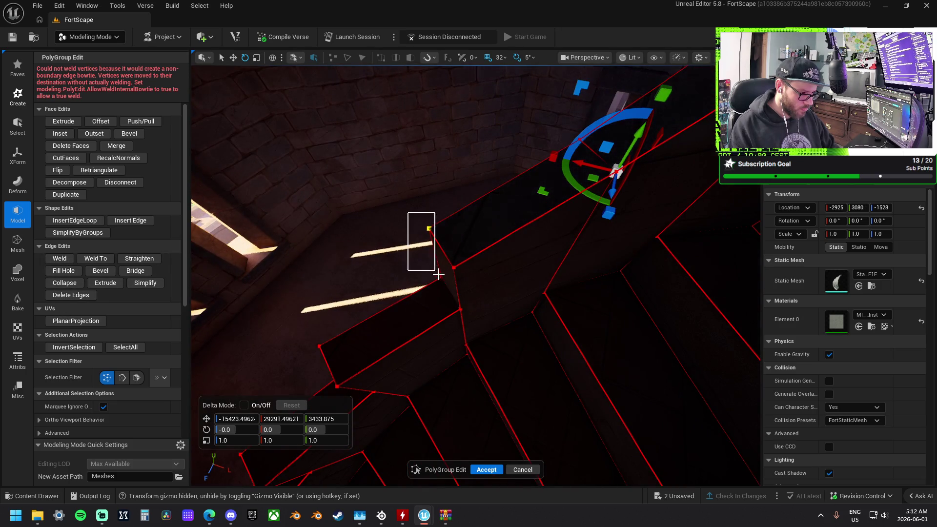
{"action": "left_click_drag", "start_coordinate": [445, 286], "coordinate": [445, 287]}
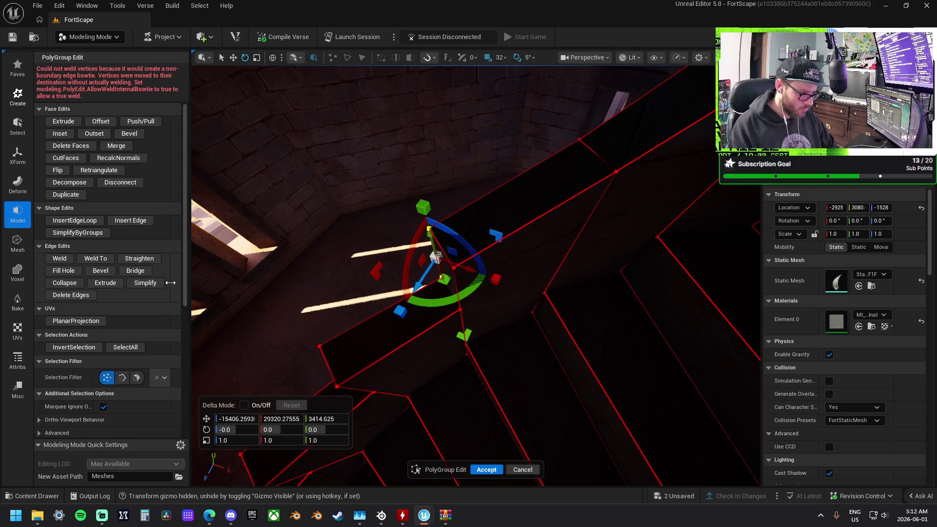
{"action": "left_click", "coordinate": [67, 264]}
- Reselect the stray vertex pair on another step until it is captured, then weld it
{"action": "left_click", "coordinate": [480, 305]}
{"action": "left_click_drag", "start_coordinate": [438, 260], "coordinate": [394, 262]}
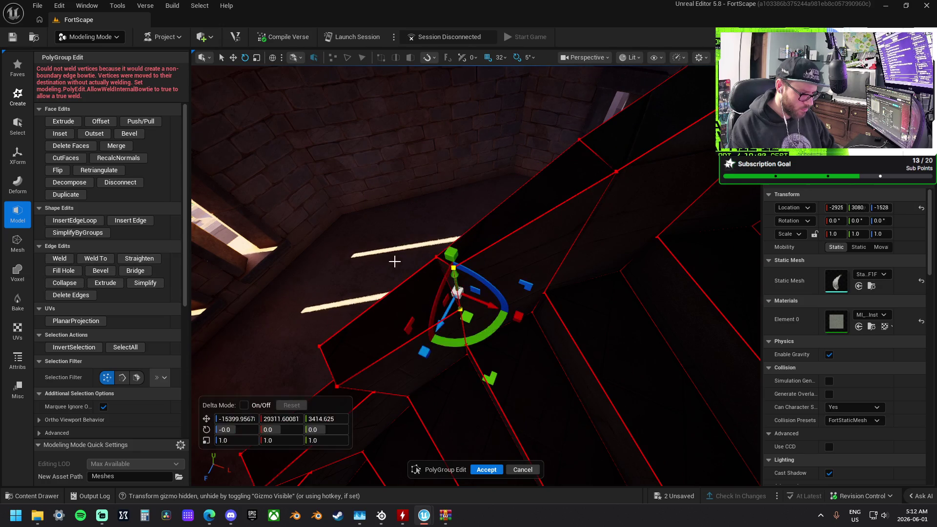
{"action": "left_click_drag", "start_coordinate": [196, 270], "coordinate": [196, 270]}
{"action": "left_click_drag", "start_coordinate": [463, 236], "coordinate": [463, 235]}
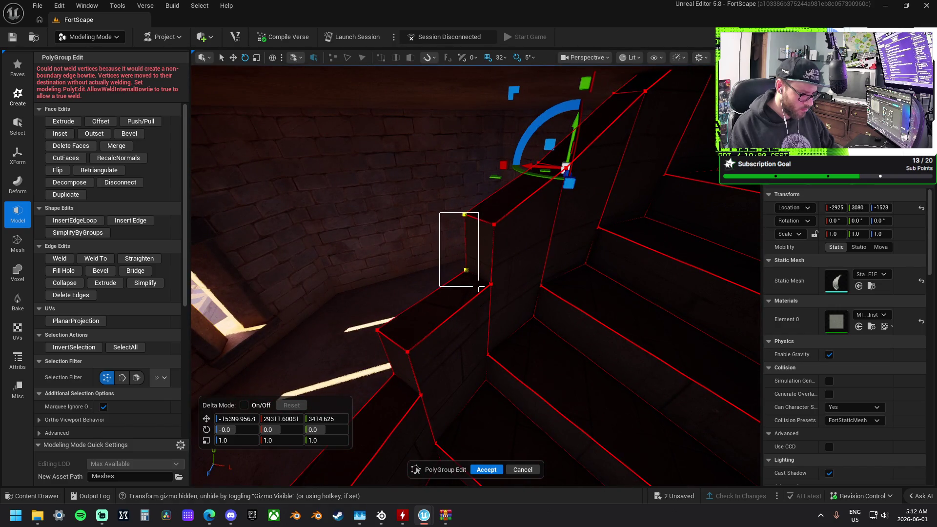
{"action": "left_click_drag", "start_coordinate": [479, 288], "coordinate": [480, 288]}
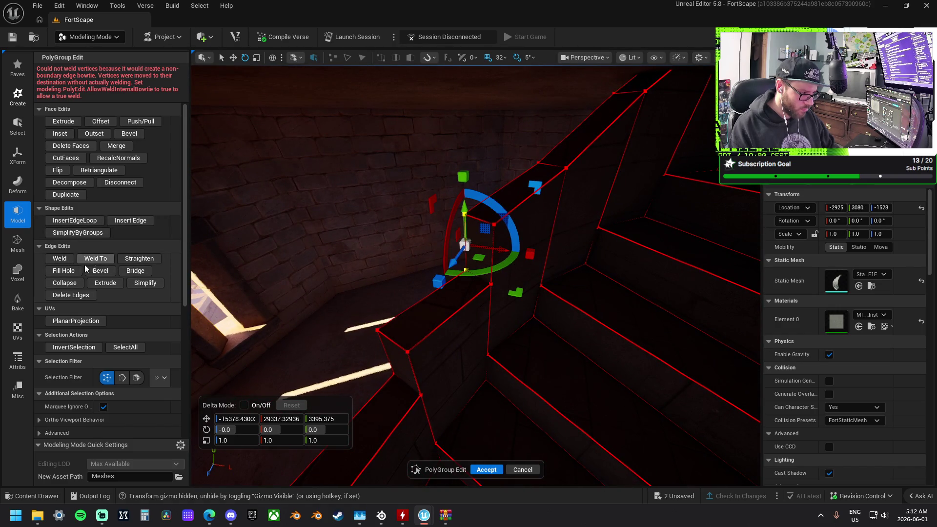
{"action": "left_click", "coordinate": [431, 182]}
{"action": "left_click_drag", "start_coordinate": [477, 278], "coordinate": [477, 278]}
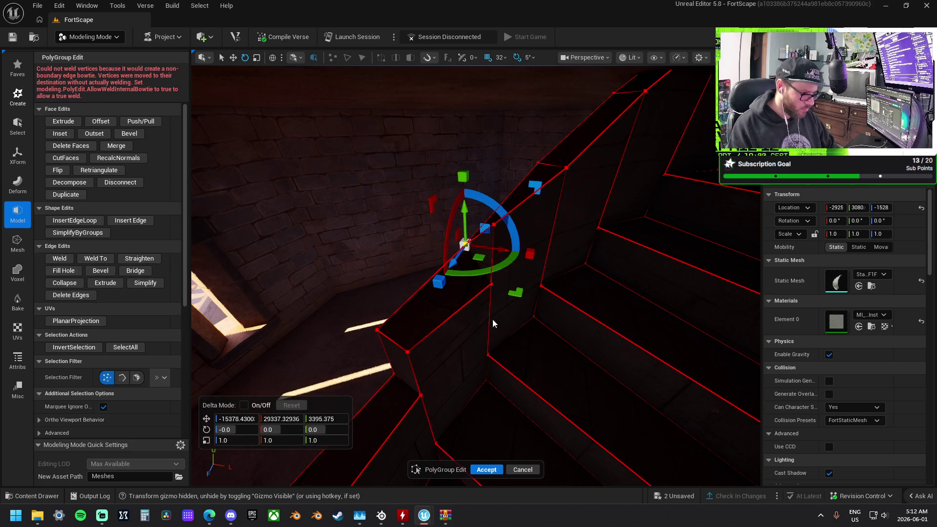
{"action": "left_click", "coordinate": [511, 286]}
{"action": "left_click_drag", "start_coordinate": [484, 225], "coordinate": [483, 224]}
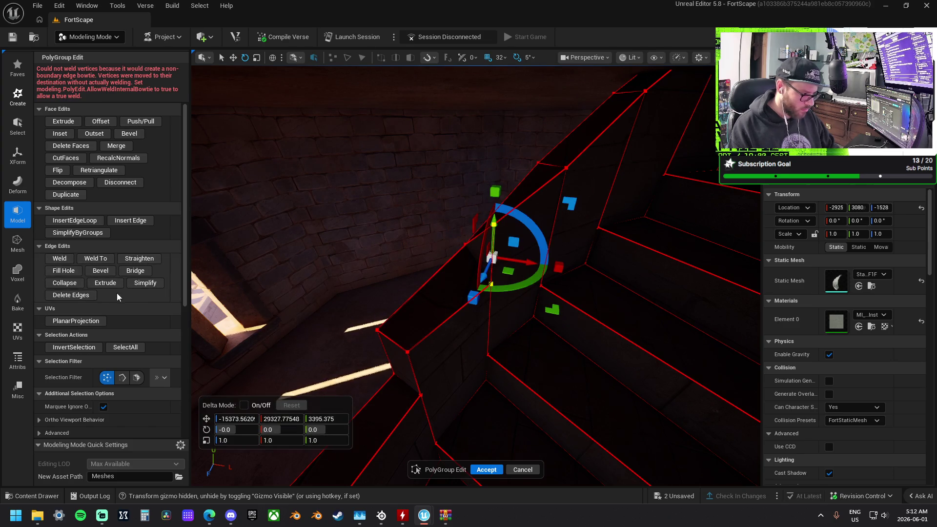
{"action": "left_click", "coordinate": [64, 259]}
- Weld the next stray stair vertices and tidy the Edge and UV operation groups in the panel
{"action": "left_click", "coordinate": [445, 176]}
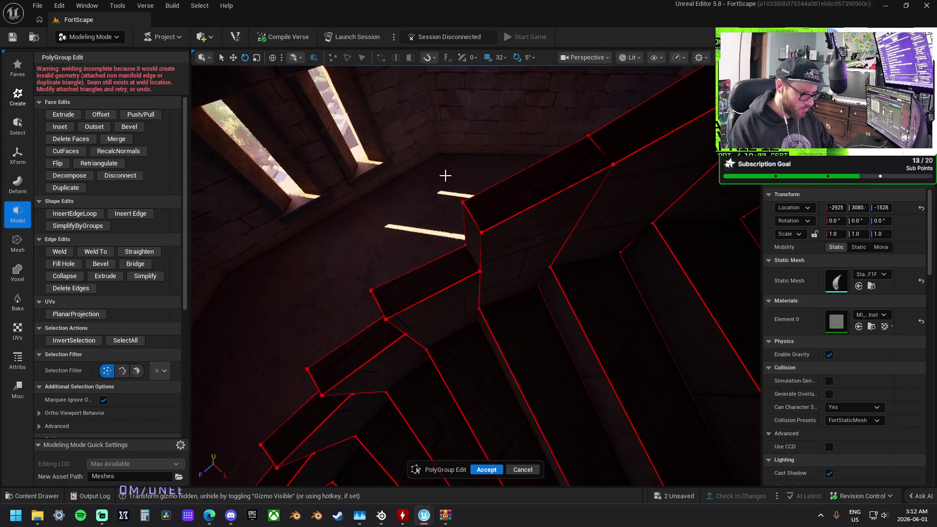
{"action": "left_click_drag", "start_coordinate": [466, 254], "coordinate": [466, 254]}
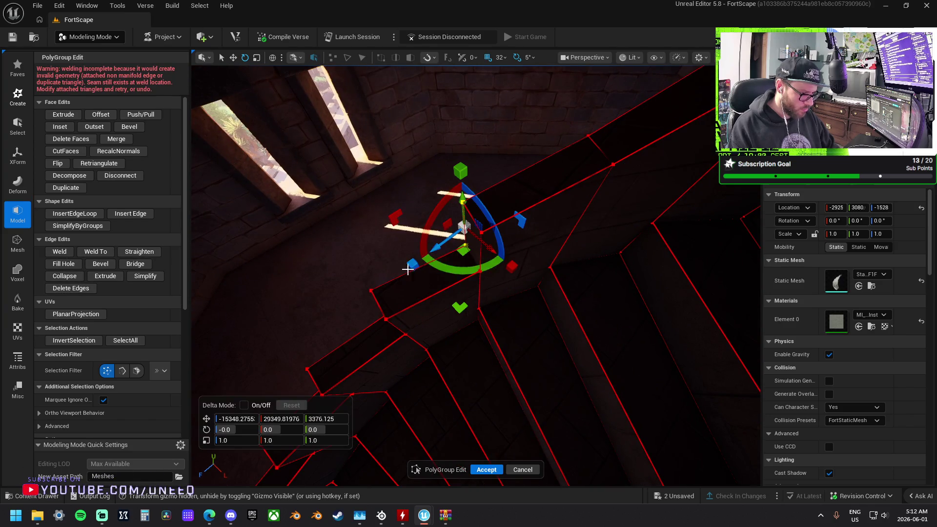
{"action": "left_click", "coordinate": [59, 252]}
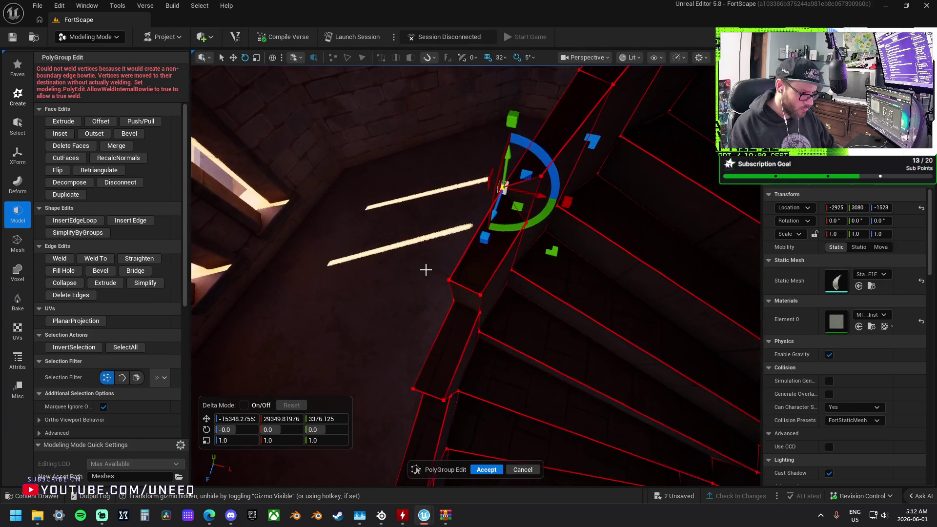
{"action": "left_click", "coordinate": [441, 283]}
{"action": "left_click_drag", "start_coordinate": [464, 313], "coordinate": [465, 313]}
{"action": "left_click", "coordinate": [48, 246]}
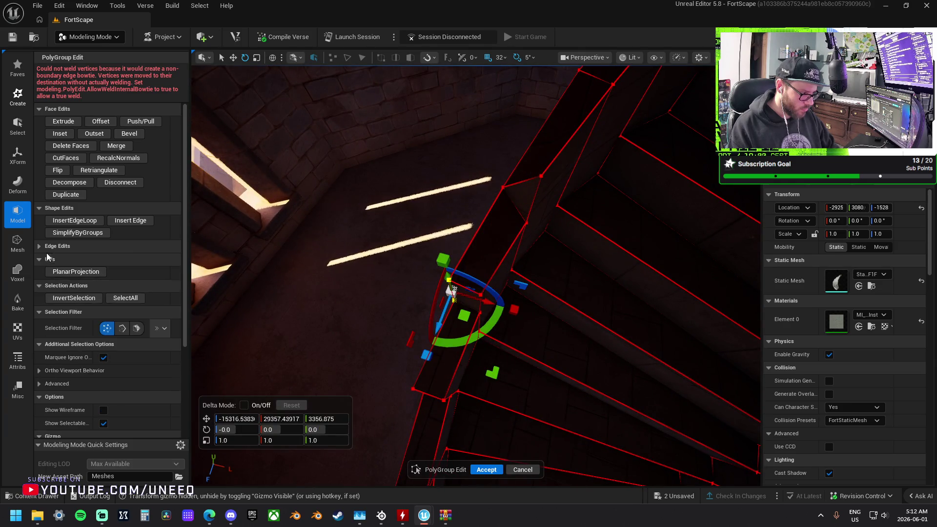
{"action": "left_click", "coordinate": [73, 260]}
{"action": "left_click", "coordinate": [57, 246]}
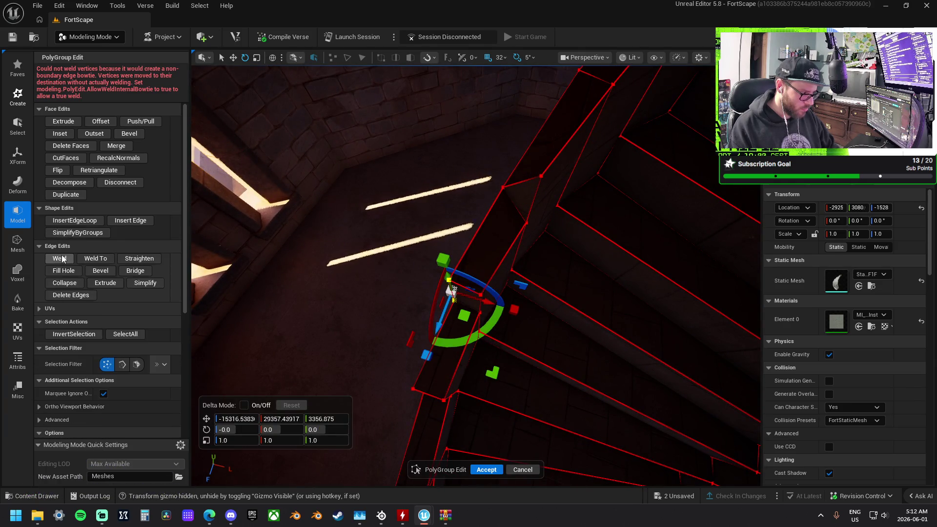
{"action": "scroll", "coordinate": [540, 268], "scroll_direction": "down", "scroll_amount": 2}
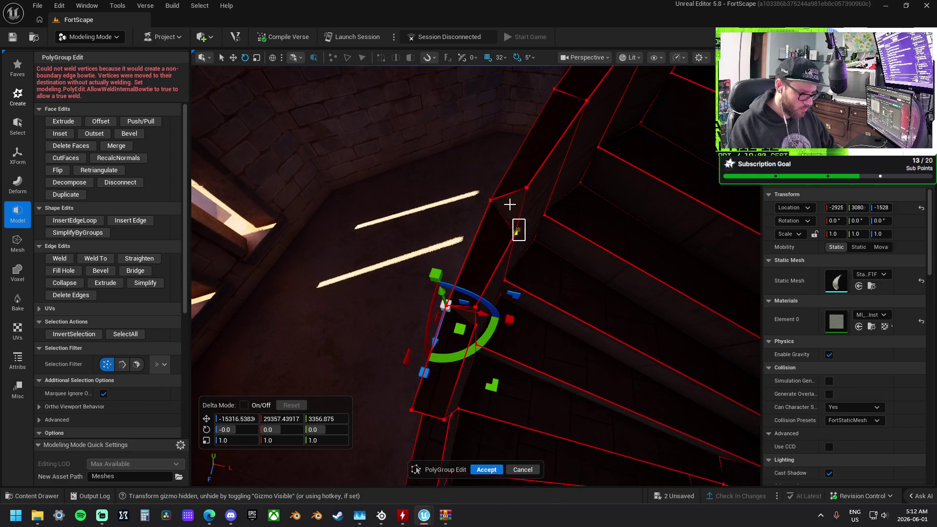
- Weld the stray vertices at the stair corner and the pair further down
{"action": "left_click_drag", "start_coordinate": [509, 180], "coordinate": [422, 168]}
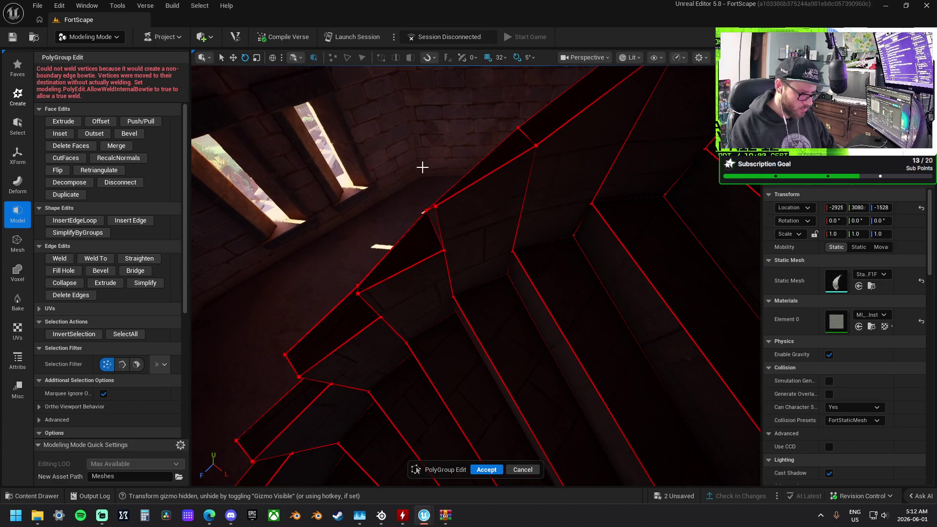
{"action": "left_click_drag", "start_coordinate": [453, 262], "coordinate": [453, 262]}
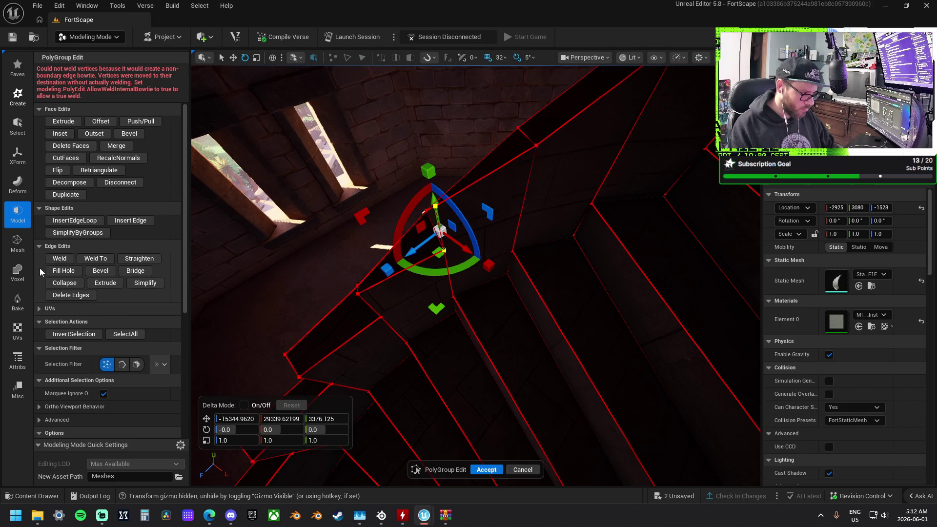
{"action": "left_click", "coordinate": [58, 258]}
{"action": "scroll", "coordinate": [430, 257], "scroll_direction": "up", "scroll_amount": 3}
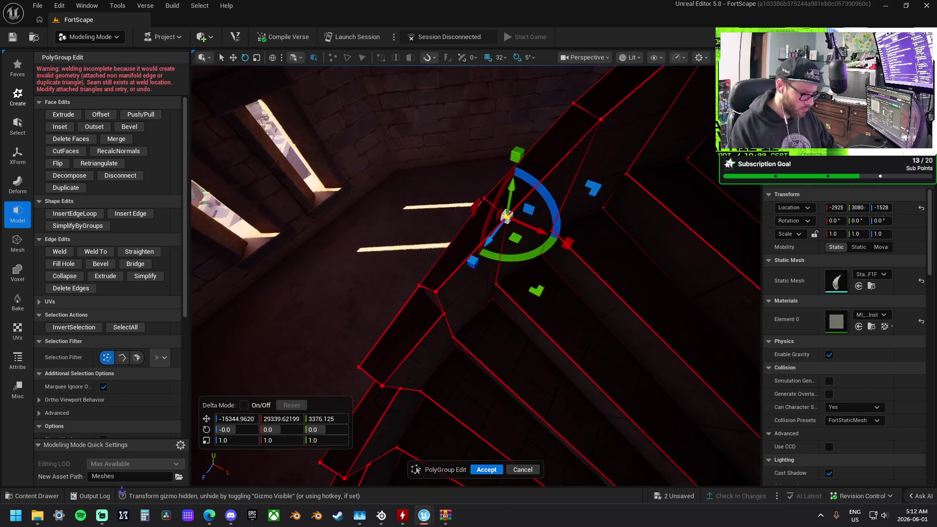
{"action": "left_click", "coordinate": [430, 258]}
{"action": "left_click_drag", "start_coordinate": [452, 313], "coordinate": [450, 320]}
{"action": "left_click", "coordinate": [58, 251]}
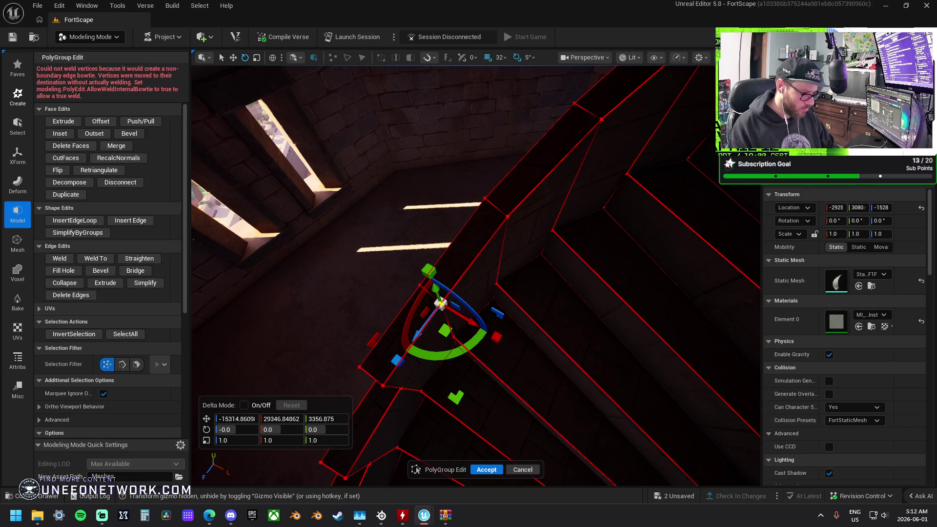
{"action": "left_click_drag", "start_coordinate": [370, 192], "coordinate": [371, 193]}
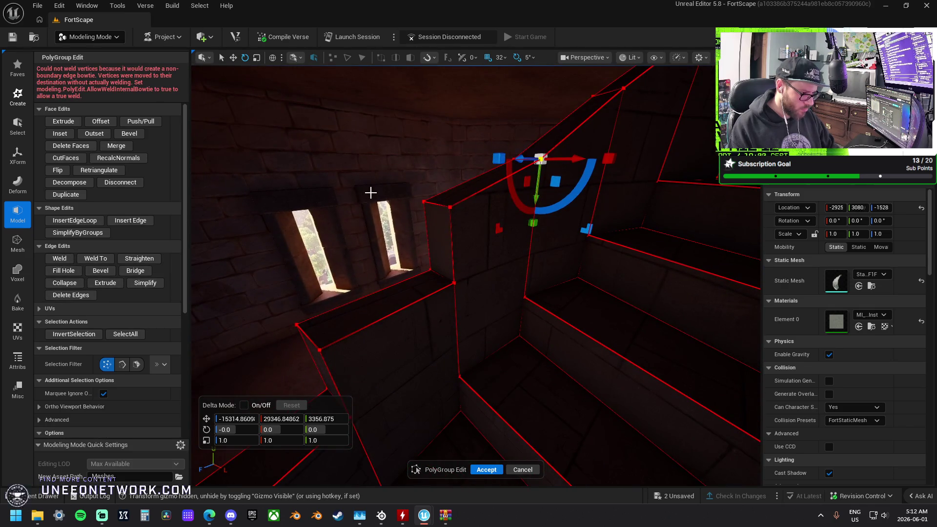
- Weld the vertical-edge vertex pair and the next stray pair, then frame the selection
{"action": "mouse_move", "coordinate": [449, 198]}
{"action": "left_mouse_down"}
{"action": "mouse_move", "coordinate": [466, 312]}
{"action": "mouse_move", "coordinate": [438, 304]}
{"action": "left_mouse_up"}
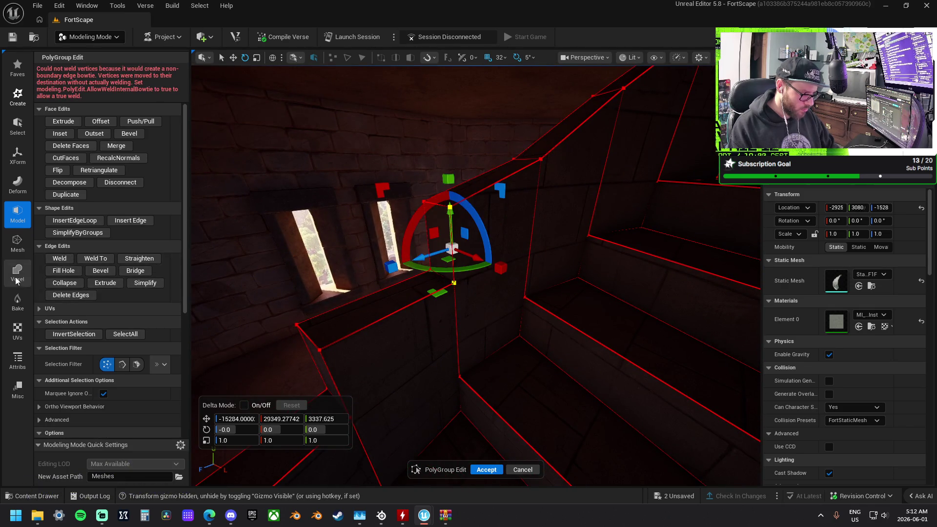
{"action": "left_click", "coordinate": [60, 258]}
{"action": "left_click_drag", "start_coordinate": [403, 187], "coordinate": [428, 270]}
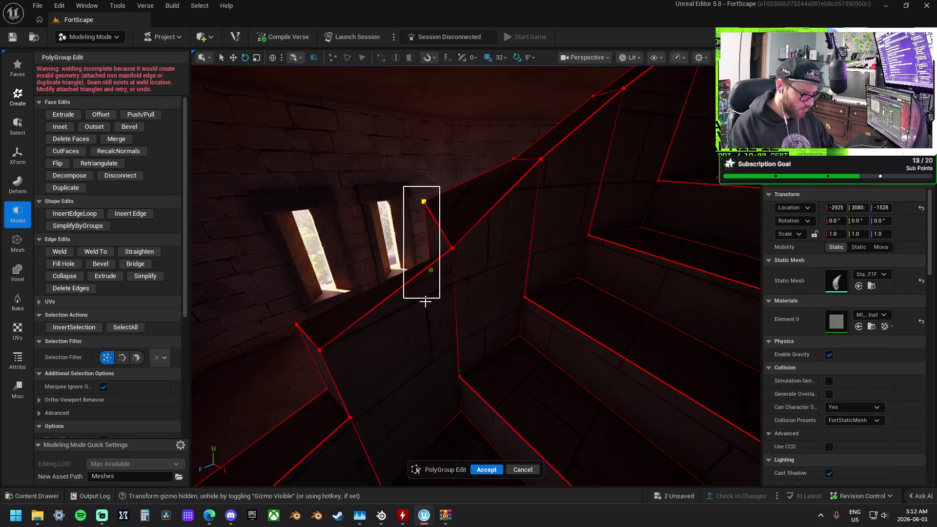
{"action": "left_click_drag", "start_coordinate": [426, 302], "coordinate": [426, 301]}
{"action": "left_click", "coordinate": [59, 252]}
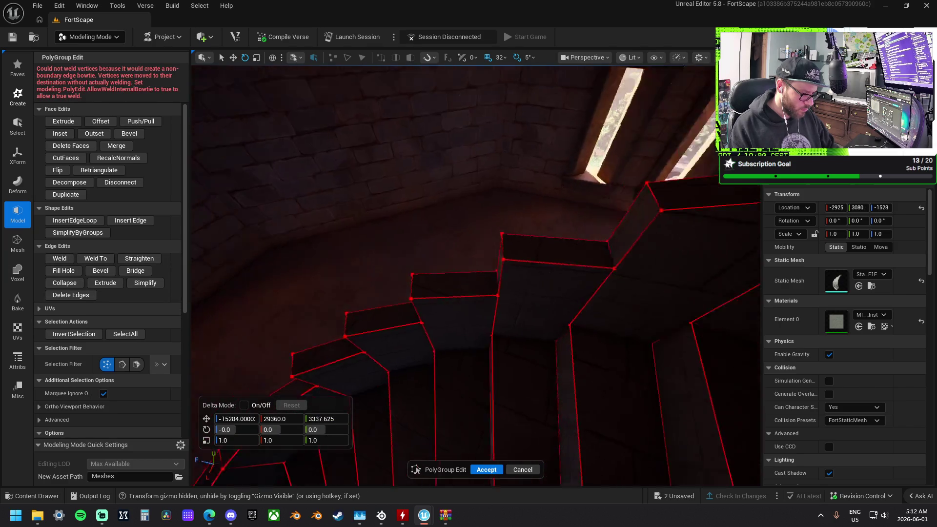
{"action": "key", "text": "f"}
- Retry the selection until both yellow stray vertices are picked, then weld them
{"action": "left_click_drag", "start_coordinate": [475, 260], "coordinate": [475, 259]}
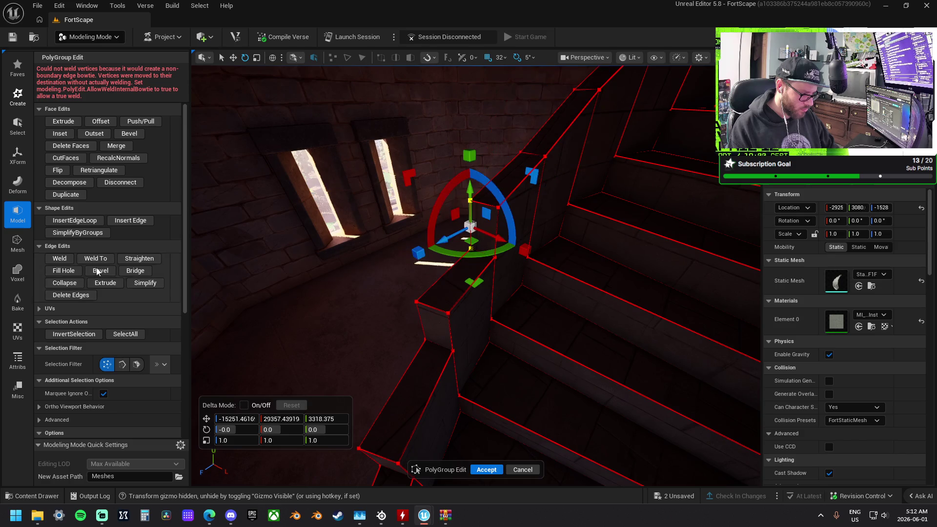
{"action": "left_click", "coordinate": [497, 169]}
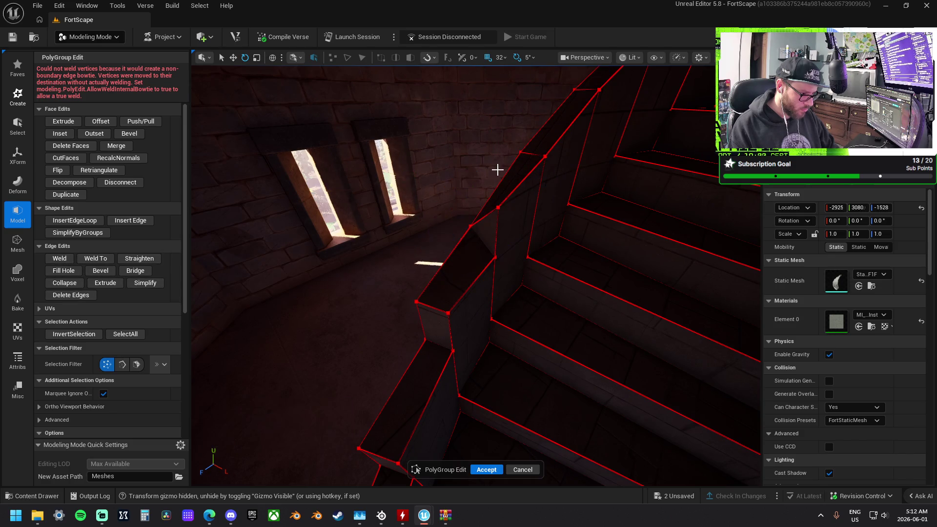
{"action": "left_click_drag", "start_coordinate": [488, 280], "coordinate": [489, 279]}
{"action": "left_click", "coordinate": [512, 266]}
{"action": "left_click_drag", "start_coordinate": [485, 196], "coordinate": [485, 196]}
{"action": "left_click", "coordinate": [487, 201]}
{"action": "left_click_drag", "start_coordinate": [503, 267], "coordinate": [503, 267]}
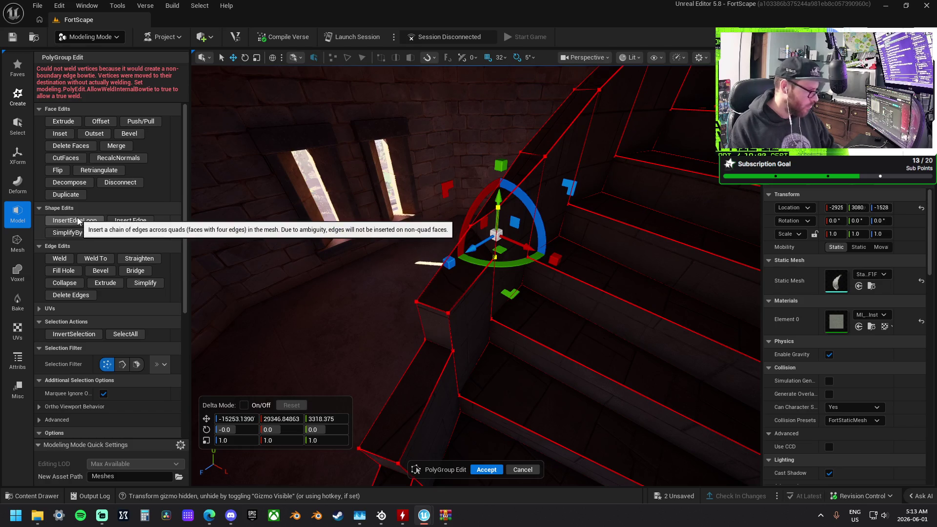
{"action": "left_click", "coordinate": [60, 258]}
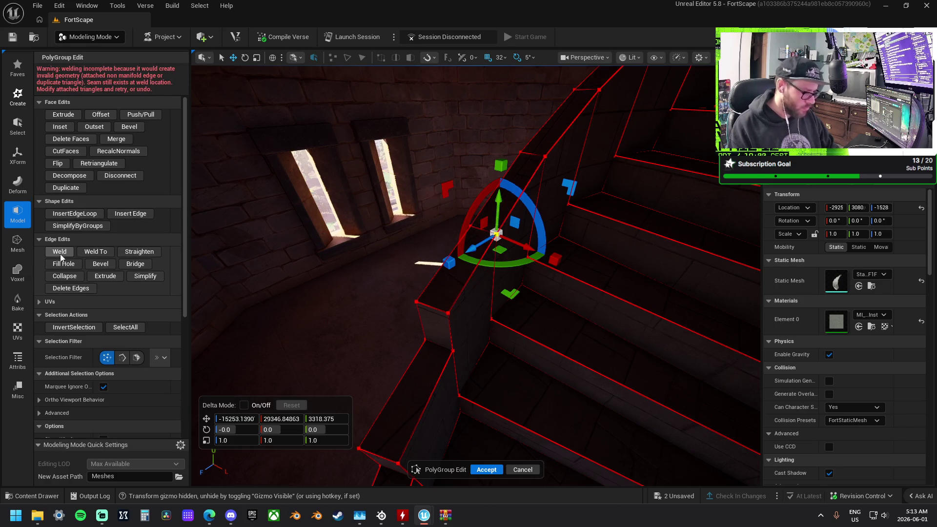
- Weld the successive doubled vertex pairs further along the stair stringer
{"action": "left_click", "coordinate": [376, 310]}
{"action": "left_click_drag", "start_coordinate": [439, 348], "coordinate": [439, 348]}
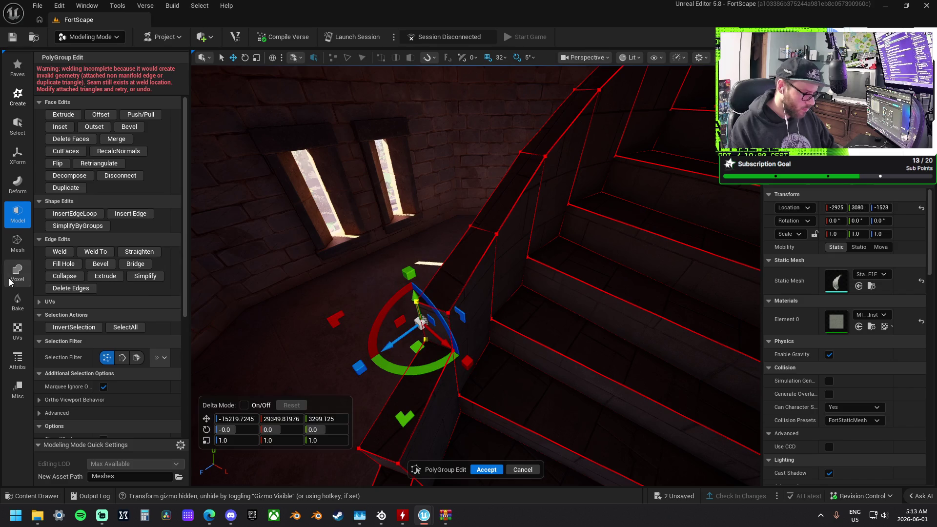
{"action": "left_click", "coordinate": [60, 251]}
{"action": "left_click_drag", "start_coordinate": [434, 303], "coordinate": [435, 303]}
{"action": "left_click", "coordinate": [436, 311]}
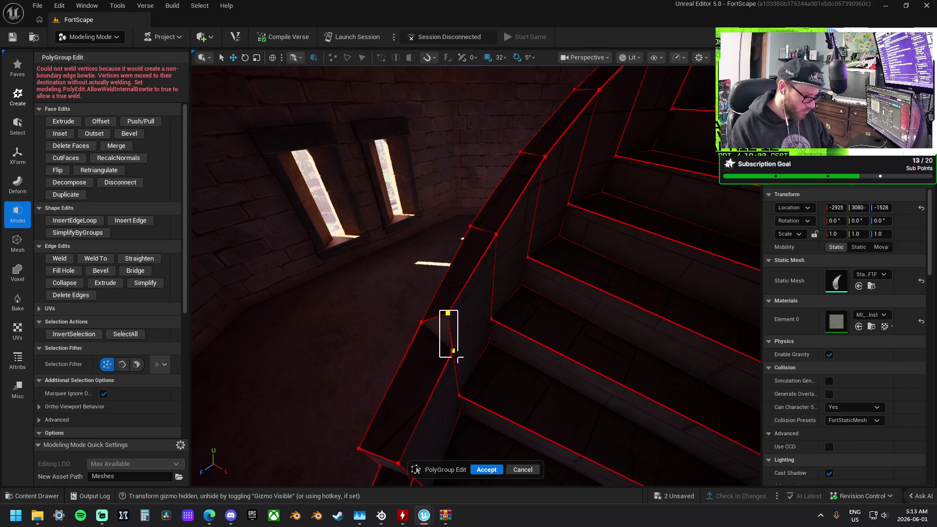
{"action": "left_click_drag", "start_coordinate": [458, 359], "coordinate": [458, 358]}
{"action": "left_click", "coordinate": [60, 259]}
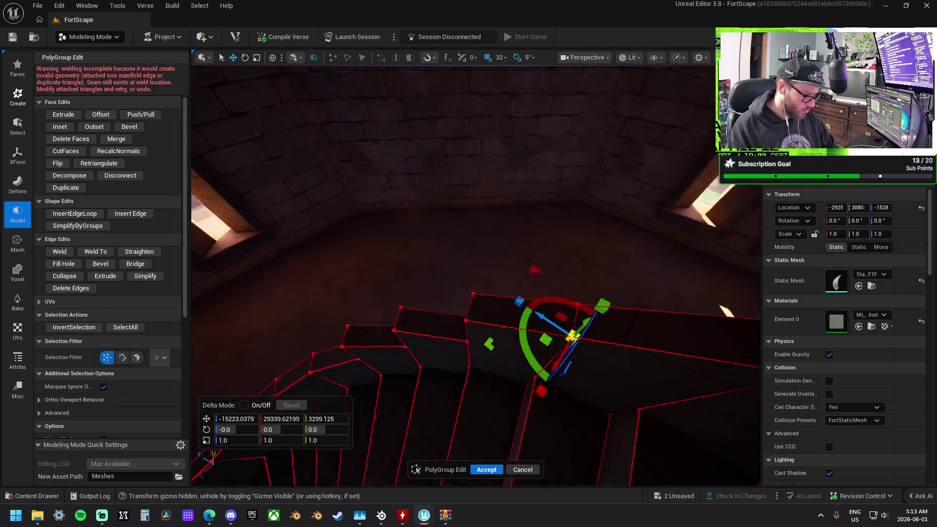
{"action": "left_click_drag", "start_coordinate": [439, 305], "coordinate": [423, 320]}
{"action": "left_click", "coordinate": [68, 250]}
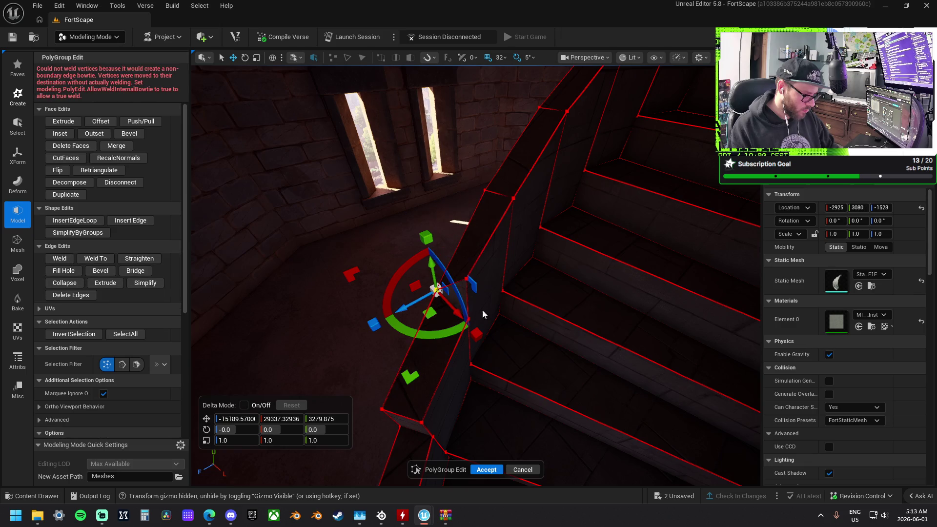
{"action": "left_click", "coordinate": [487, 342]}
{"action": "mouse_move", "coordinate": [453, 261]}
{"action": "left_mouse_down"}
{"action": "mouse_move", "coordinate": [471, 259]}
{"action": "mouse_move", "coordinate": [452, 220]}
{"action": "mouse_move", "coordinate": [474, 232]}
{"action": "mouse_move", "coordinate": [416, 204]}
{"action": "left_mouse_up"}
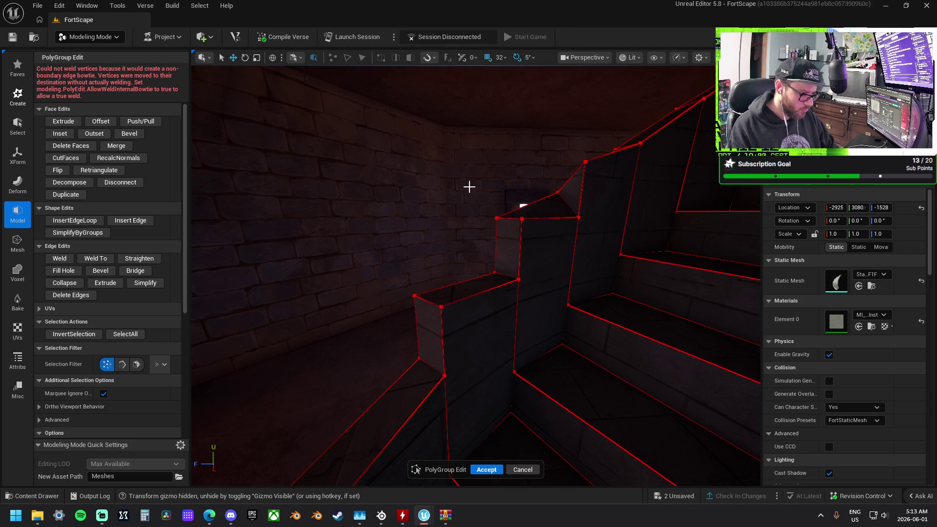
- Weld four more stray vertex pairs on the lower stair corners, then clear the selection
{"action": "left_click_drag", "start_coordinate": [503, 279], "coordinate": [503, 279]}
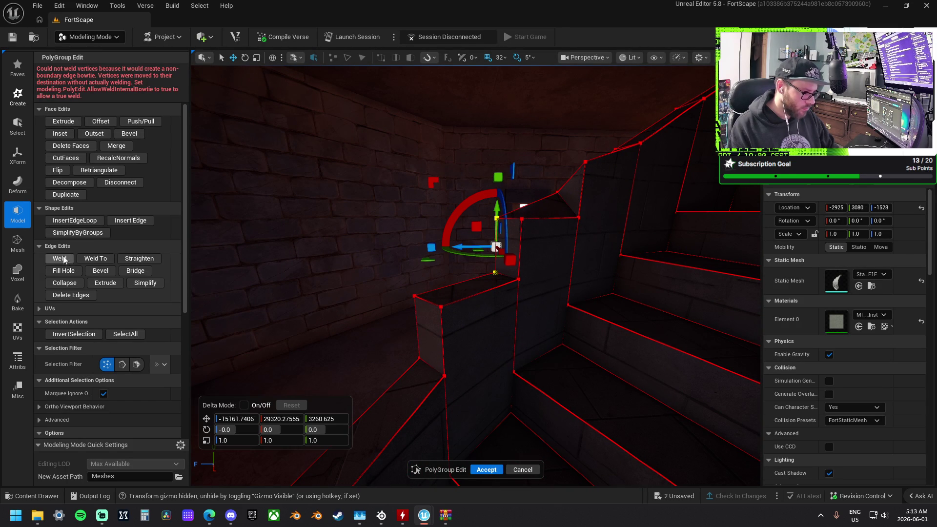
{"action": "left_click", "coordinate": [395, 305]}
{"action": "left_click_drag", "start_coordinate": [430, 369], "coordinate": [430, 368]}
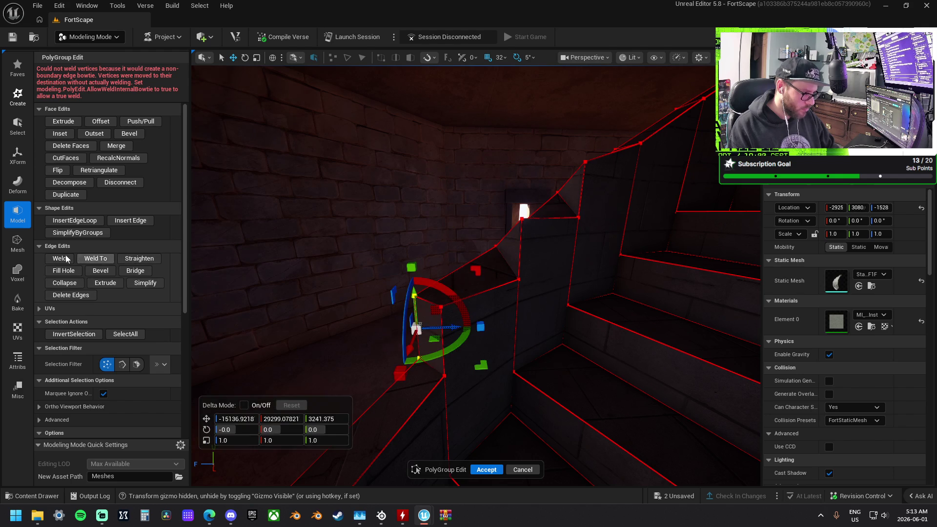
{"action": "left_click", "coordinate": [428, 290]}
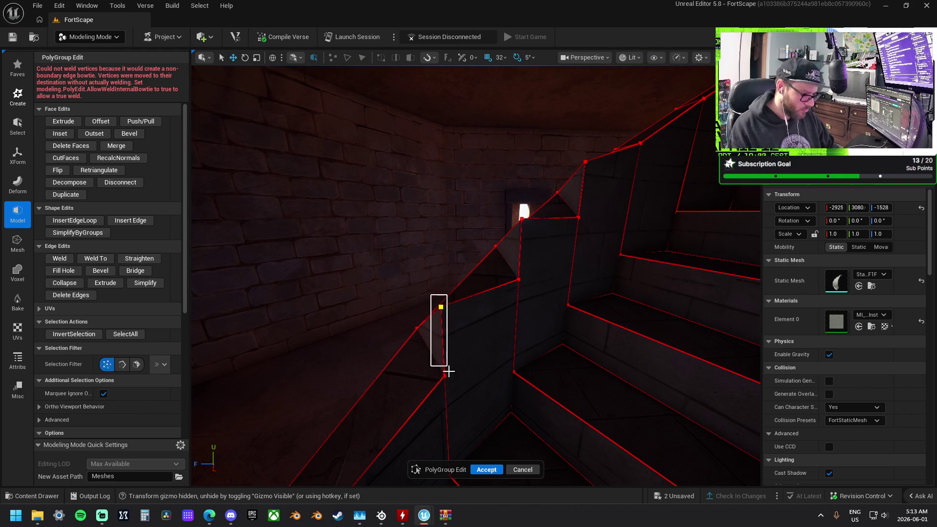
{"action": "left_click_drag", "start_coordinate": [420, 368], "coordinate": [419, 368]}
{"action": "left_click", "coordinate": [55, 261]}
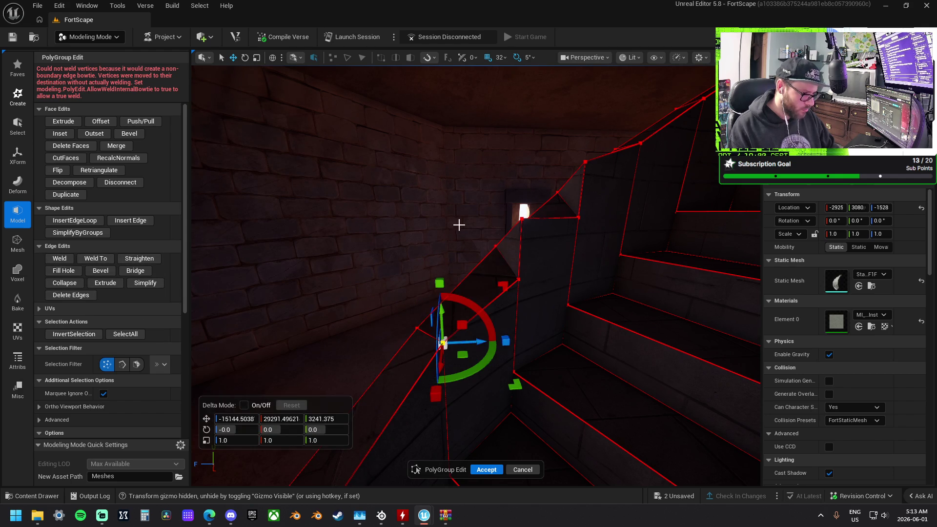
{"action": "left_click_drag", "start_coordinate": [527, 282], "coordinate": [527, 282]}
{"action": "key", "text": "w"}
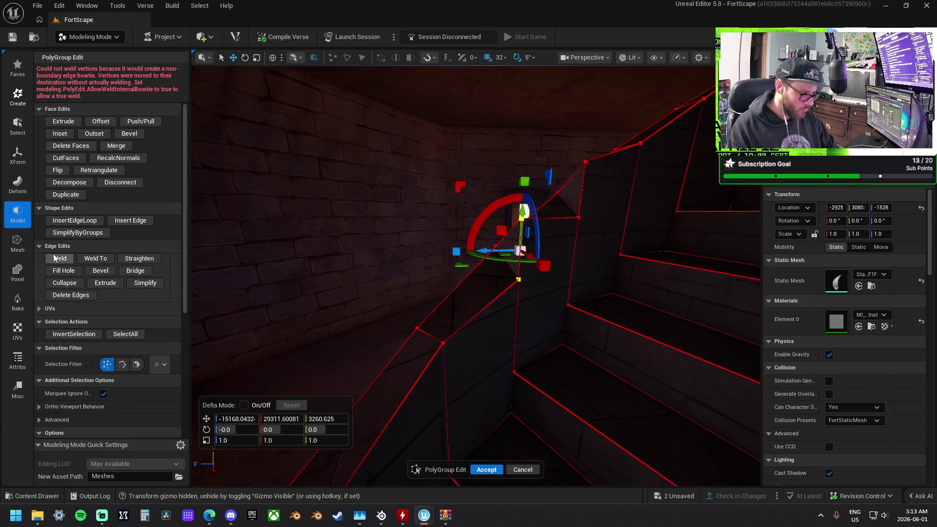
{"action": "left_click", "coordinate": [581, 151]}
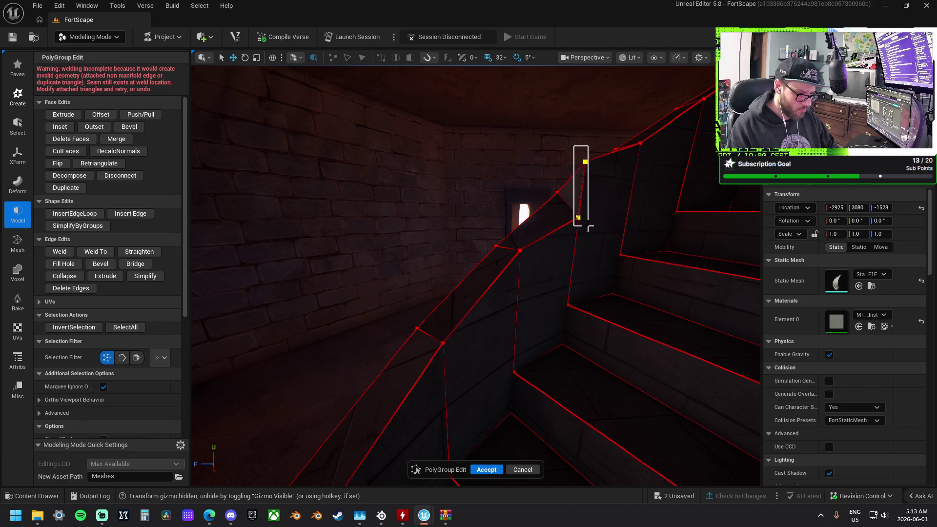
- Orbit toward the lower stair section and select the vertical stair edge beside the wall
{"action": "left_click_drag", "start_coordinate": [588, 227], "coordinate": [588, 226]}
{"action": "mouse_move", "coordinate": [476, 276]}
{"action": "left_mouse_down"}
{"action": "mouse_move", "coordinate": [420, 268]}
{"action": "mouse_move", "coordinate": [405, 293]}
{"action": "mouse_move", "coordinate": [477, 274]}
{"action": "mouse_move", "coordinate": [524, 313]}
{"action": "mouse_move", "coordinate": [507, 333]}
{"action": "mouse_move", "coordinate": [473, 342]}
{"action": "mouse_move", "coordinate": [492, 325]}
{"action": "mouse_move", "coordinate": [453, 337]}
{"action": "left_mouse_up"}
{"action": "left_click_drag", "start_coordinate": [506, 321], "coordinate": [474, 215]}
{"action": "left_click", "coordinate": [483, 267]}
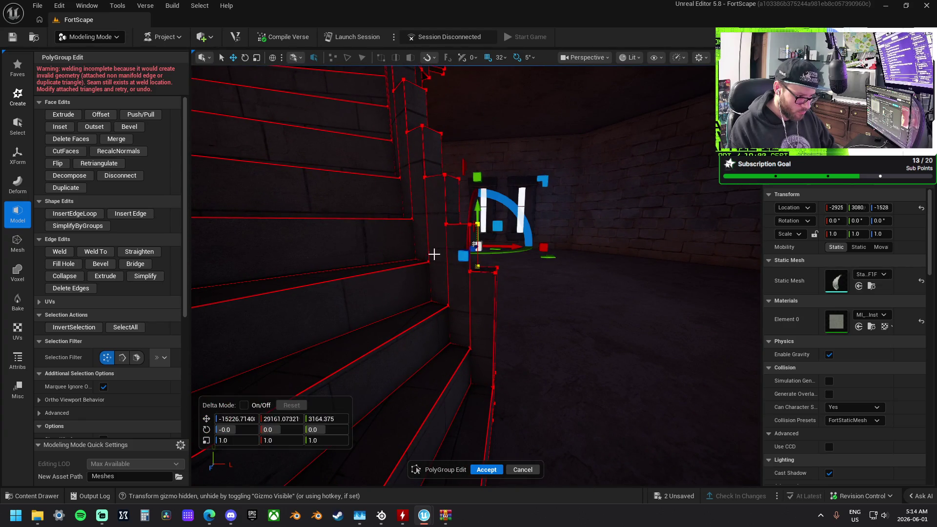
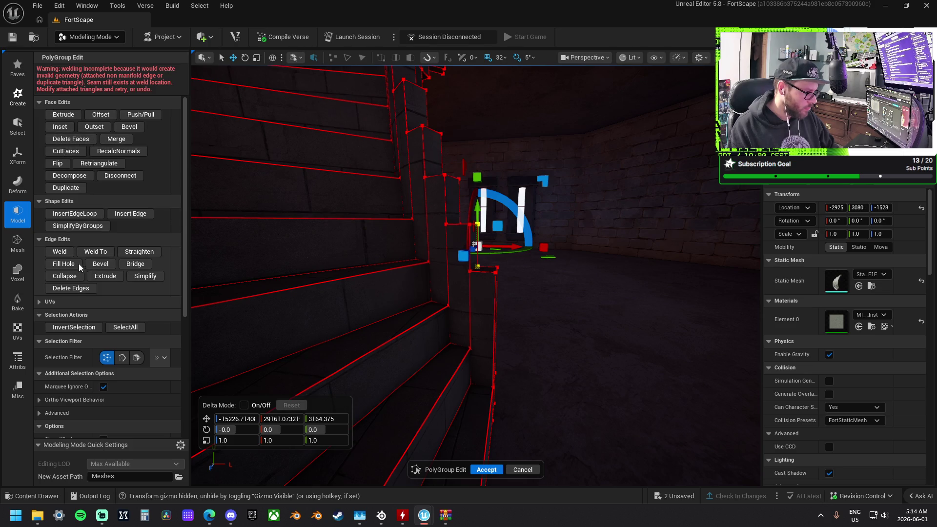
- Weld the first step-column joint, raising the selected edge slightly before welding again
{"action": "left_click", "coordinate": [59, 251]}
{"action": "key", "text": "f"}
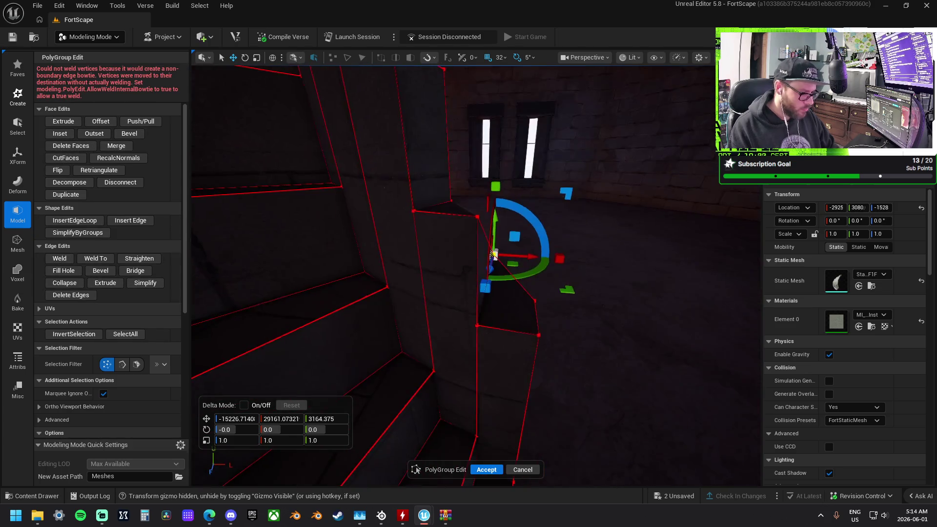
{"action": "left_click_drag", "start_coordinate": [477, 218], "coordinate": [476, 171]}
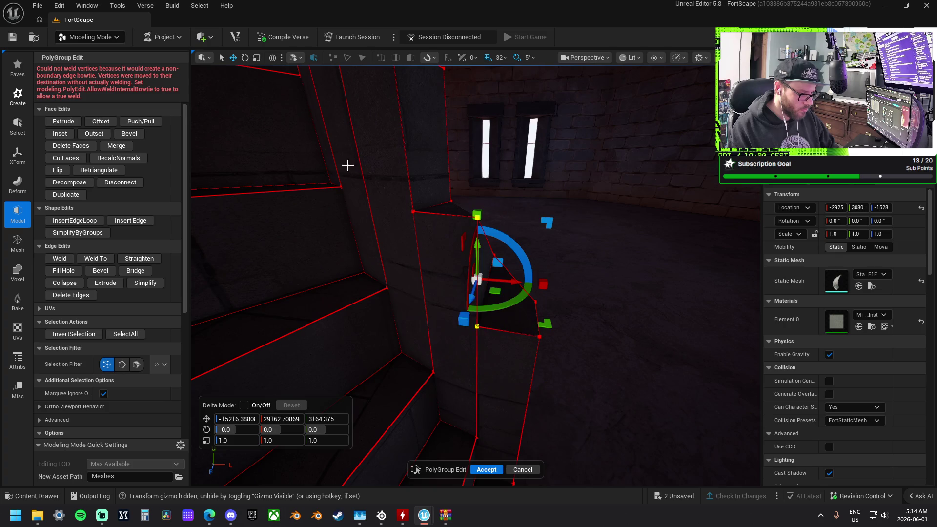
{"action": "left_click", "coordinate": [60, 258]}
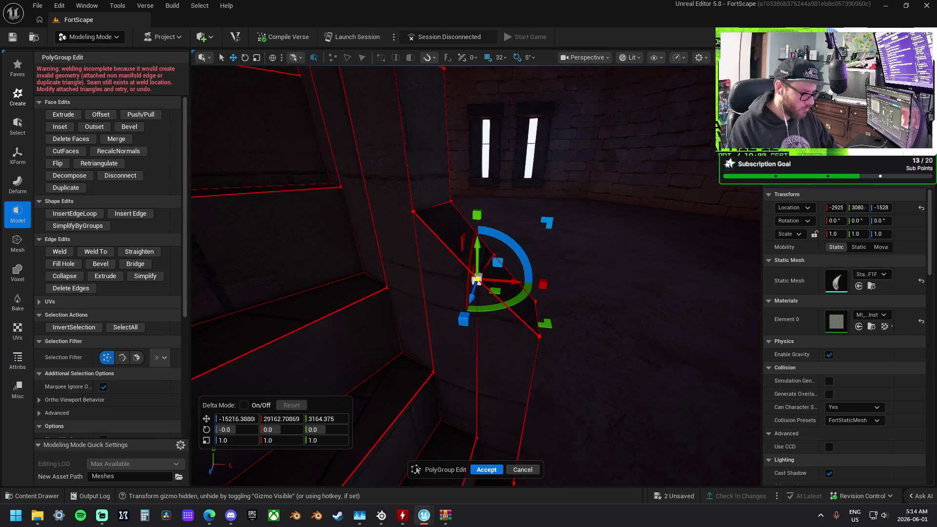
- Weld a step's lower and vertical edges, then weld a step corner vertex pair
{"action": "left_click", "coordinate": [393, 235]}
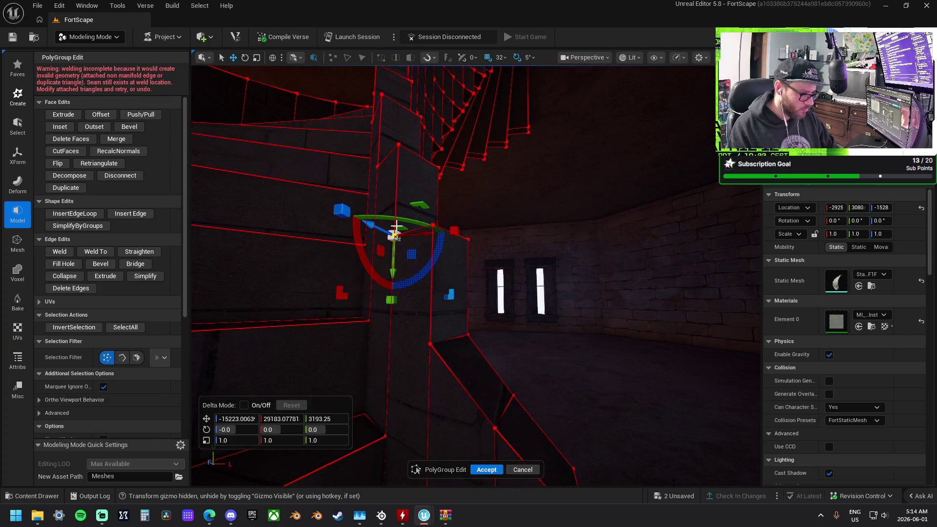
{"action": "left_click", "coordinate": [396, 146]}
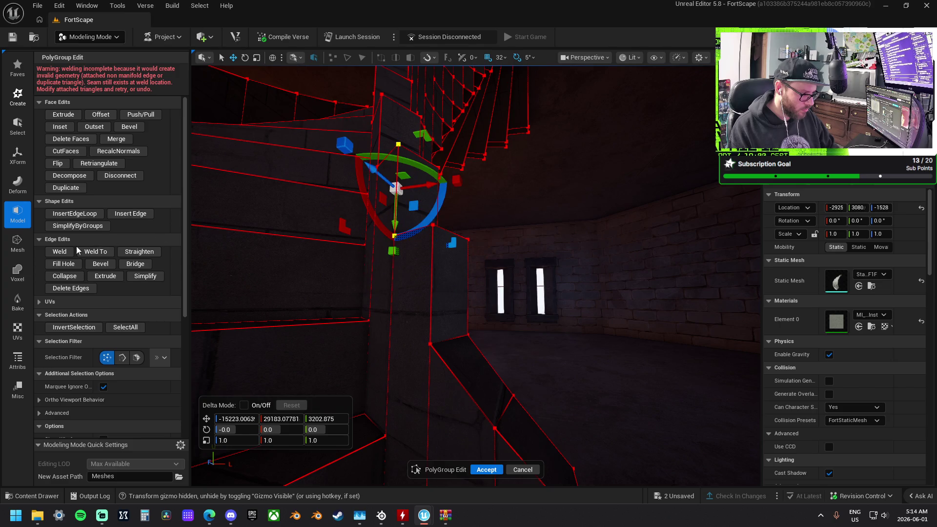
{"action": "left_click", "coordinate": [59, 251]}
{"action": "left_click", "coordinate": [432, 225]}
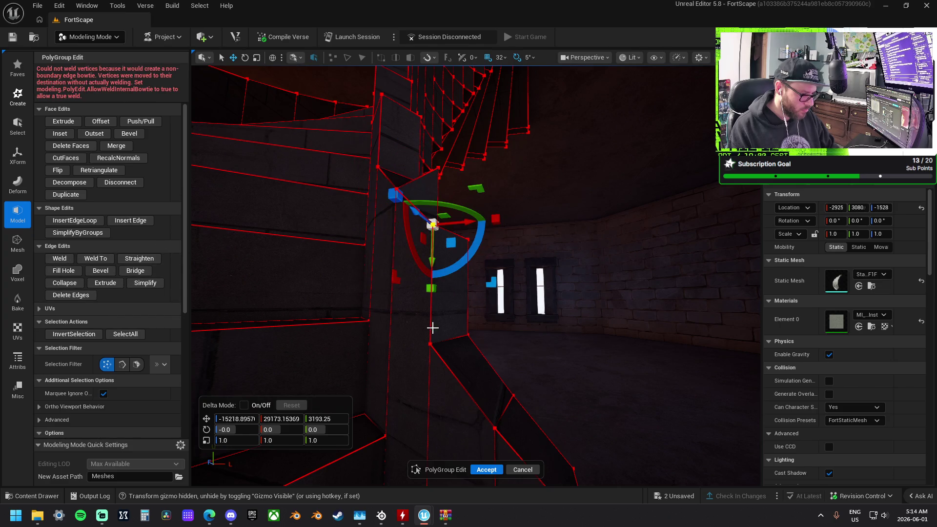
{"action": "left_click", "coordinate": [431, 341], "text": "shift"}
{"action": "left_click", "coordinate": [60, 258]}
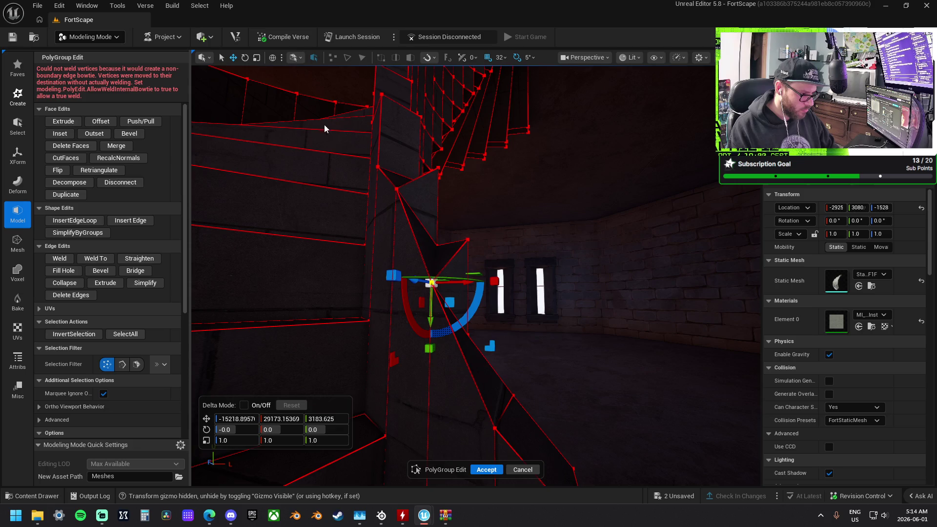
- Zoom to the column top and weld a stair-step vertex into place
{"action": "left_click", "coordinate": [381, 94]}
{"action": "key", "text": "f"}
{"action": "scroll", "coordinate": [451, 143], "scroll_direction": "up", "scroll_amount": 3}
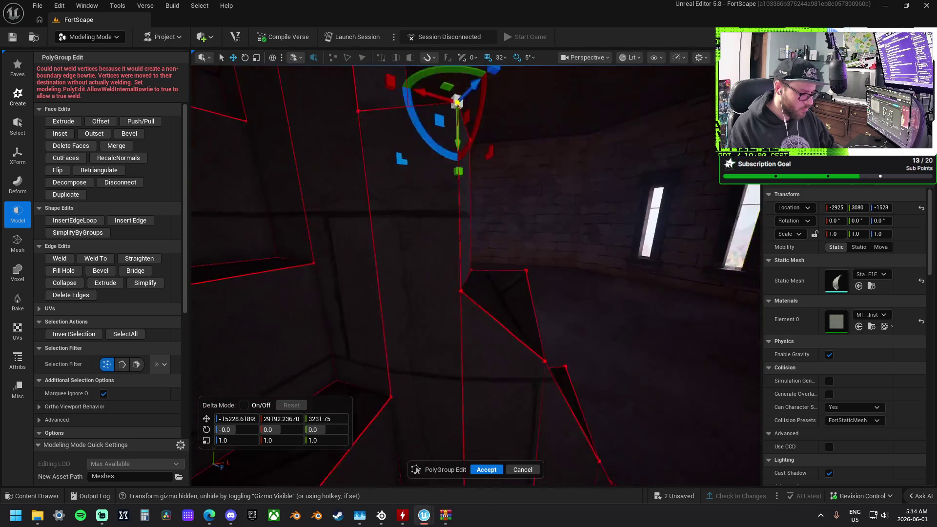
{"action": "left_click", "coordinate": [465, 234]}
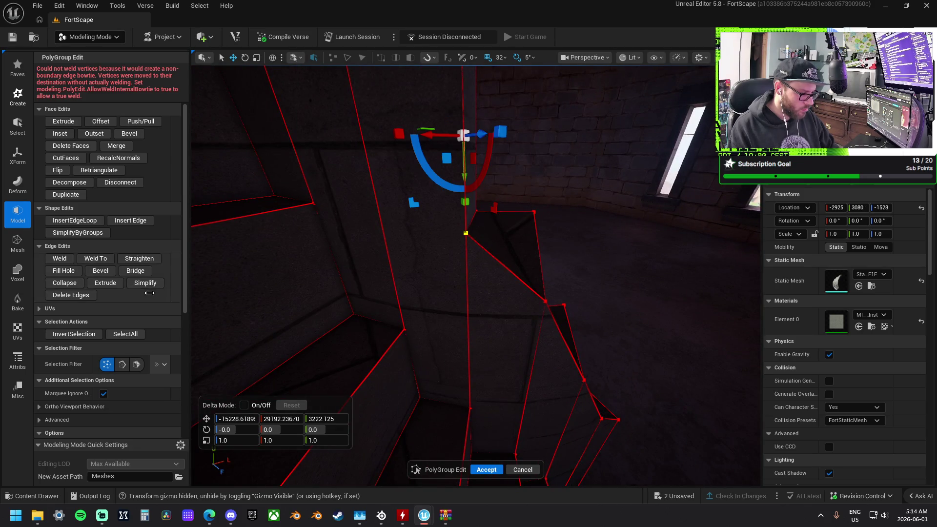
{"action": "mouse_move", "coordinate": [457, 237]}
{"action": "left_mouse_down"}
{"action": "mouse_move", "coordinate": [439, 195]}
{"action": "mouse_move", "coordinate": [458, 237]}
{"action": "mouse_move", "coordinate": [455, 336]}
{"action": "mouse_move", "coordinate": [500, 251]}
{"action": "left_mouse_up"}
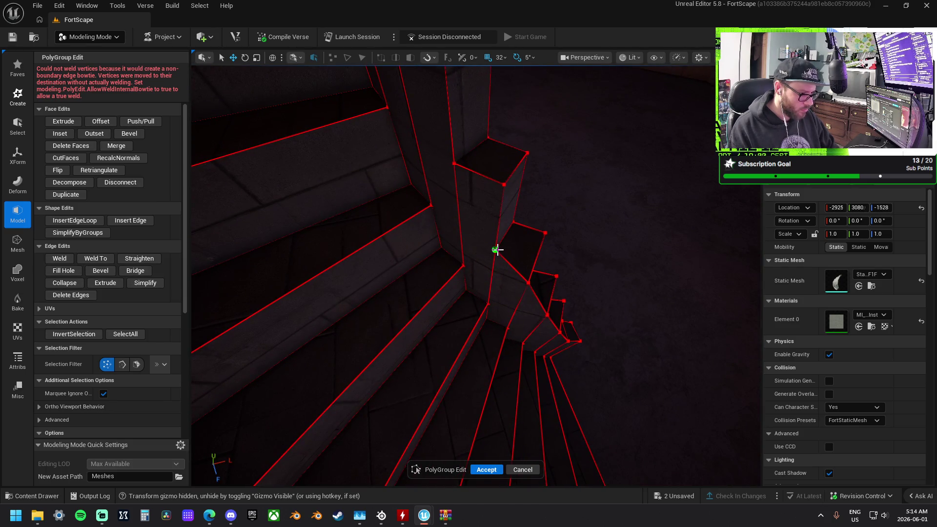
{"action": "left_click", "coordinate": [497, 250]}
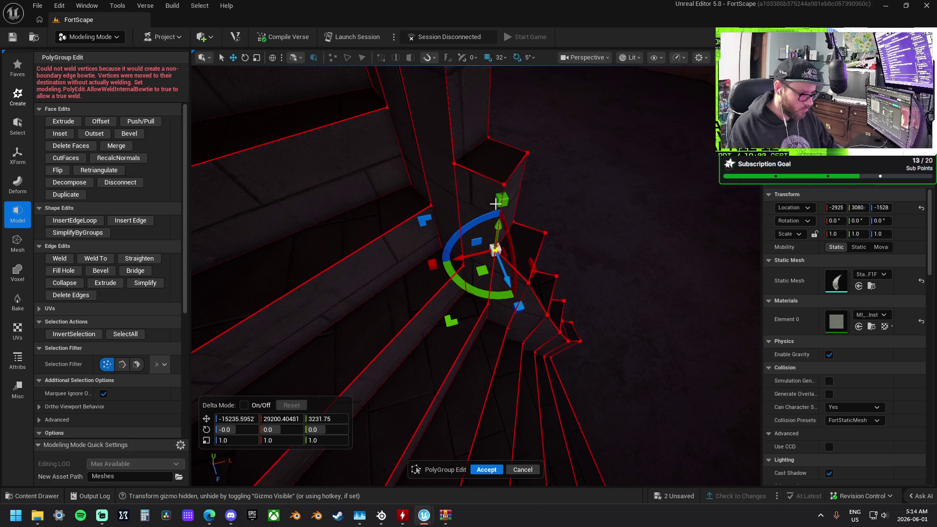
{"action": "left_click", "coordinate": [63, 259]}
- Weld the next step's vertex onto its neighbouring vertex up the column
{"action": "left_click", "coordinate": [452, 162]}
{"action": "left_click_drag", "start_coordinate": [453, 162], "coordinate": [266, 181]}
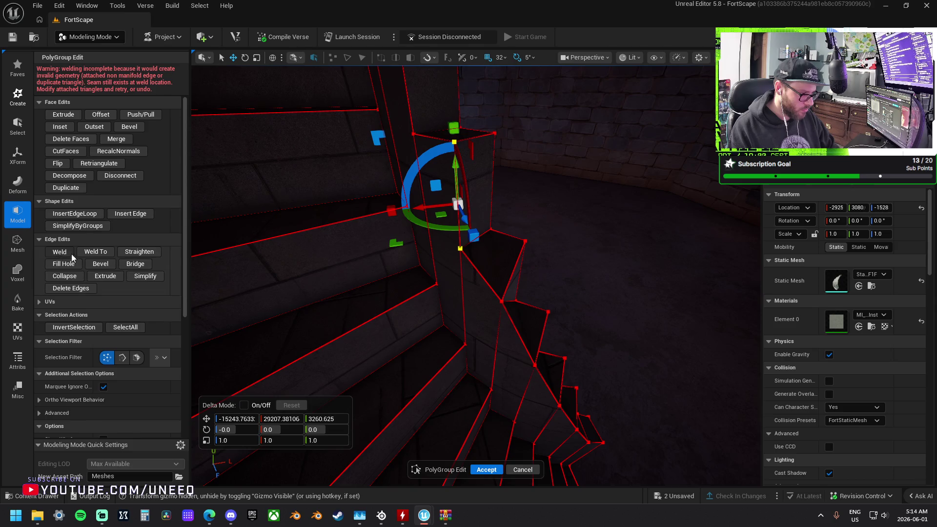
{"action": "left_click", "coordinate": [95, 251]}
{"action": "left_click", "coordinate": [490, 227]}
{"action": "left_click", "coordinate": [491, 132]}
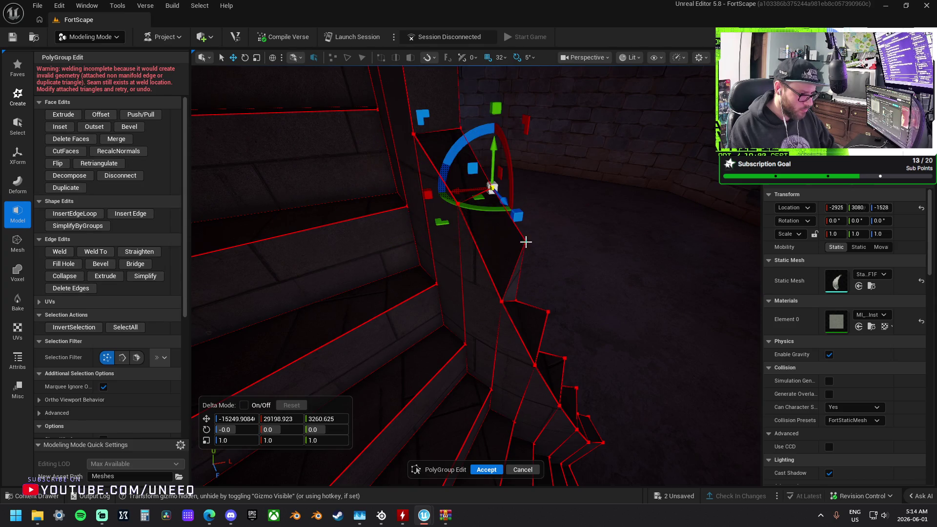
- Weld the vertices of the edge along the column and the edge below a step
{"action": "left_click", "coordinate": [516, 298]}
{"action": "left_click", "coordinate": [518, 285]}
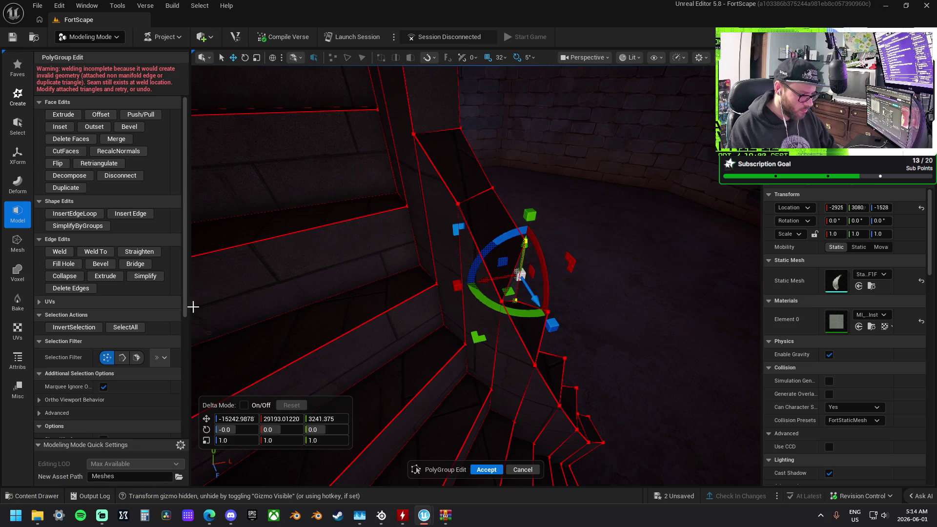
{"action": "left_click", "coordinate": [65, 254]}
{"action": "mouse_move", "coordinate": [605, 303]}
{"action": "left_mouse_down"}
{"action": "mouse_move", "coordinate": [617, 303]}
{"action": "mouse_move", "coordinate": [523, 303]}
{"action": "mouse_move", "coordinate": [464, 268]}
{"action": "left_mouse_up"}
{"action": "left_click", "coordinate": [464, 268]}
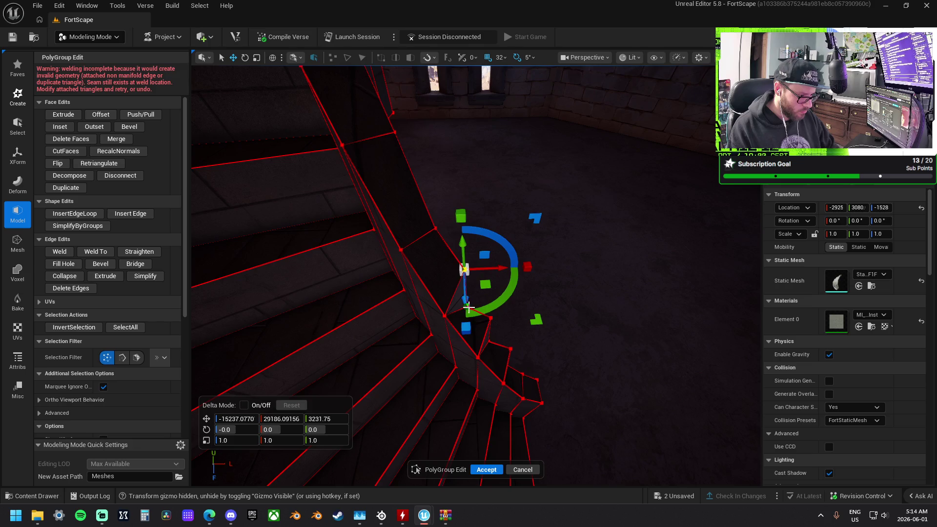
{"action": "left_click", "coordinate": [469, 307]}
{"action": "left_click", "coordinate": [63, 253]}
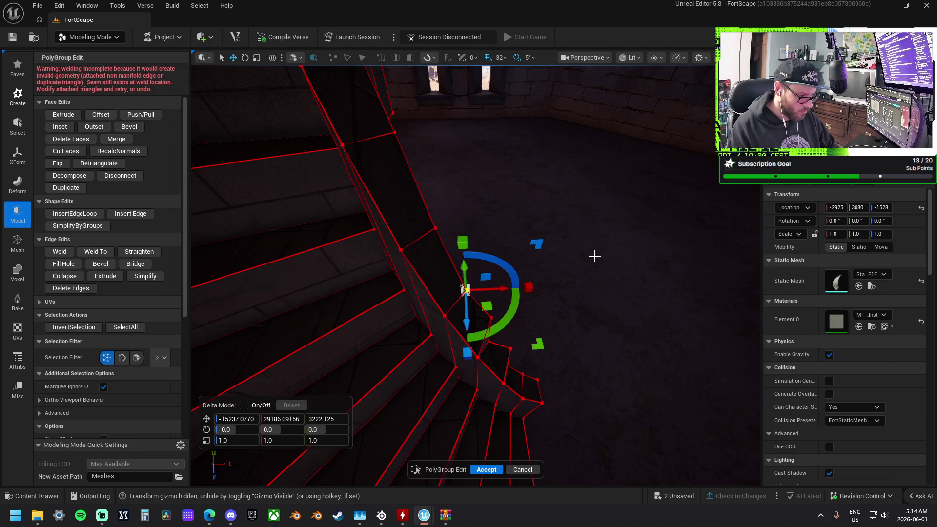
- Box-select the overlapping vertices and weld them together
{"action": "left_click_drag", "start_coordinate": [494, 346], "coordinate": [494, 348]}
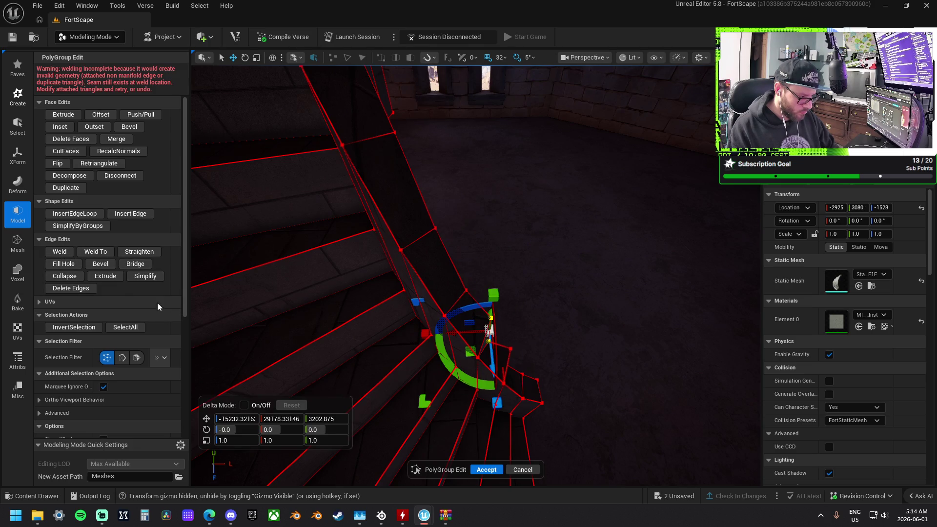
{"action": "left_click", "coordinate": [60, 250]}
{"action": "left_click_drag", "start_coordinate": [419, 250], "coordinate": [419, 250]}
- Box-select the two loose wall-side vertices and lower them to about Z 3122.75
{"action": "mouse_move", "coordinate": [440, 285]}
{"action": "left_mouse_down"}
{"action": "mouse_move", "coordinate": [426, 275]}
{"action": "mouse_move", "coordinate": [444, 242]}
{"action": "mouse_move", "coordinate": [430, 264]}
{"action": "mouse_move", "coordinate": [410, 244]}
{"action": "left_mouse_up"}
{"action": "left_click_drag", "start_coordinate": [481, 378], "coordinate": [482, 378]}
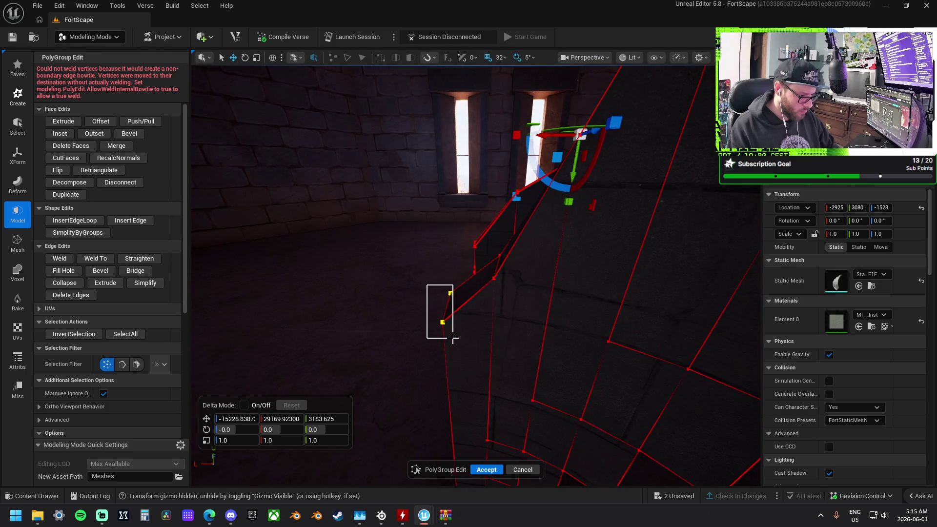
{"action": "left_click_drag", "start_coordinate": [455, 340], "coordinate": [453, 339]}
{"action": "mouse_move", "coordinate": [446, 274]}
{"action": "left_mouse_down"}
{"action": "mouse_move", "coordinate": [471, 385]}
{"action": "mouse_move", "coordinate": [439, 424]}
{"action": "mouse_move", "coordinate": [492, 397]}
{"action": "mouse_move", "coordinate": [490, 278]}
{"action": "left_mouse_up"}
{"action": "left_click_drag", "start_coordinate": [476, 334], "coordinate": [476, 335]}
{"action": "left_click", "coordinate": [473, 310]}
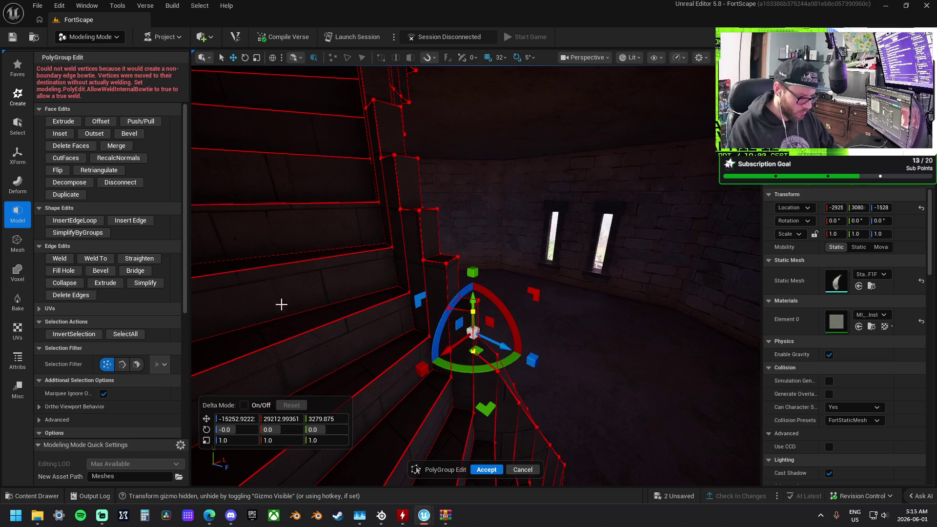
- Weld the selected vertices, then weld a step's top corner to the vertex below
{"action": "left_click", "coordinate": [53, 258]}
{"action": "left_click", "coordinate": [448, 264]}
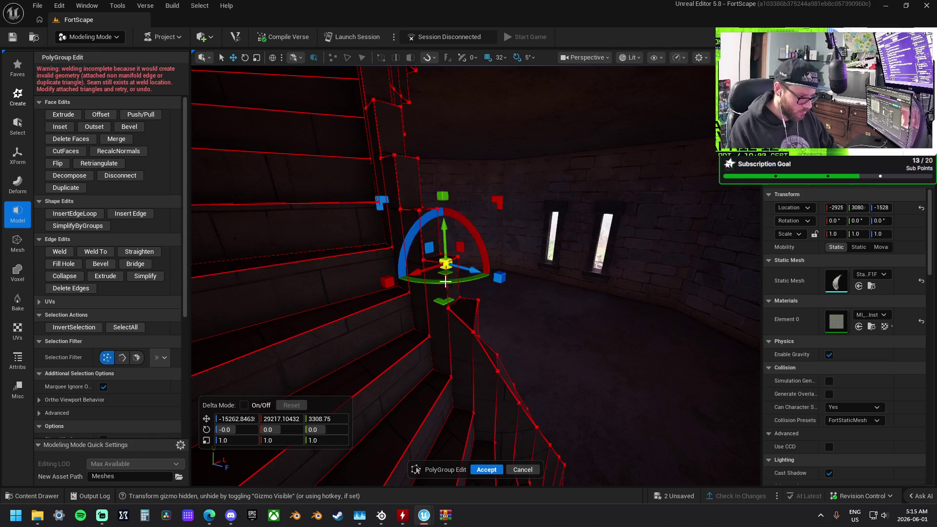
{"action": "left_click", "coordinate": [447, 308], "text": "shift"}
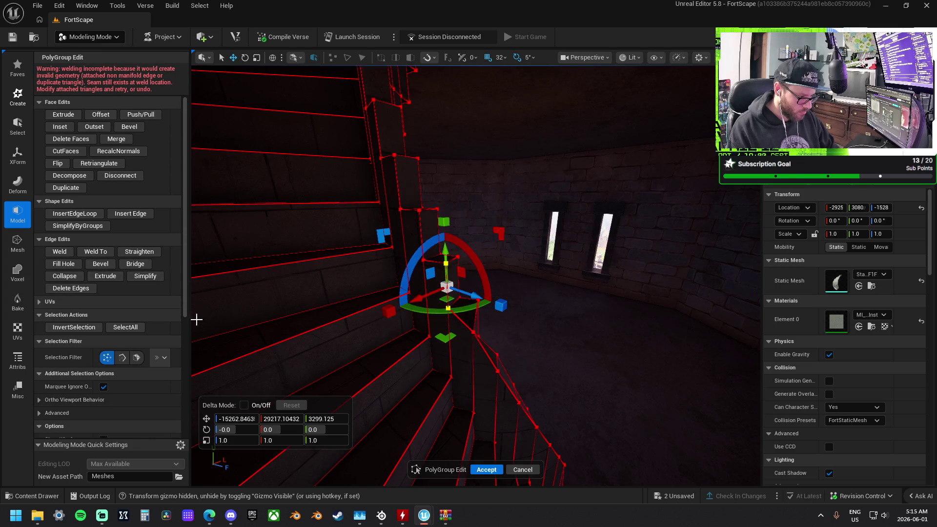
{"action": "left_click", "coordinate": [60, 251]}
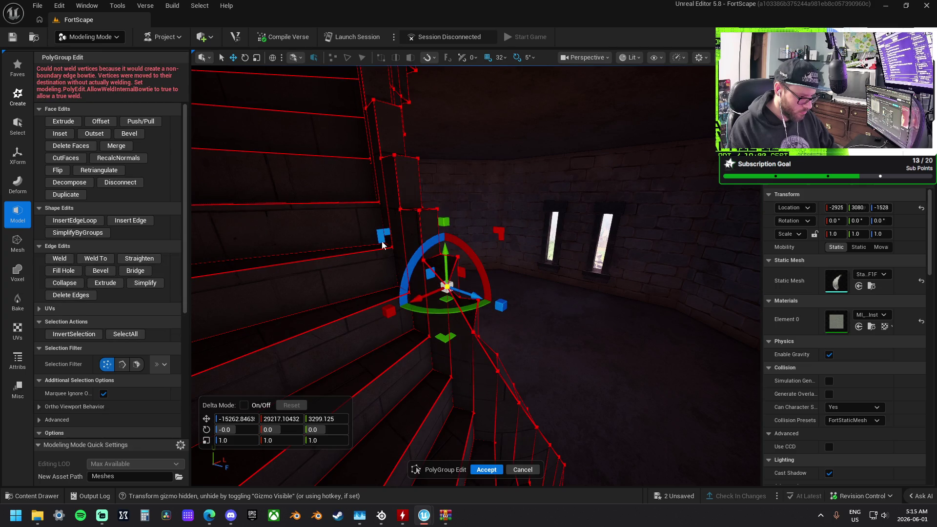
- Move the two pillar-edge vertices up and inward and add the top vertex
{"action": "left_click", "coordinate": [425, 259]}
{"action": "left_click", "coordinate": [418, 211], "text": "shift"}
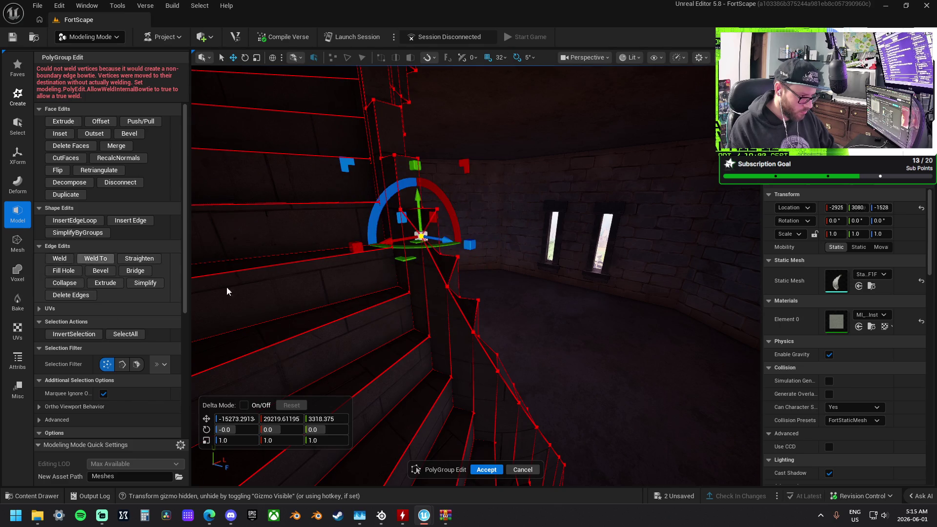
{"action": "left_click_drag", "start_coordinate": [396, 208], "coordinate": [398, 184]}
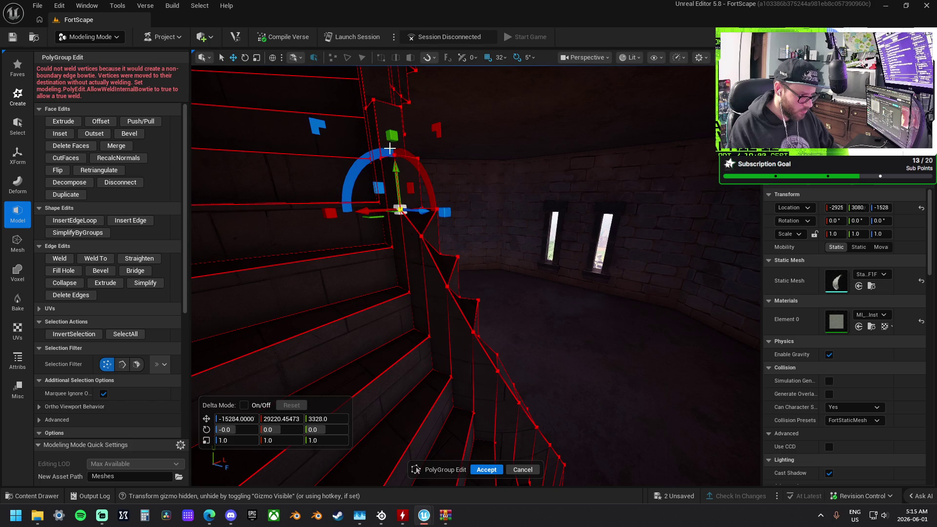
{"action": "left_click", "coordinate": [394, 154], "text": "shift"}
{"action": "left_click", "coordinate": [95, 246]}
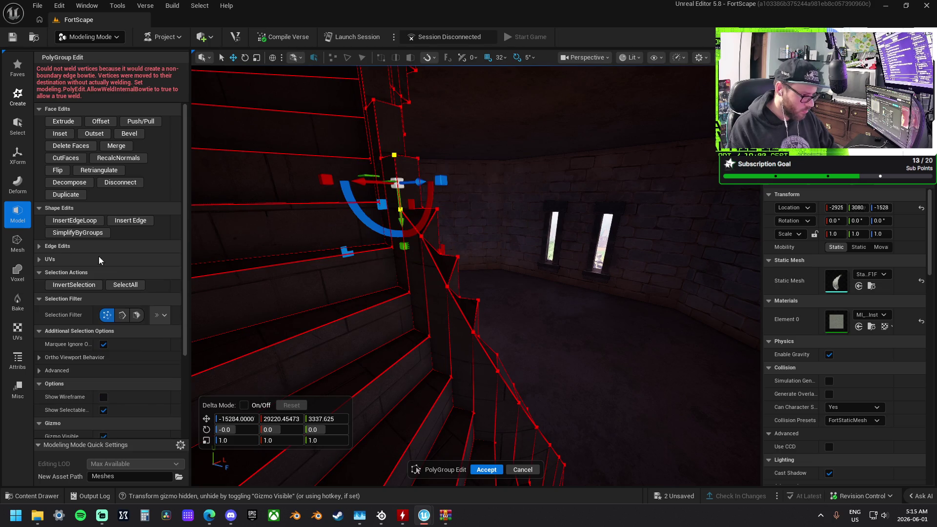
{"action": "left_click", "coordinate": [74, 246]}
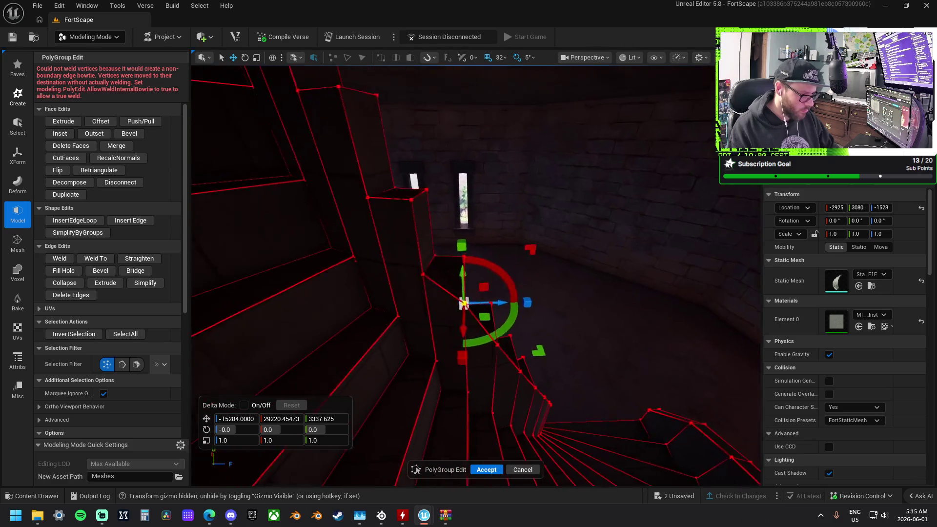
- Weld the next stair vertex and a column-corner vertex pair
{"action": "left_click_drag", "start_coordinate": [440, 277], "coordinate": [446, 225]}
{"action": "left_click", "coordinate": [461, 217]}
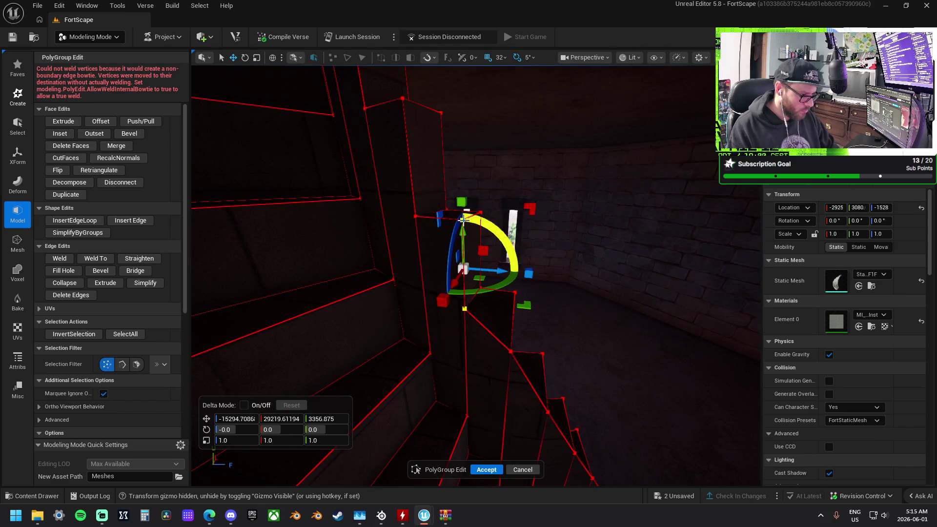
{"action": "left_click", "coordinate": [96, 254]}
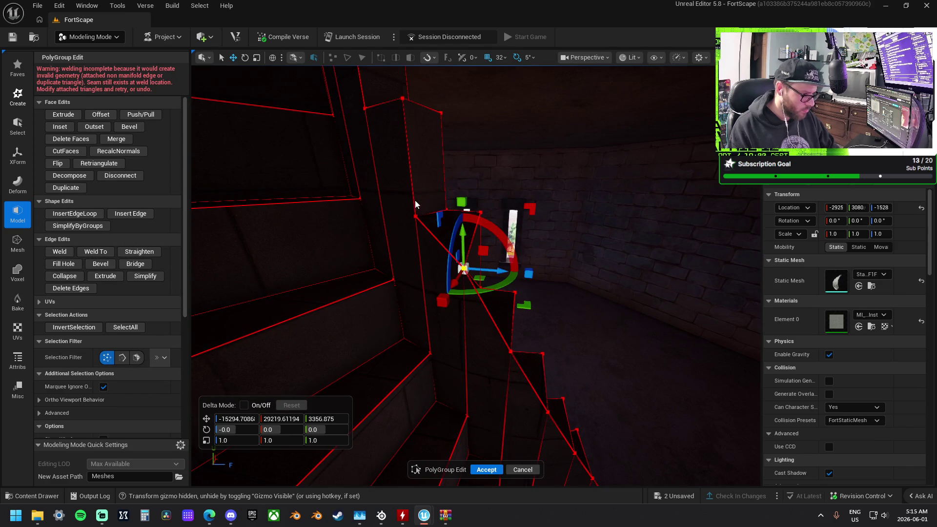
{"action": "left_click", "coordinate": [415, 216]}
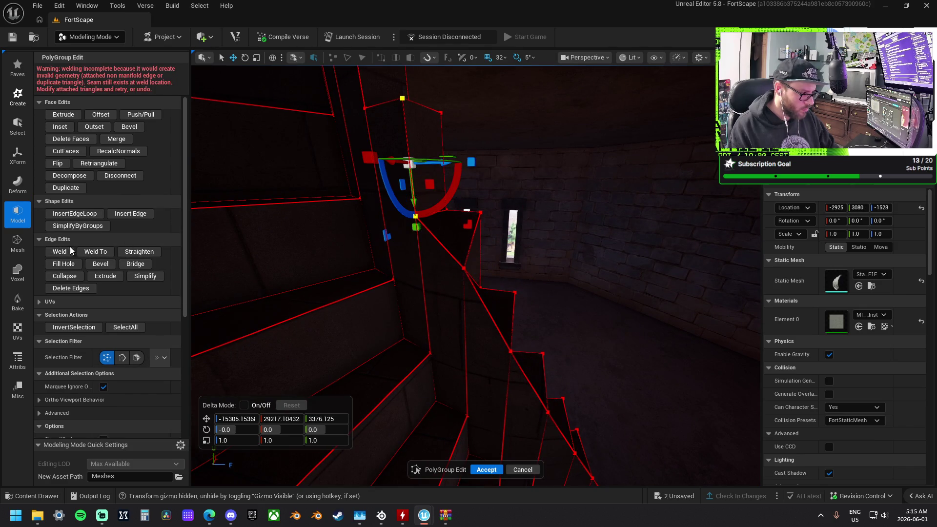
{"action": "left_click_drag", "start_coordinate": [386, 310], "coordinate": [385, 311]}
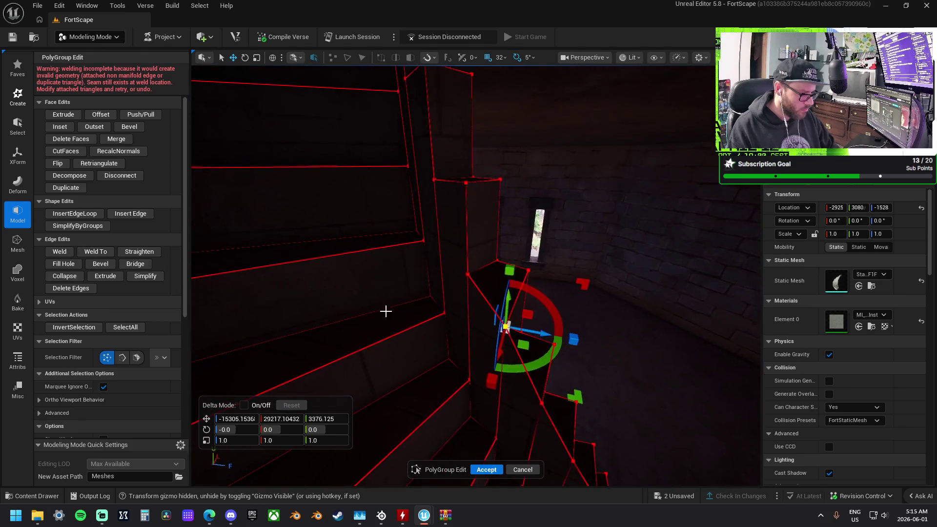
{"action": "left_click", "coordinate": [470, 272]}
{"action": "left_click", "coordinate": [467, 185], "text": "shift"}
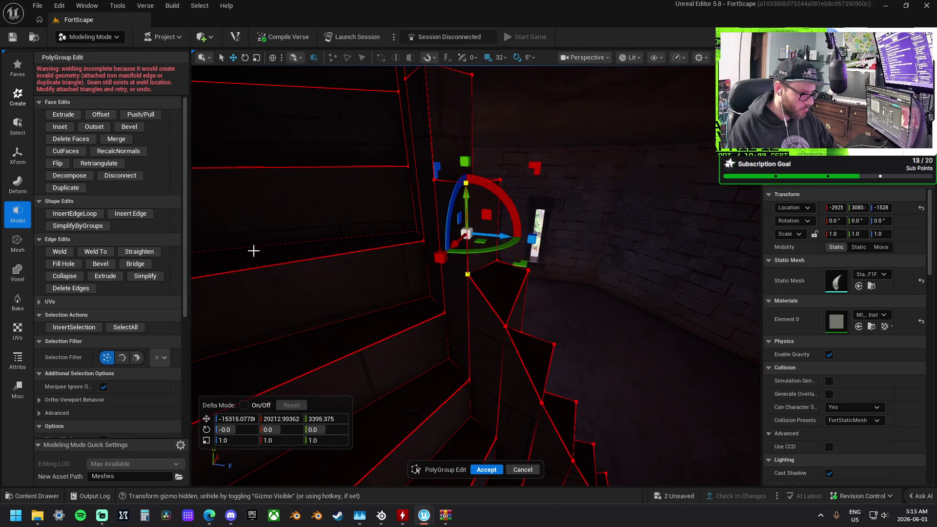
{"action": "left_click", "coordinate": [65, 254]}
- Weld the column's top vertex with a nearby vertex, then look over the tower interior
{"action": "left_click_drag", "start_coordinate": [477, 323], "coordinate": [446, 215]}
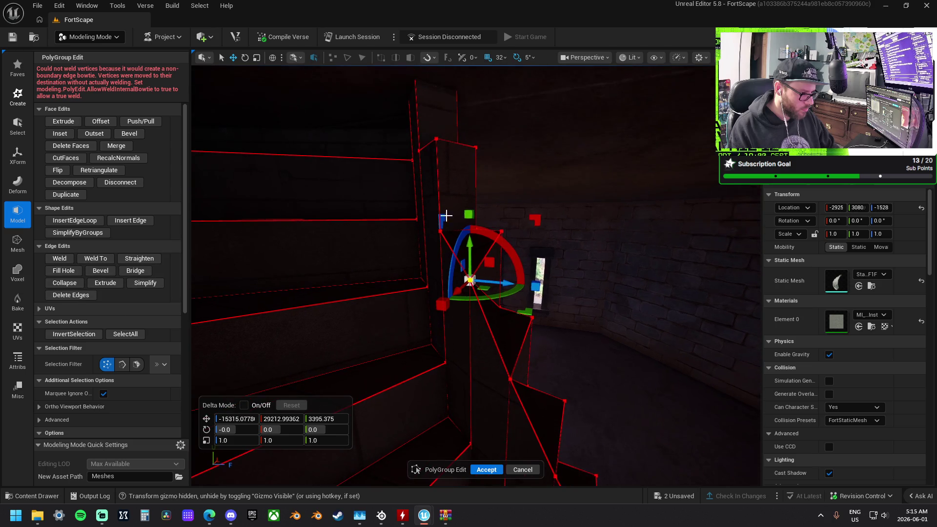
{"action": "left_click", "coordinate": [436, 139]}
{"action": "left_click", "coordinate": [439, 232], "text": "shift"}
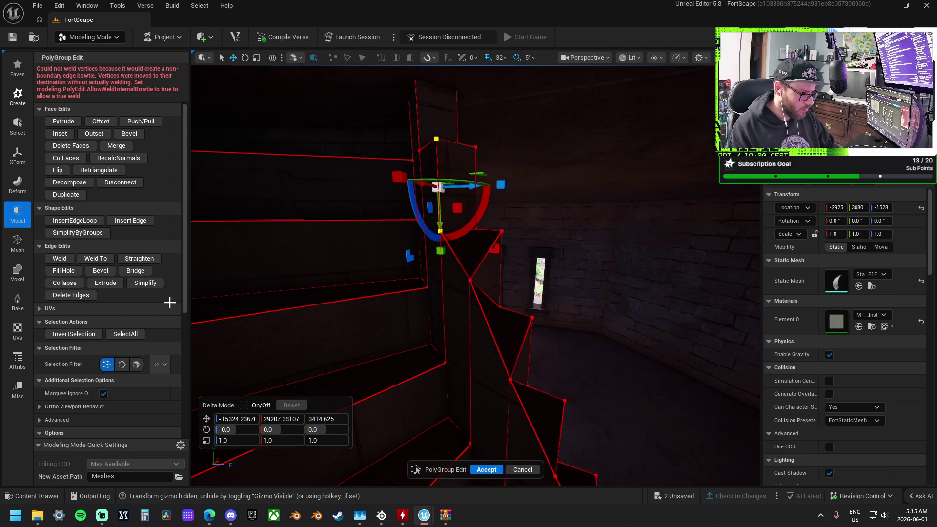
{"action": "left_click", "coordinate": [54, 246]}
{"action": "left_click", "coordinate": [57, 259]}
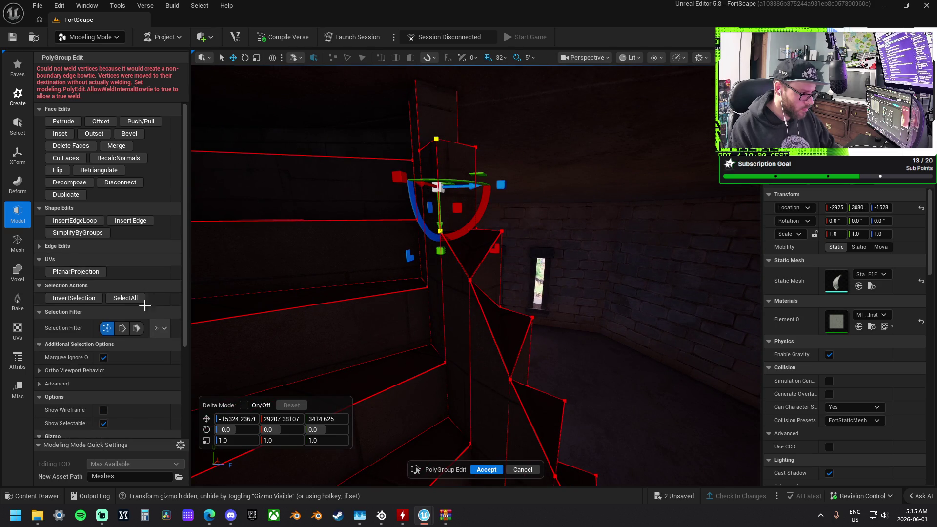
{"action": "left_click", "coordinate": [53, 247]}
{"action": "left_click", "coordinate": [52, 258]}
{"action": "left_click_drag", "start_coordinate": [356, 315], "coordinate": [336, 234]}
{"action": "left_click_drag", "start_coordinate": [483, 215], "coordinate": [475, 240]}
- Weld two vertically adjacent vertex pairs on the wall edge
{"action": "left_click", "coordinate": [472, 237]}
{"action": "left_click", "coordinate": [475, 288], "text": "shift"}
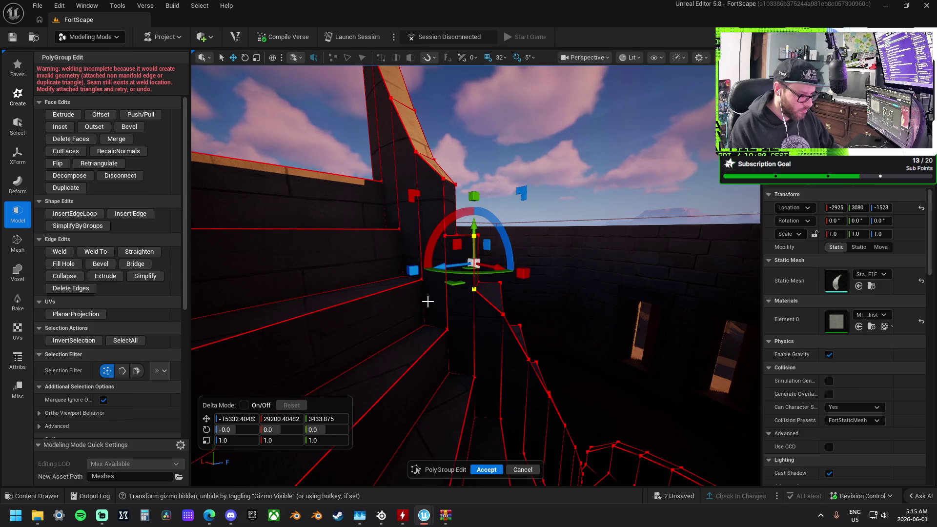
{"action": "left_click", "coordinate": [73, 251]}
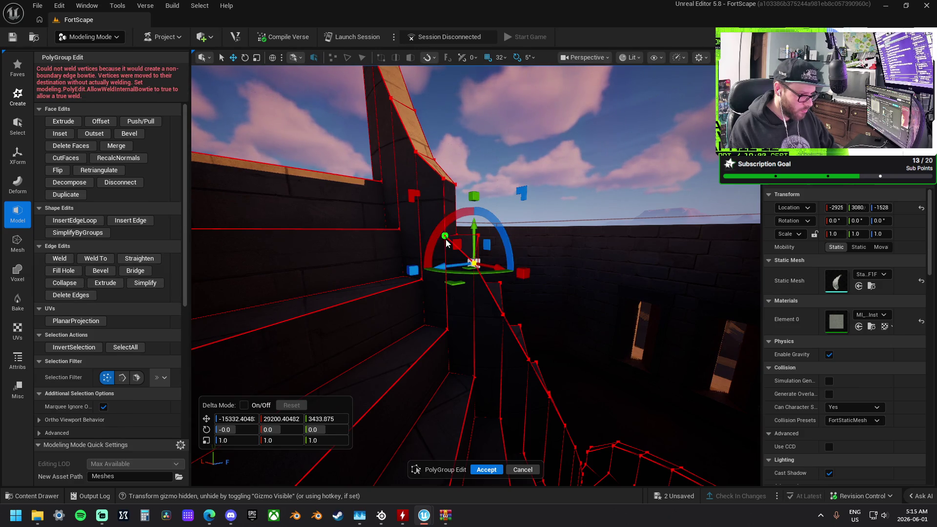
{"action": "left_click", "coordinate": [445, 236]}
{"action": "left_click", "coordinate": [443, 178], "text": "shift"}
{"action": "left_click", "coordinate": [64, 260]}
- Snap a vertex to the wall corner, adjust it, and weld the remaining edges
{"action": "left_click_drag", "start_coordinate": [453, 184], "coordinate": [454, 184]}
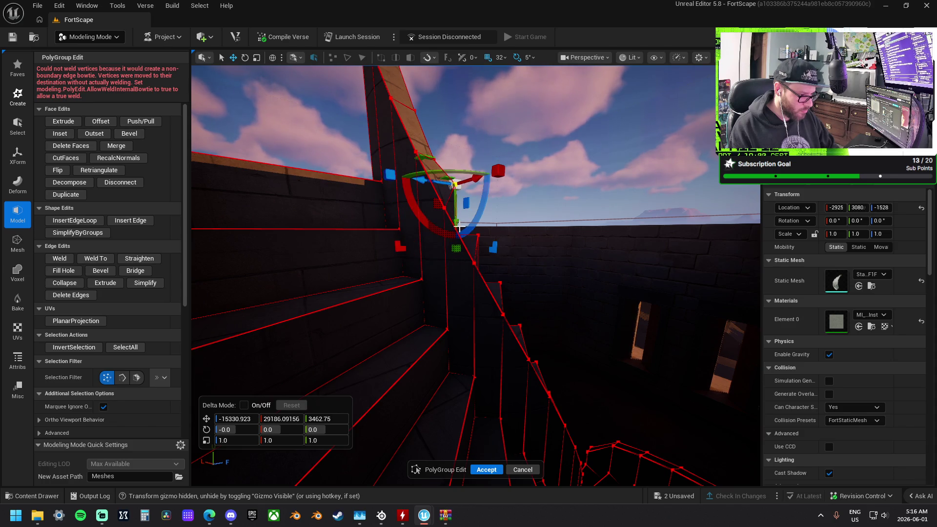
{"action": "left_click_drag", "start_coordinate": [457, 238], "coordinate": [449, 269]}
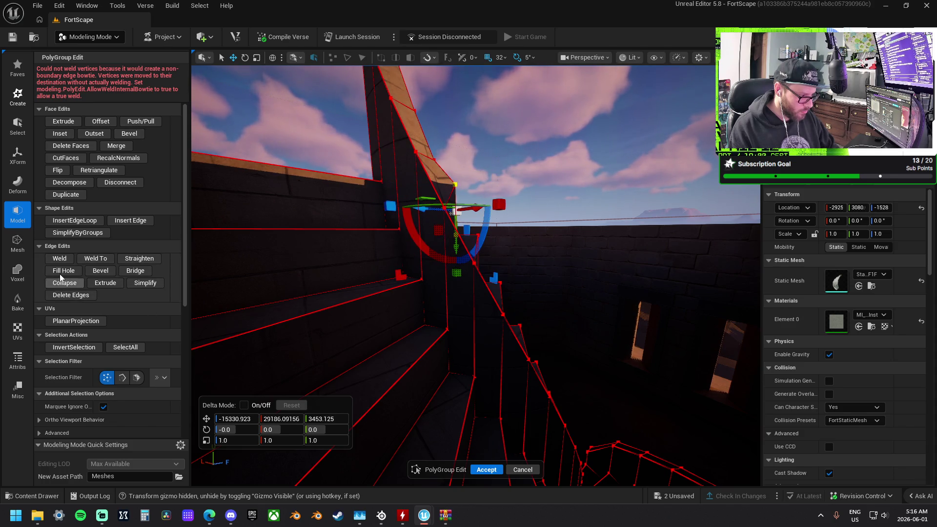
{"action": "left_click", "coordinate": [59, 258]}
{"action": "scroll", "coordinate": [481, 237], "scroll_direction": "up", "scroll_amount": 5}
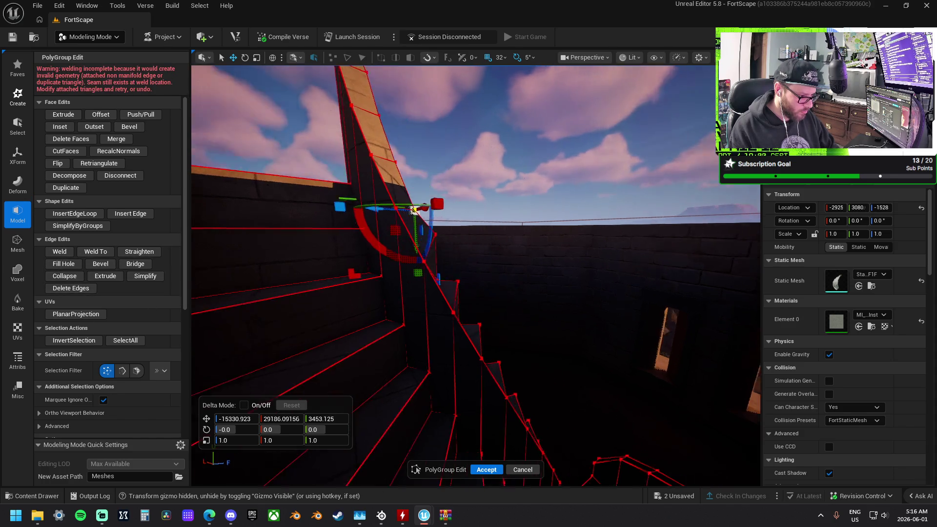
{"action": "left_click", "coordinate": [460, 276], "text": "shift"}
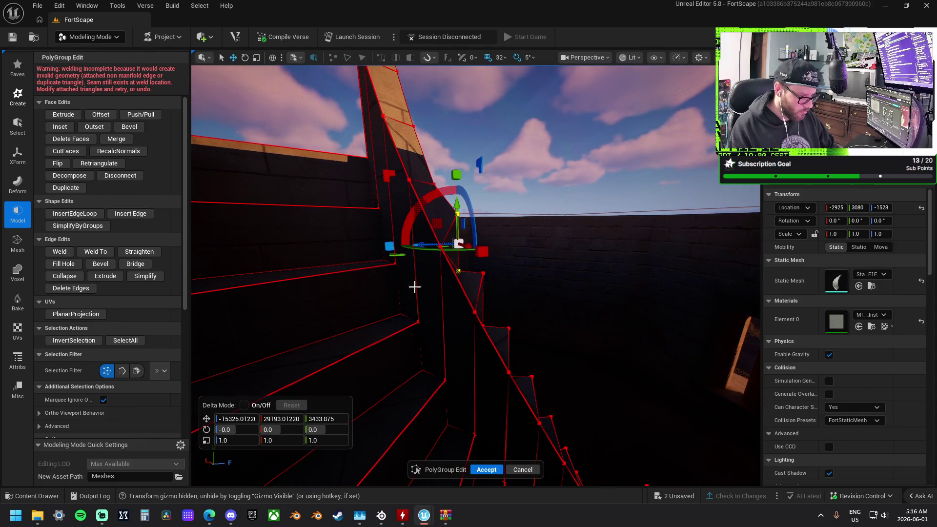
{"action": "left_click", "coordinate": [66, 251]}
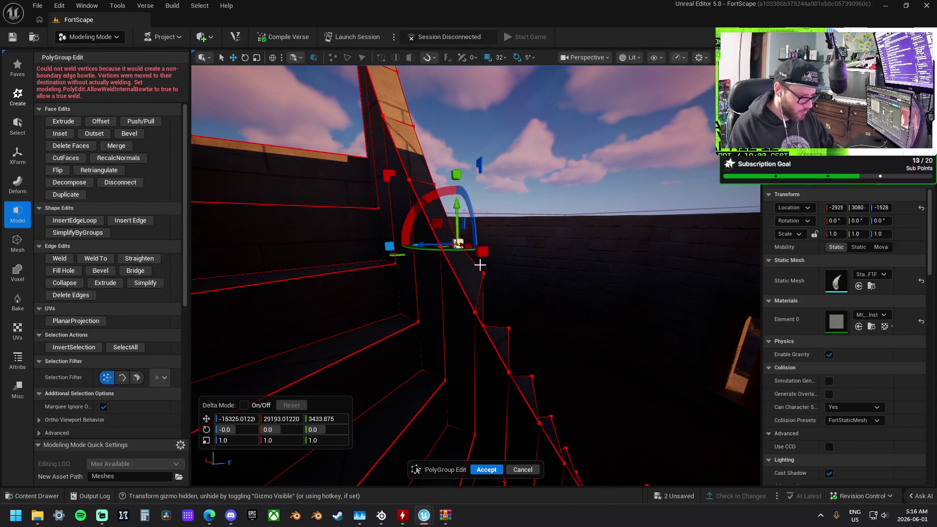
- Weld boxed vertices on the stair edge, undoing a bad vertex move
{"action": "left_click_drag", "start_coordinate": [497, 336], "coordinate": [496, 335]}
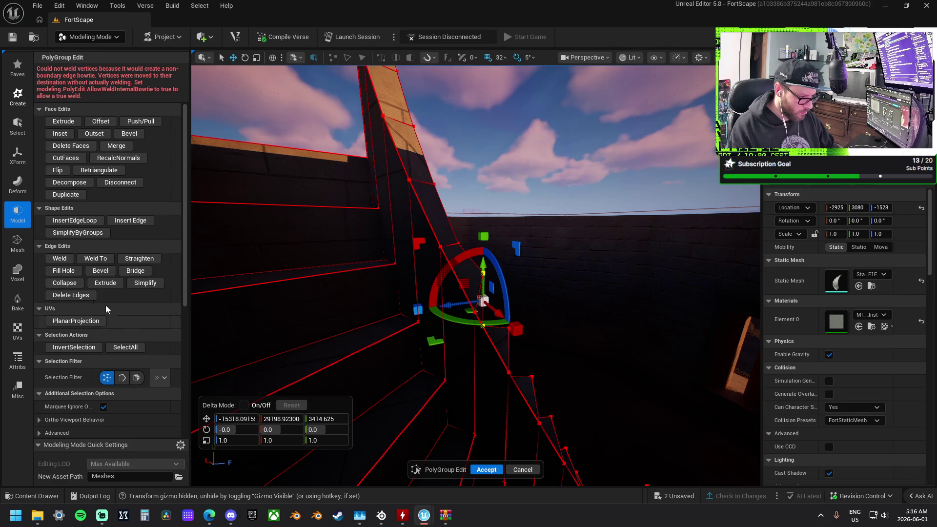
{"action": "left_click", "coordinate": [59, 258]}
{"action": "left_click_drag", "start_coordinate": [487, 279], "coordinate": [473, 292]}
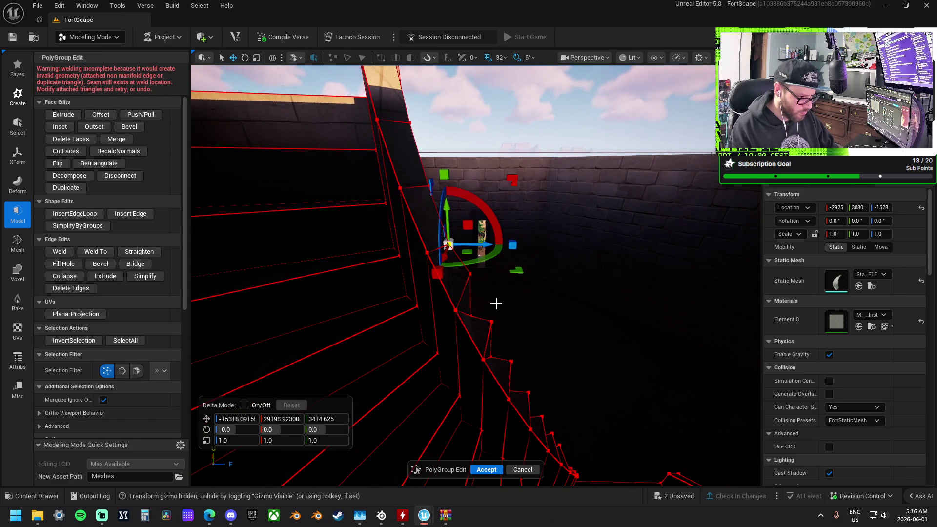
{"action": "key", "text": "ctrl+z"}
{"action": "left_click_drag", "start_coordinate": [481, 327], "coordinate": [482, 328]}
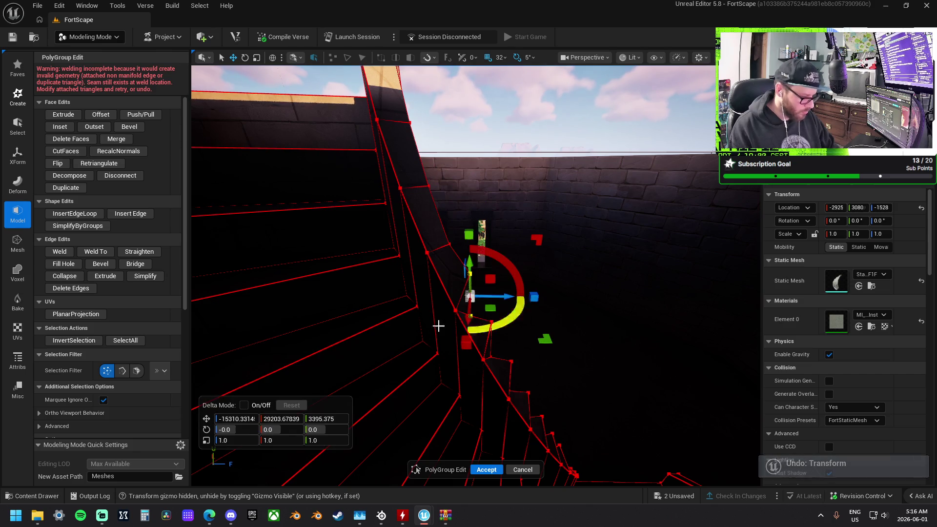
{"action": "left_click", "coordinate": [435, 388]}
{"action": "left_click_drag", "start_coordinate": [498, 367], "coordinate": [497, 366]}
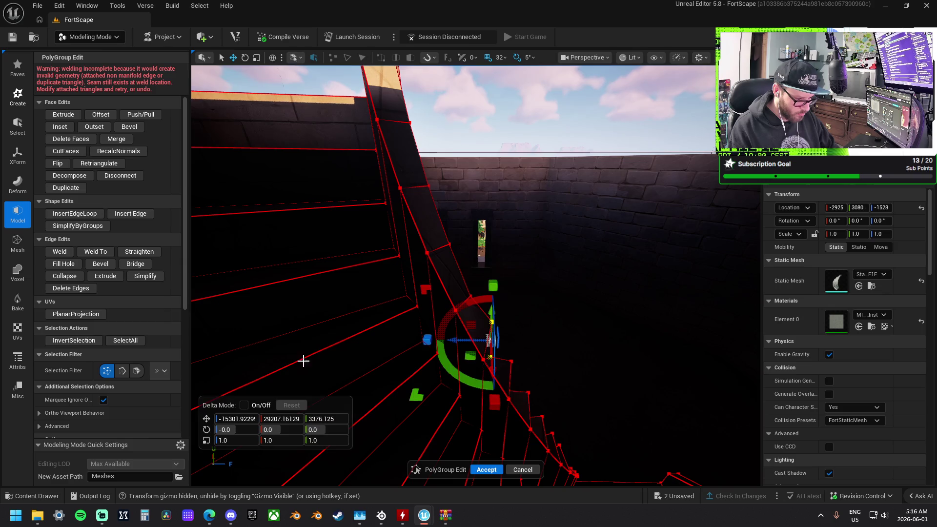
{"action": "left_click", "coordinate": [397, 340]}
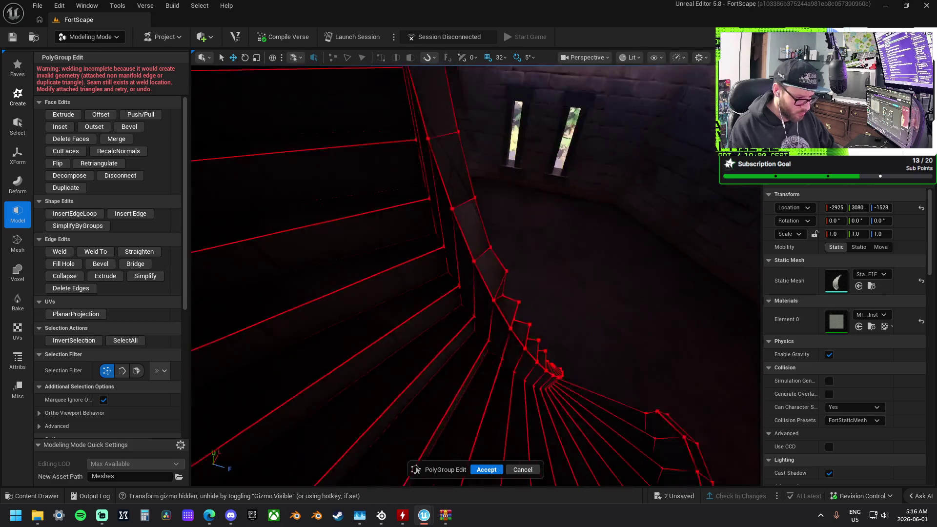
{"action": "left_click_drag", "start_coordinate": [459, 304], "coordinate": [454, 322]}
{"action": "left_click", "coordinate": [444, 297]}
- Weld the vertices at the stair bend and along the stair's inner edge
{"action": "left_click", "coordinate": [59, 251]}
{"action": "left_click", "coordinate": [471, 309]}
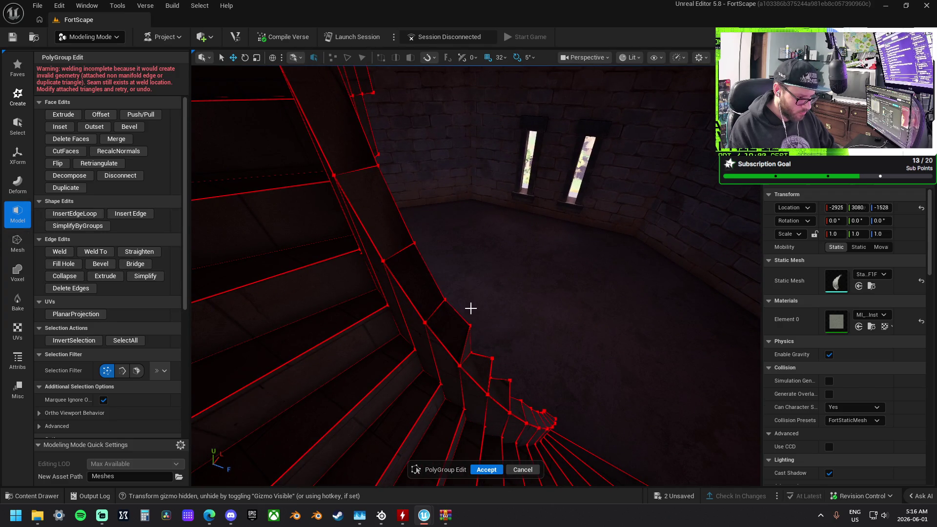
{"action": "left_click_drag", "start_coordinate": [478, 360], "coordinate": [478, 360]}
{"action": "left_click", "coordinate": [60, 251]}
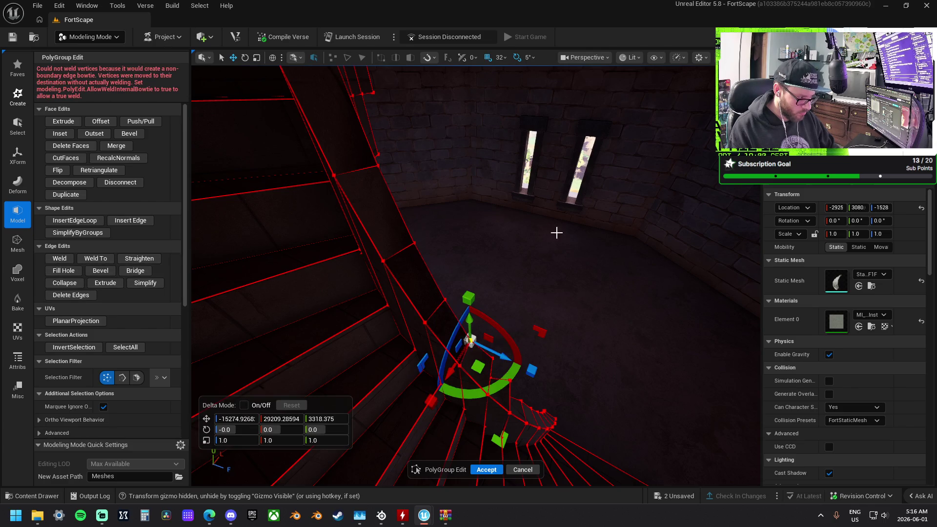
{"action": "left_click", "coordinate": [601, 223]}
{"action": "scroll", "coordinate": [406, 248], "scroll_direction": "up", "scroll_amount": 5}
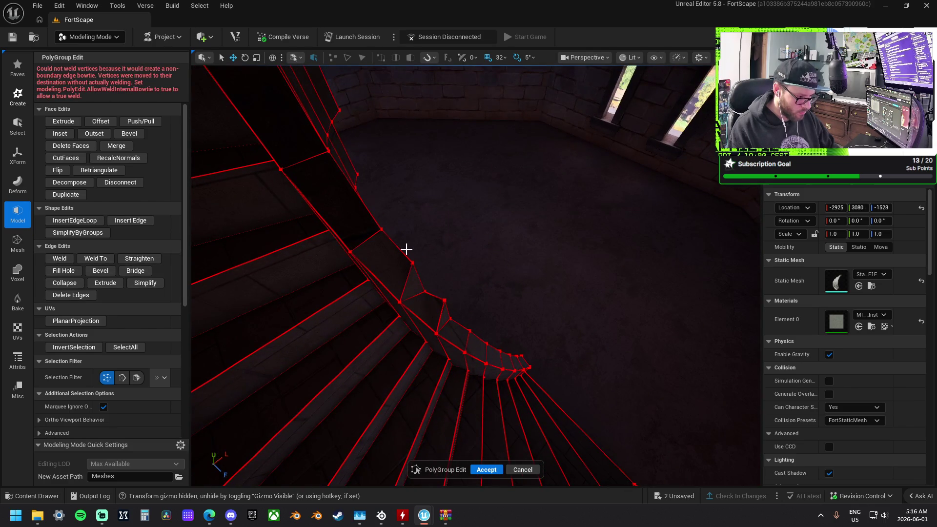
{"action": "left_click_drag", "start_coordinate": [429, 295], "coordinate": [457, 318]}
{"action": "left_click", "coordinate": [58, 260]}
{"action": "left_click", "coordinate": [441, 283]}
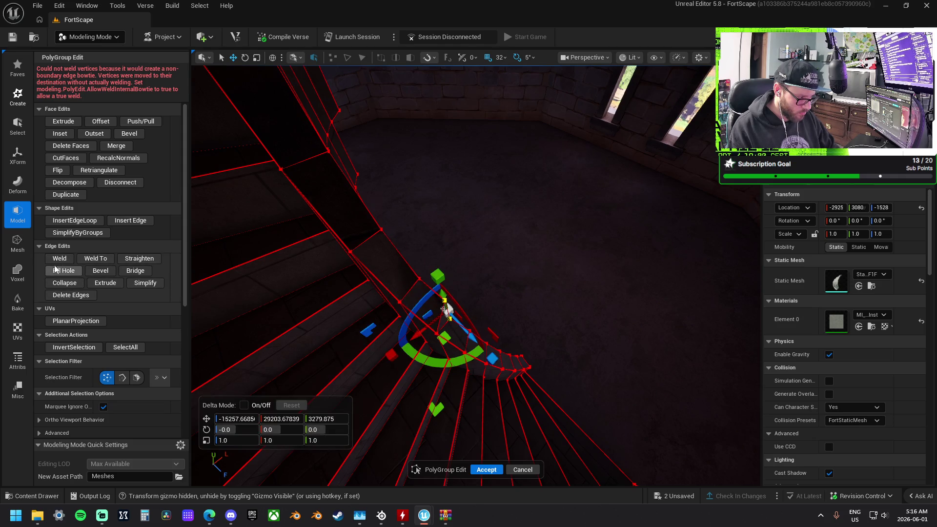
- Fly around the staircase to inspect it and accept the PolyGroup edits
{"action": "left_click", "coordinate": [511, 251]}
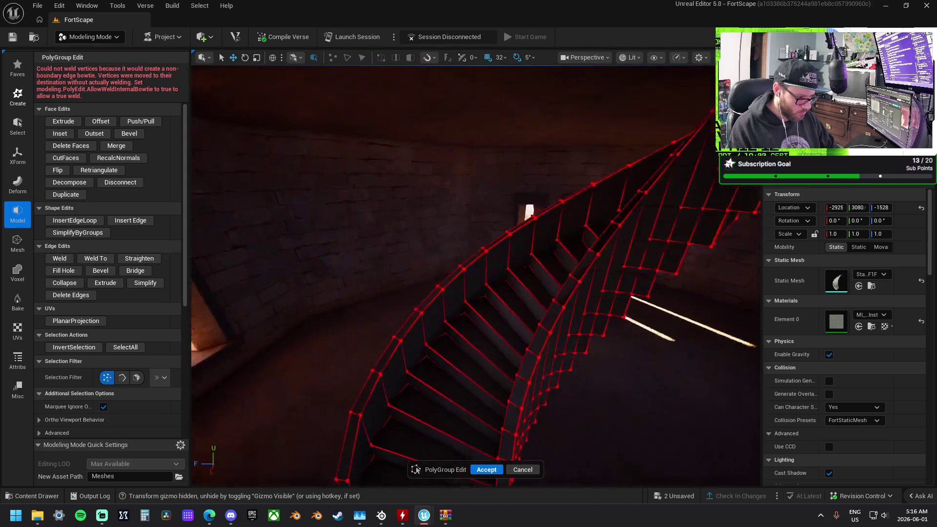
{"action": "key", "text": "w"}
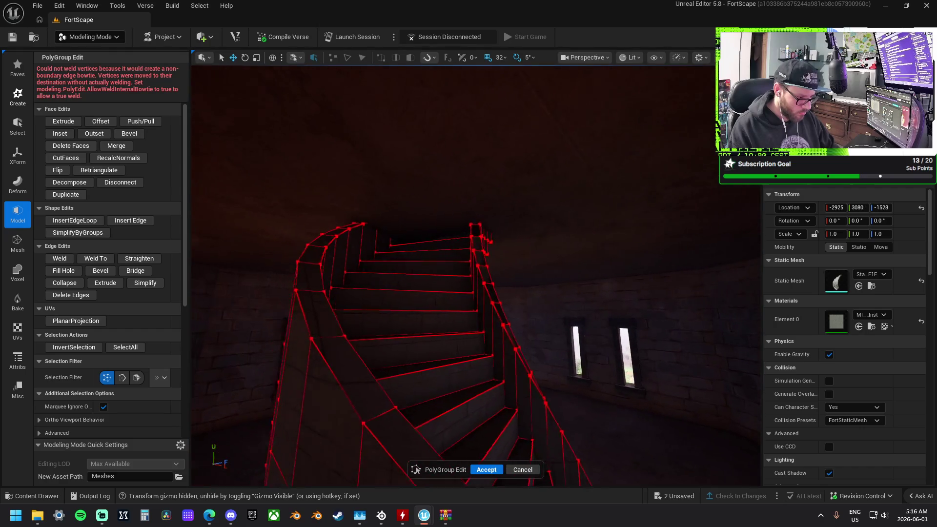
{"action": "key", "text": "s"}
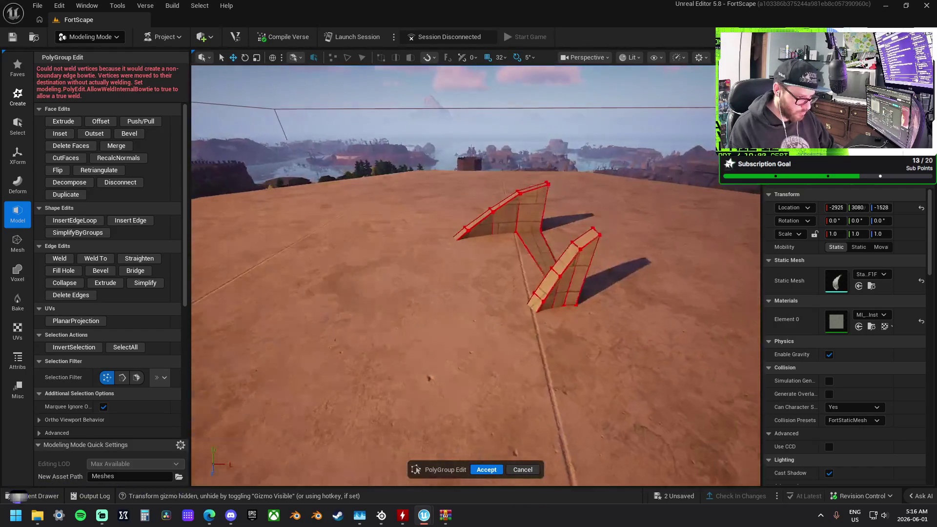
{"action": "key", "text": "w"}
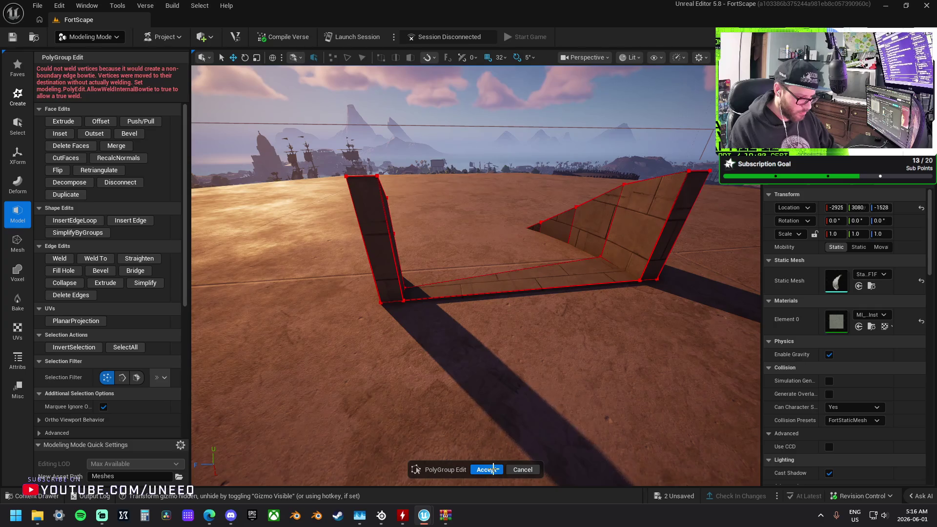
{"action": "left_click", "coordinate": [493, 470]}
- Start a UV Projection on the stair mesh from the UV tools
{"action": "key", "text": "w"}
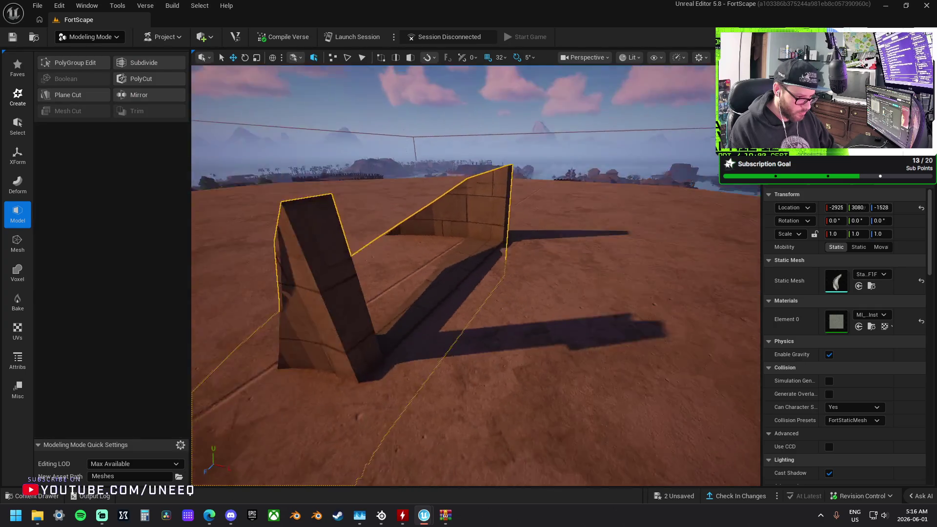
{"action": "key", "text": "a"}
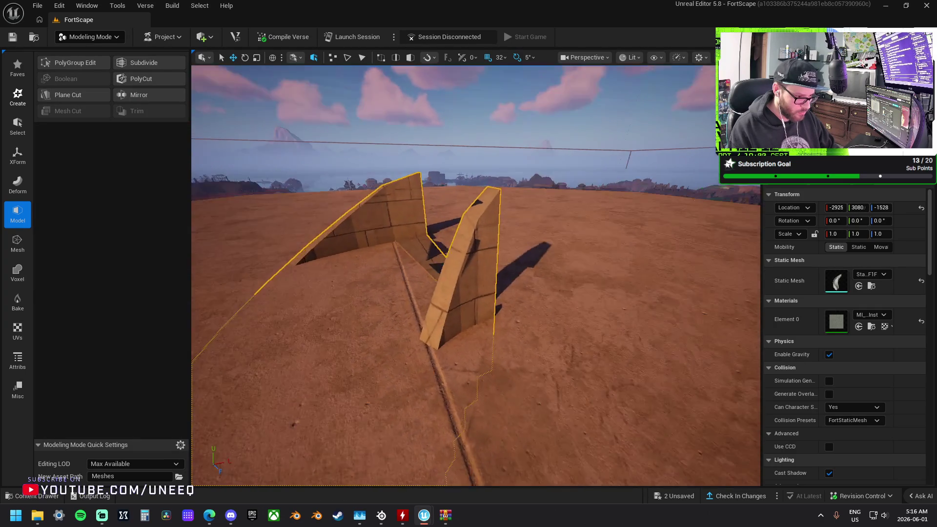
{"action": "key", "text": "a"}
{"action": "key", "text": "s"}
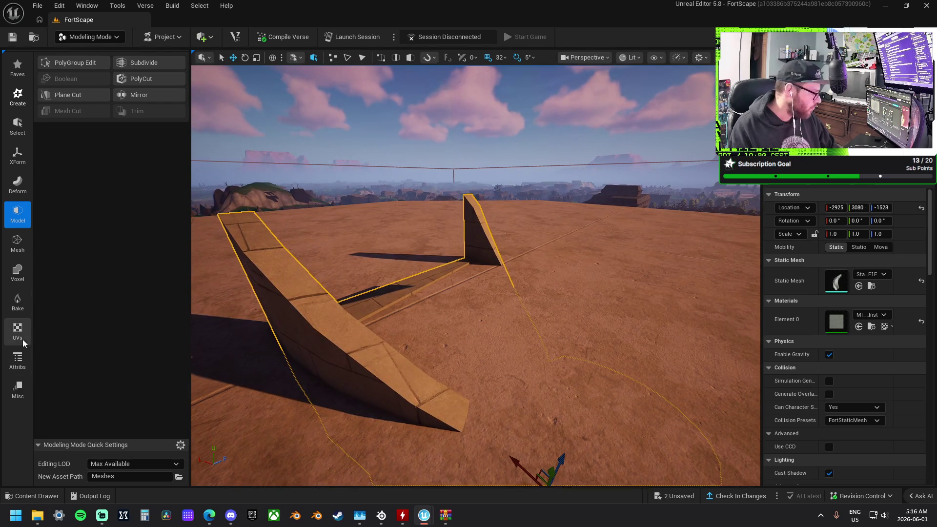
{"action": "left_click", "coordinate": [19, 336]}
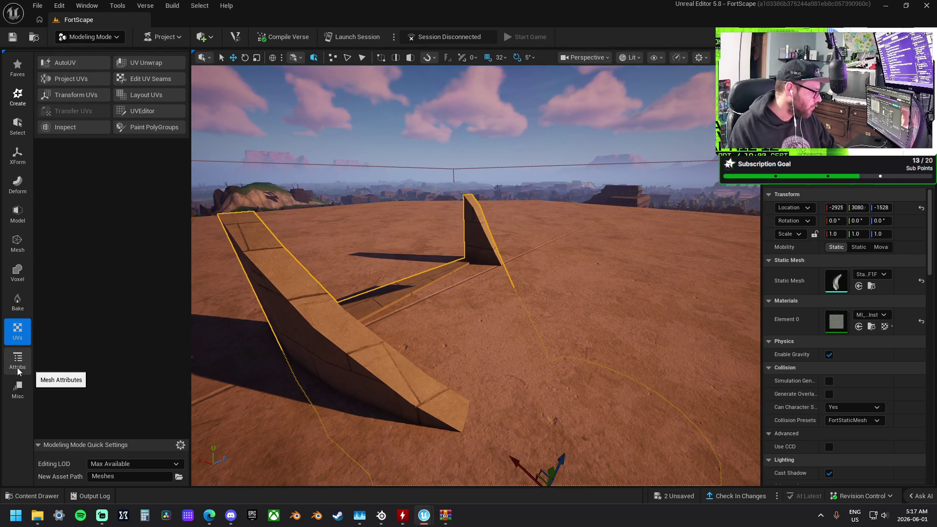
{"action": "left_click", "coordinate": [76, 80]}
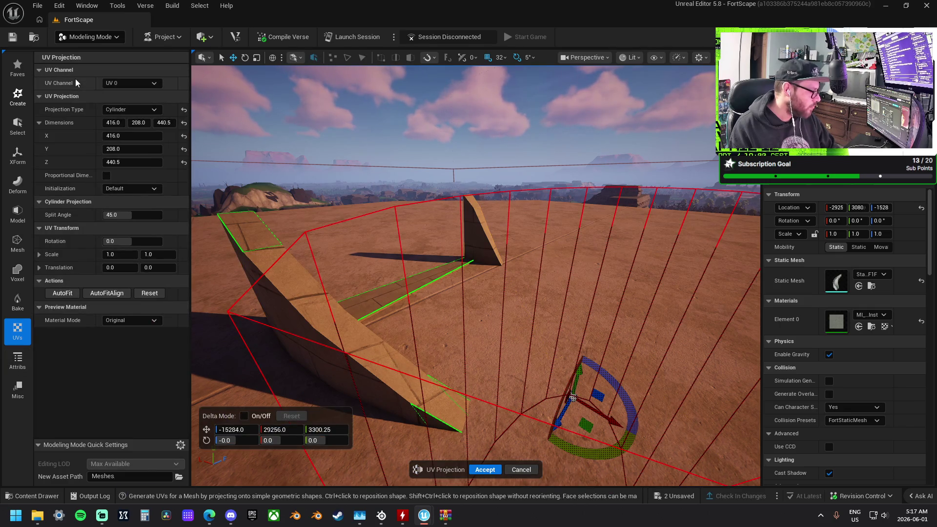
{"action": "key", "text": "f"}
{"action": "left_click_drag", "start_coordinate": [488, 315], "coordinate": [546, 303]}
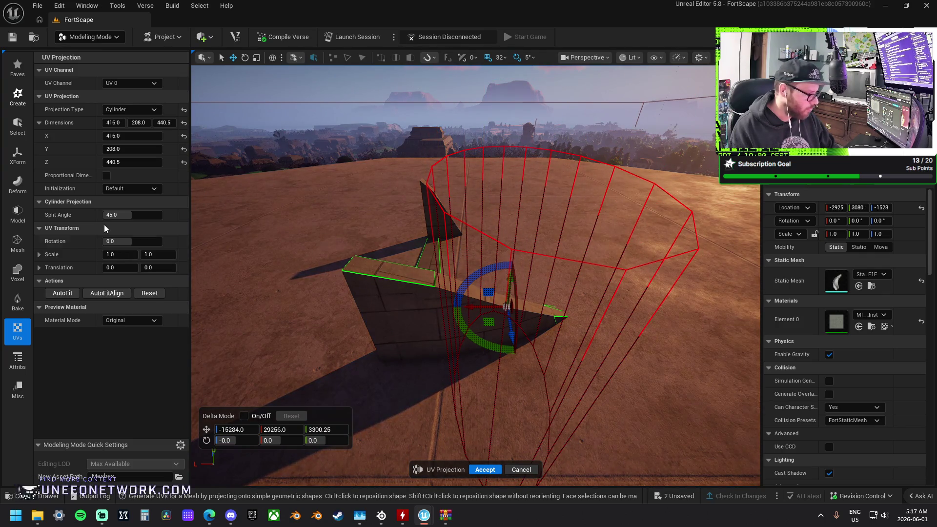
- Set the cylinder split angle to 90 and projection dimensions to 256 × 256 × 256
{"action": "mouse_move", "coordinate": [129, 214]}
{"action": "left_mouse_down"}
{"action": "mouse_move", "coordinate": [102, 214]}
{"action": "mouse_move", "coordinate": [155, 215]}
{"action": "left_mouse_up"}
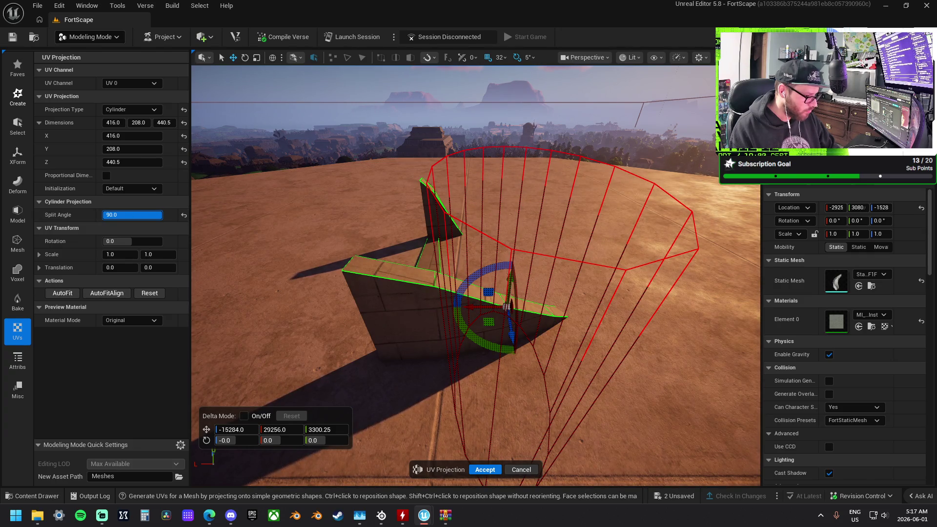
{"action": "type", "text": "90"}
{"action": "key", "text": "Return"}
{"action": "left_click_drag", "start_coordinate": [132, 215], "coordinate": [120, 195]}
{"action": "type", "text": "256"}
{"action": "key", "text": "Tab"}
{"action": "type", "text": "256"}
{"action": "key", "text": "Tab"}
{"action": "type", "text": "256"}
{"action": "key", "text": "Tab"}
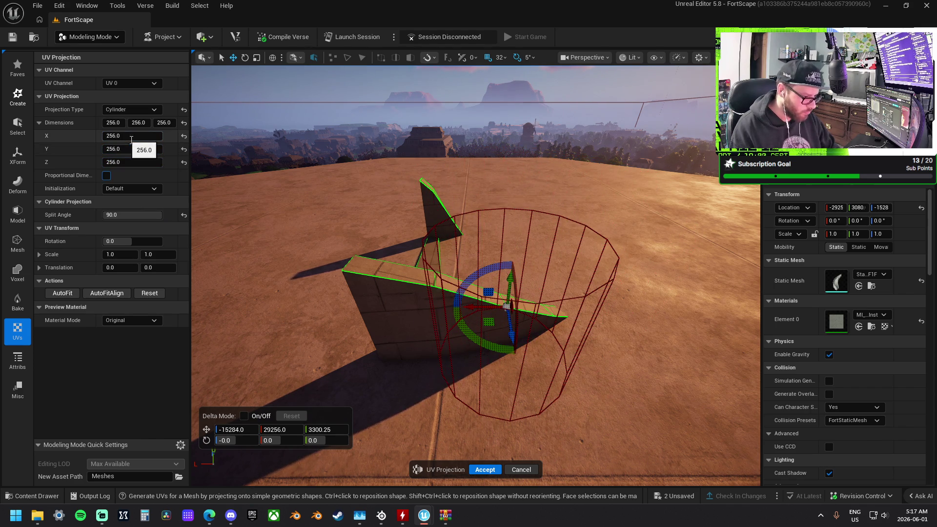
- Re-enter the split angle as 0 then 90, and keep Default initialization
{"action": "left_click_drag", "start_coordinate": [519, 228], "coordinate": [492, 274]}
{"action": "mouse_move", "coordinate": [646, 438]}
{"action": "left_mouse_down"}
{"action": "mouse_move", "coordinate": [410, 215]}
{"action": "mouse_move", "coordinate": [352, 141]}
{"action": "left_mouse_up"}
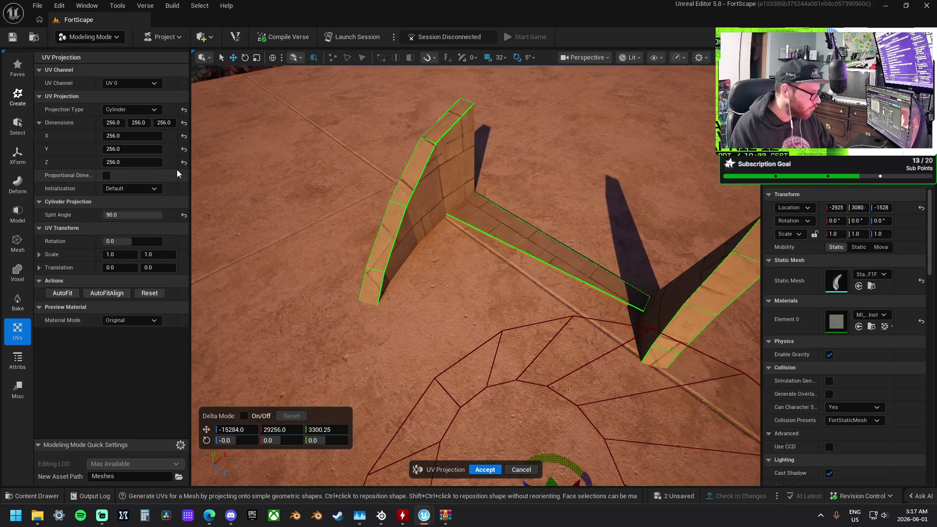
{"action": "type", "text": "0"}
{"action": "key", "text": "Return"}
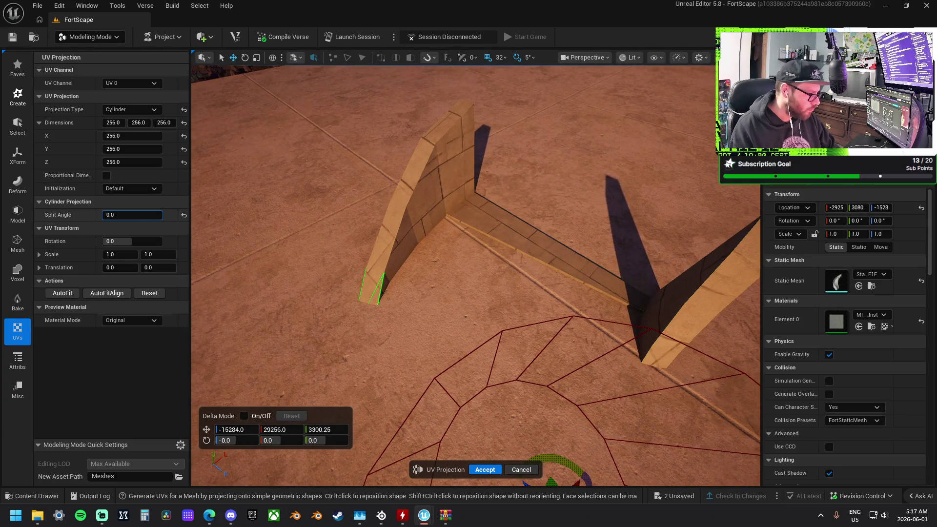
{"action": "type", "text": "90"}
{"action": "key", "text": "Return"}
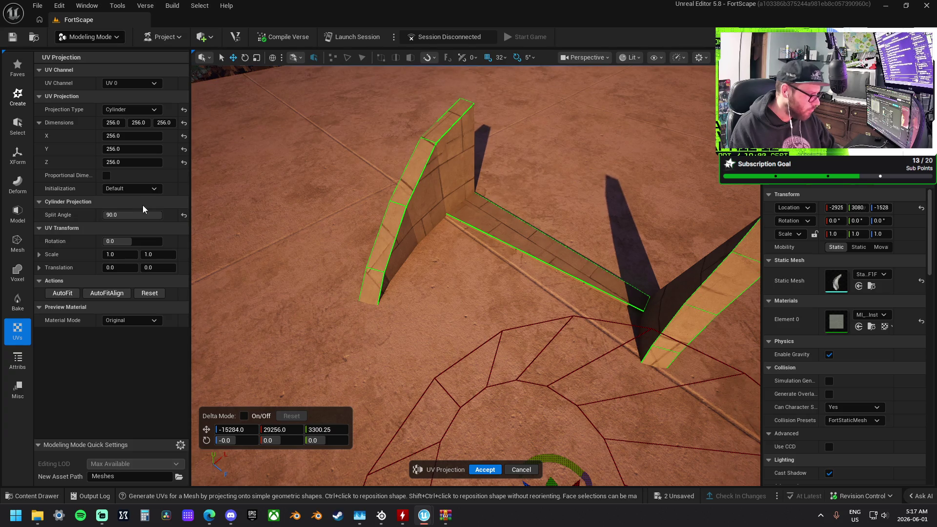
{"action": "left_click", "coordinate": [136, 190]}
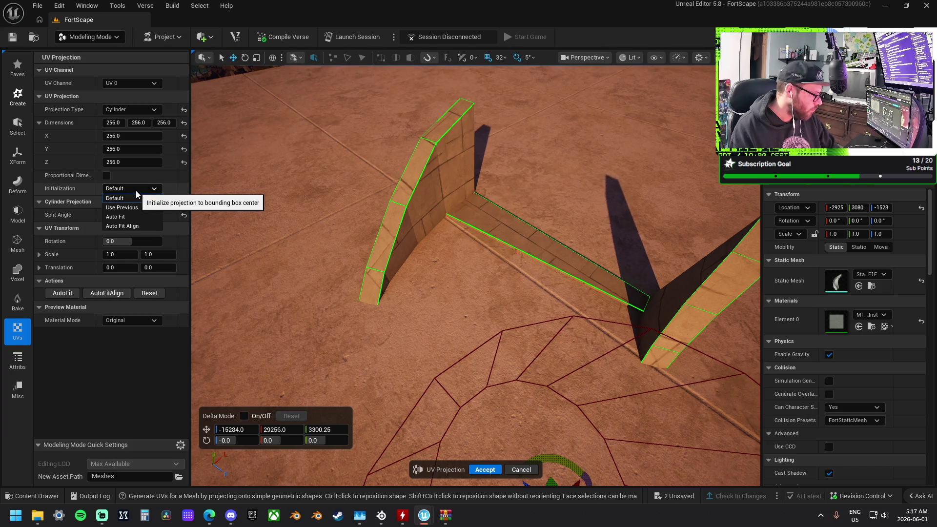
{"action": "left_click", "coordinate": [136, 196]}
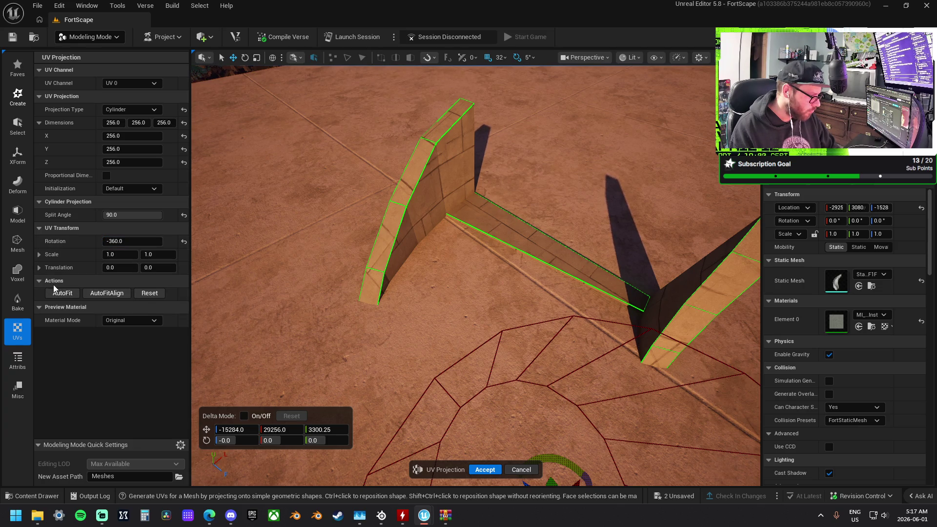
- Set the horizontal UV scale to -1.16, then cancel the projection without applying
{"action": "left_click", "coordinate": [120, 255]}
{"action": "type", "text": "-1.16"}
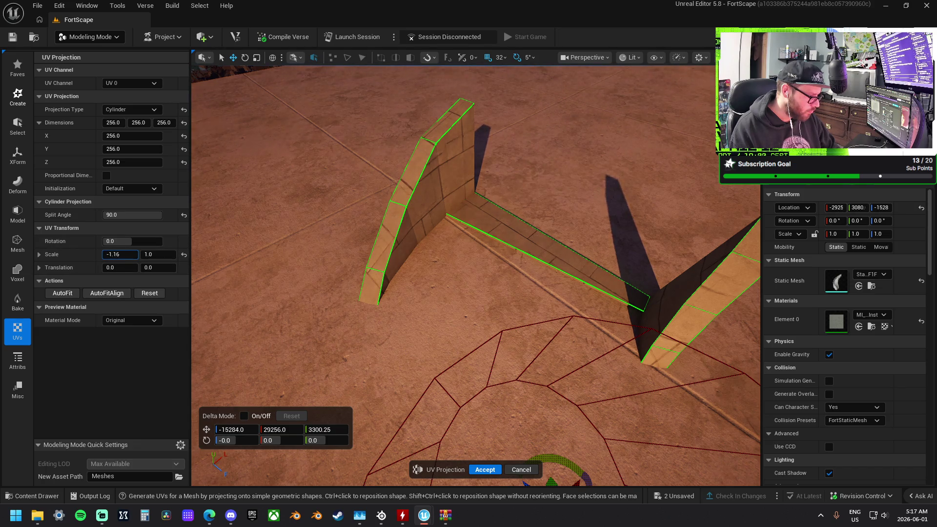
{"action": "key", "text": "Return"}
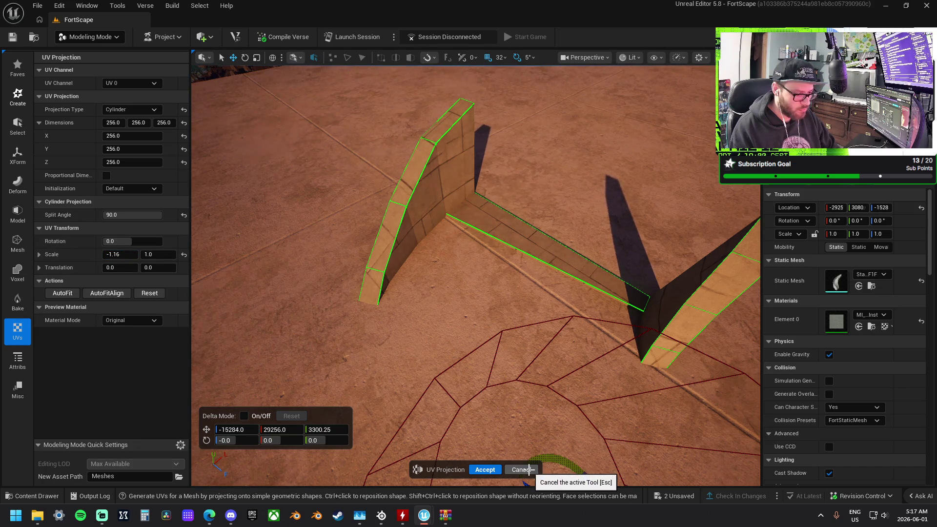
{"action": "left_click", "coordinate": [519, 469]}
- Reopen UV Projection on the staircase and, after trying Plane and Box, choose Cylinder
{"action": "mouse_move", "coordinate": [452, 267]}
{"action": "left_mouse_down"}
{"action": "mouse_move", "coordinate": [451, 293]}
{"action": "mouse_move", "coordinate": [483, 312]}
{"action": "mouse_move", "coordinate": [483, 341]}
{"action": "mouse_move", "coordinate": [382, 226]}
{"action": "left_mouse_up"}
{"action": "left_click", "coordinate": [72, 79]}
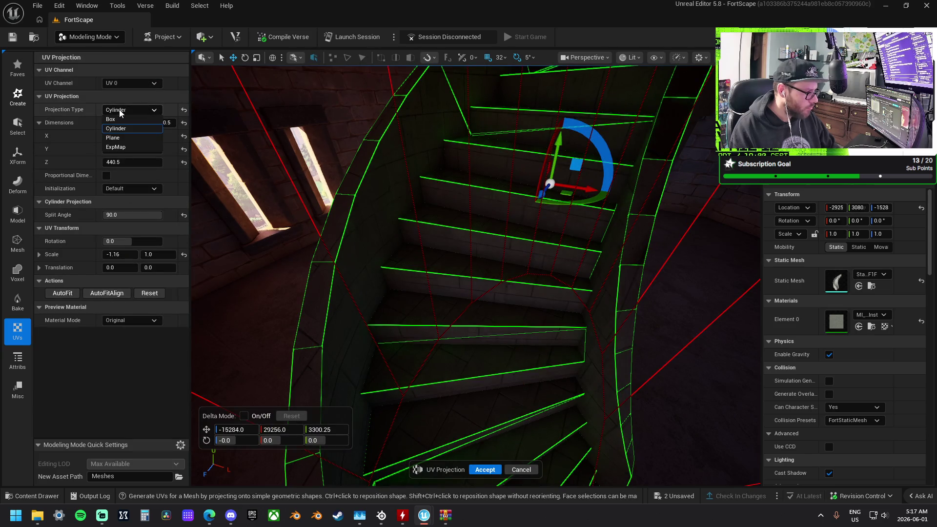
{"action": "left_click", "coordinate": [122, 139]}
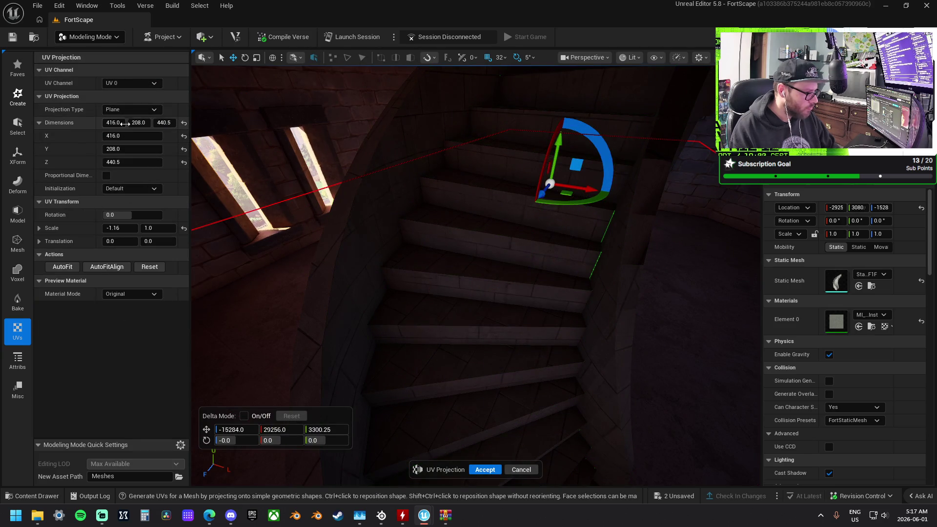
{"action": "mouse_move", "coordinate": [587, 191]}
{"action": "left_mouse_down"}
{"action": "mouse_move", "coordinate": [445, 161]}
{"action": "mouse_move", "coordinate": [604, 213]}
{"action": "left_mouse_up"}
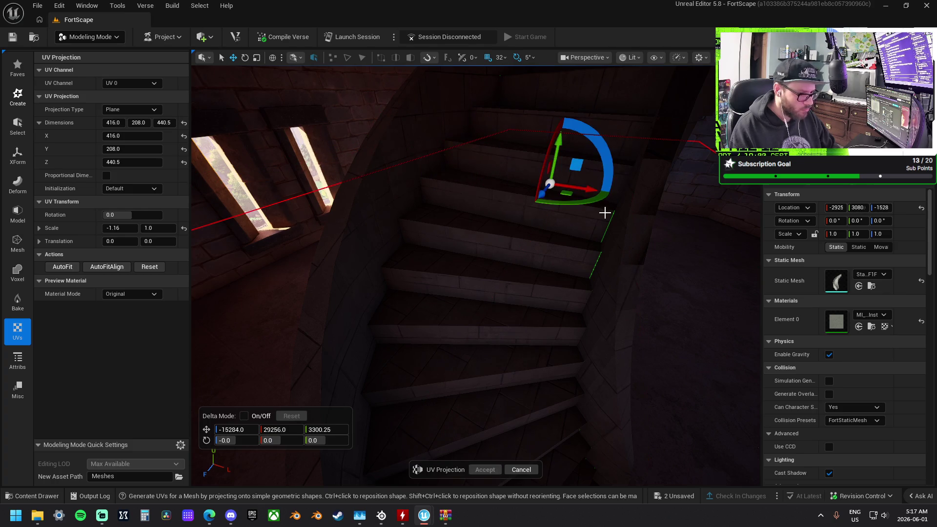
{"action": "left_click", "coordinate": [123, 109]}
{"action": "left_click", "coordinate": [122, 129]}
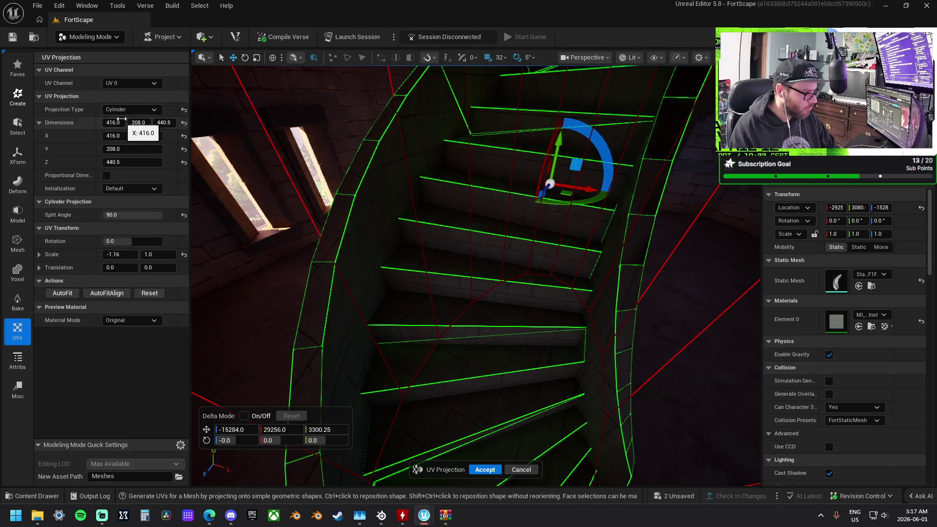
{"action": "left_click", "coordinate": [127, 118]}
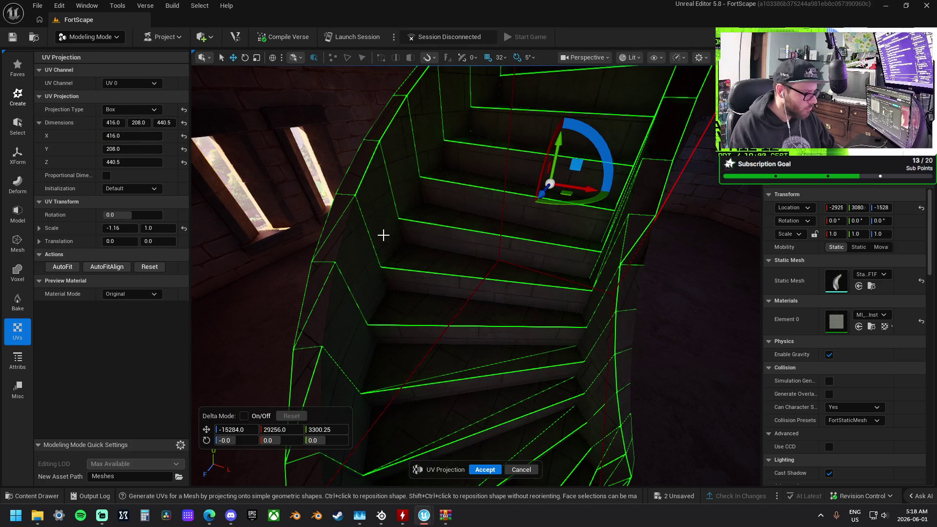
{"action": "left_click_drag", "start_coordinate": [509, 166], "coordinate": [510, 167]}
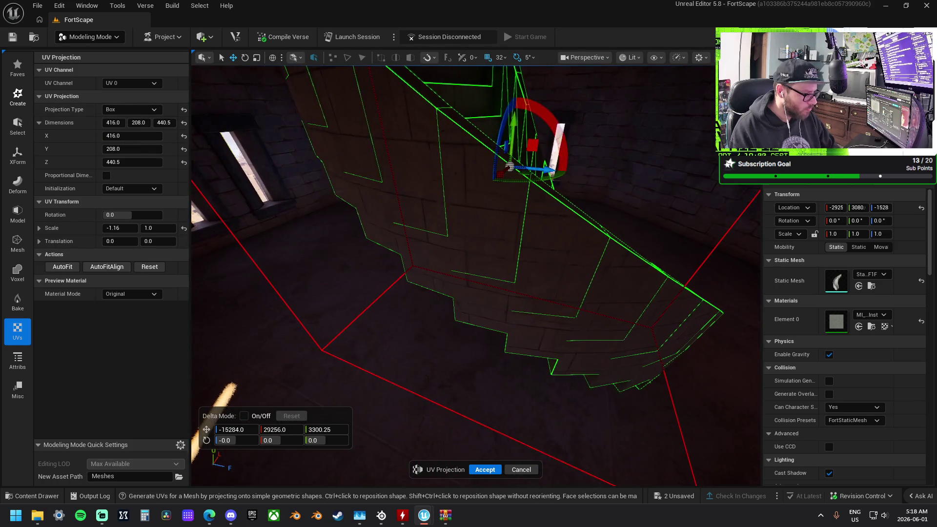
{"action": "left_click", "coordinate": [127, 112]}
{"action": "left_click", "coordinate": [119, 128]}
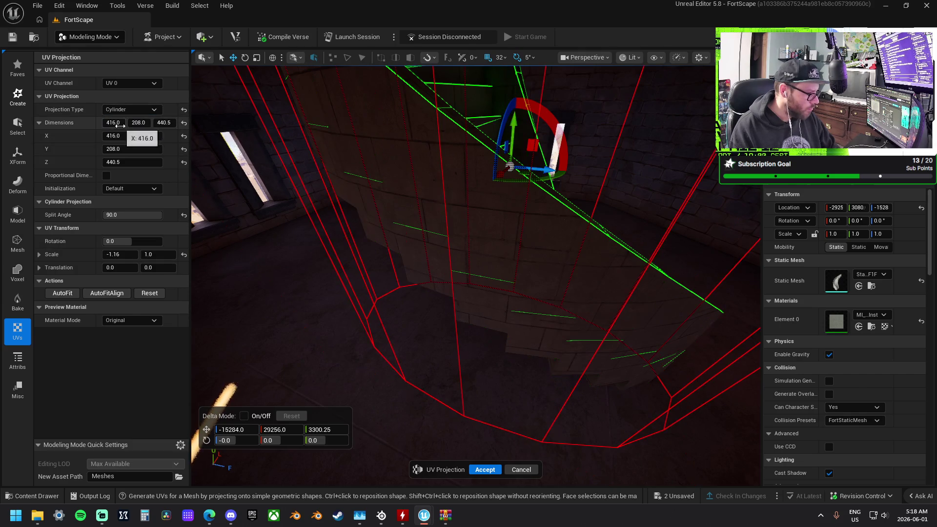
- Set the cylinder dimensions to 512 each and split angle to 45, then accept
{"action": "left_click", "coordinate": [121, 122]}
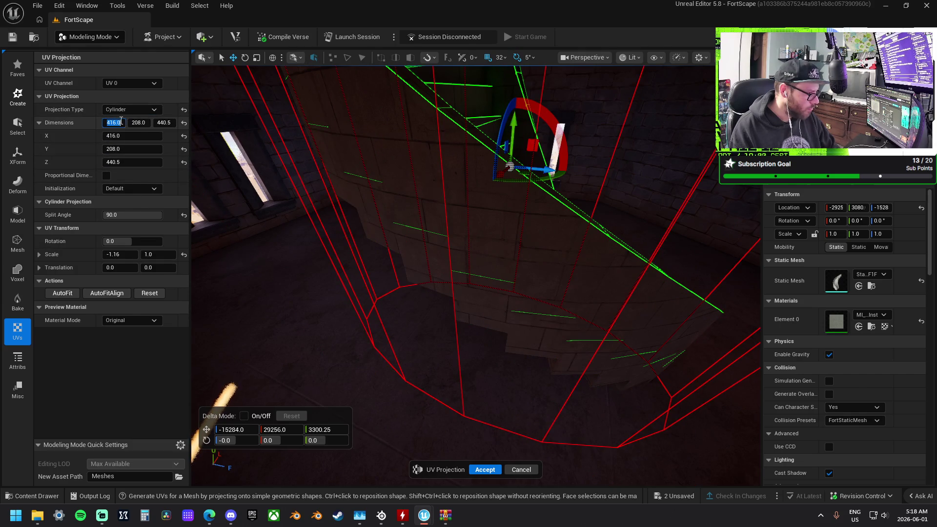
{"action": "type", "text": "512"}
{"action": "key", "text": "Tab"}
{"action": "type", "text": "512"}
{"action": "key", "text": "Tab"}
{"action": "type", "text": "512"}
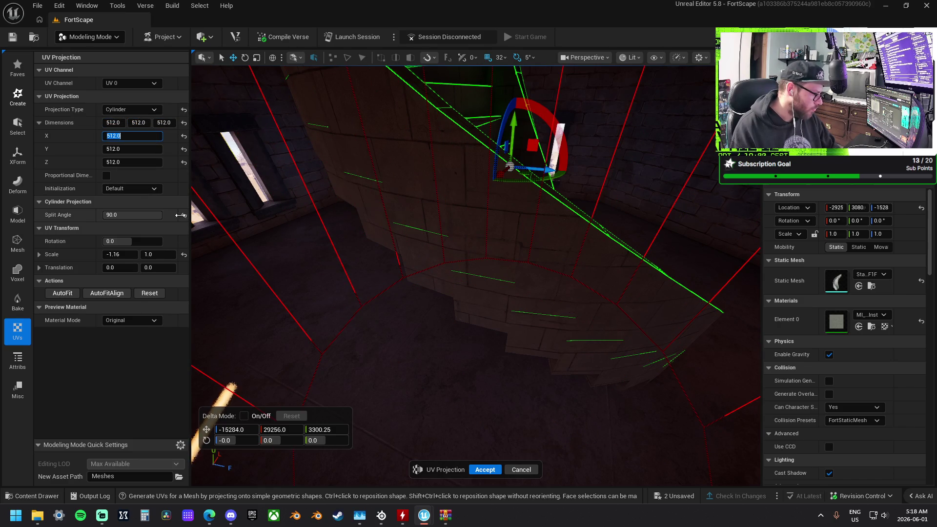
{"action": "left_click_drag", "start_coordinate": [146, 215], "coordinate": [122, 216]}
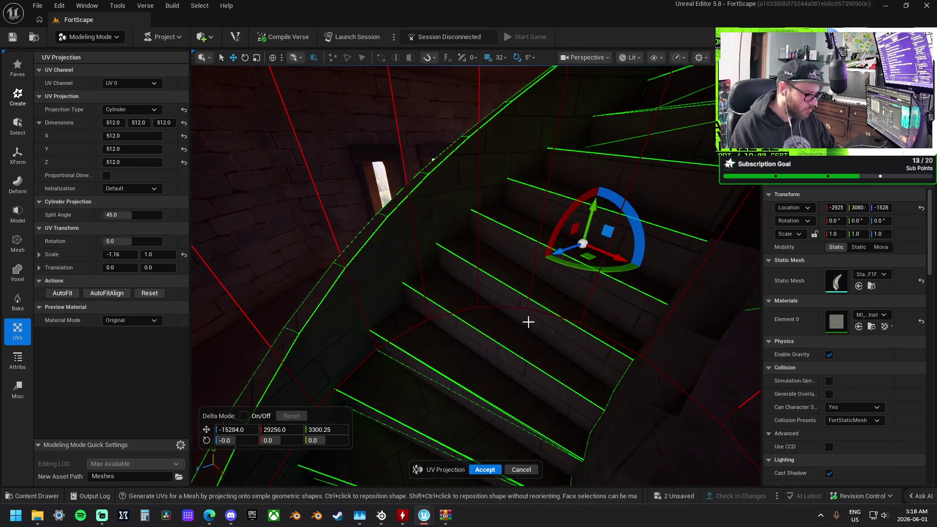
{"action": "left_click", "coordinate": [485, 470]}
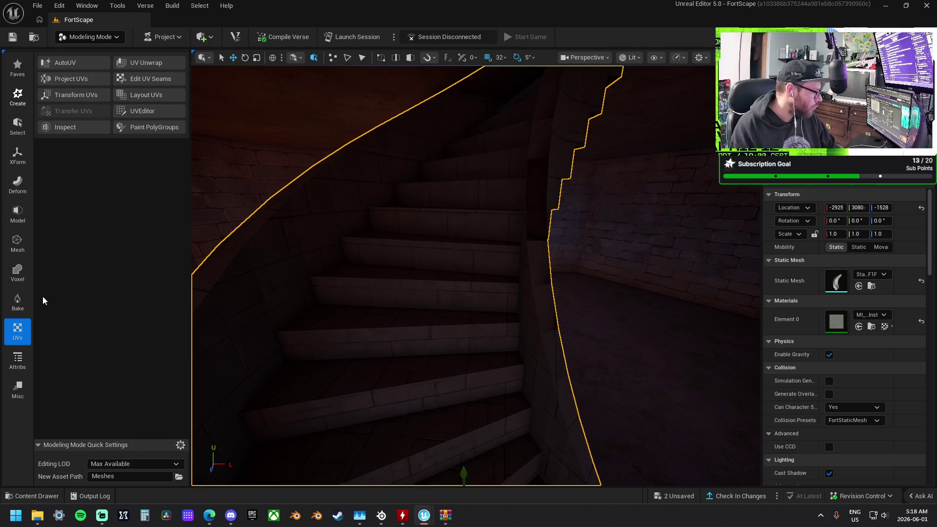
{"action": "left_click", "coordinate": [18, 372]}
- Run Edit Normals on the stair mesh with Fix Inconsistent Normals checked, and accept
{"action": "left_click", "coordinate": [18, 390]}
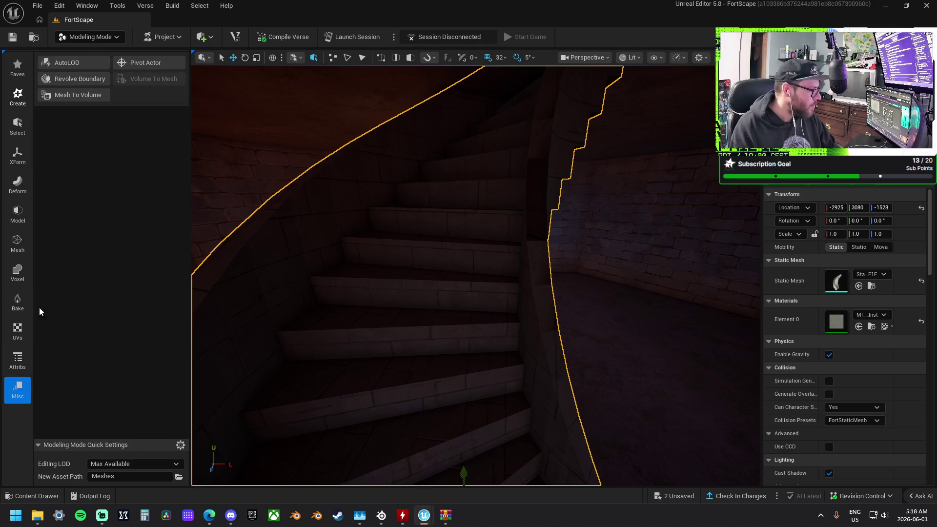
{"action": "left_click", "coordinate": [20, 363]}
{"action": "left_click", "coordinate": [79, 77]}
{"action": "left_click", "coordinate": [107, 111]}
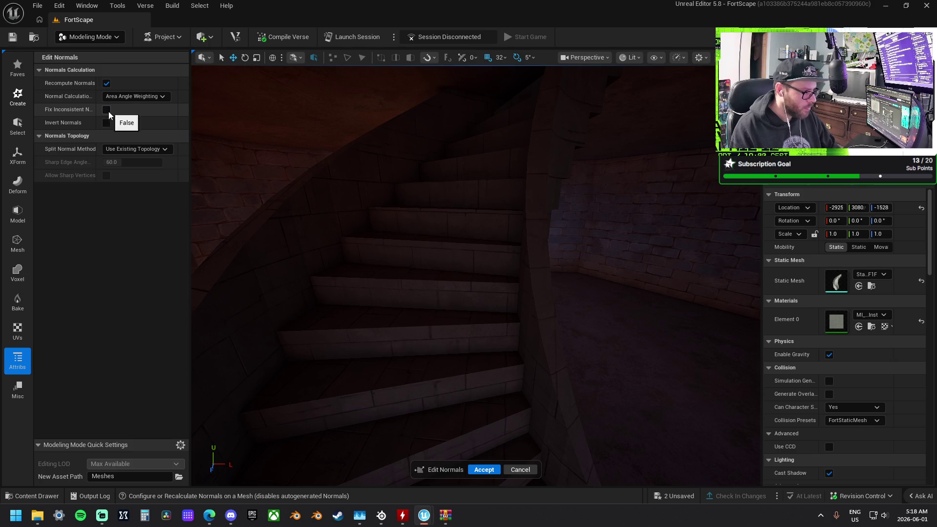
{"action": "left_click", "coordinate": [107, 110]}
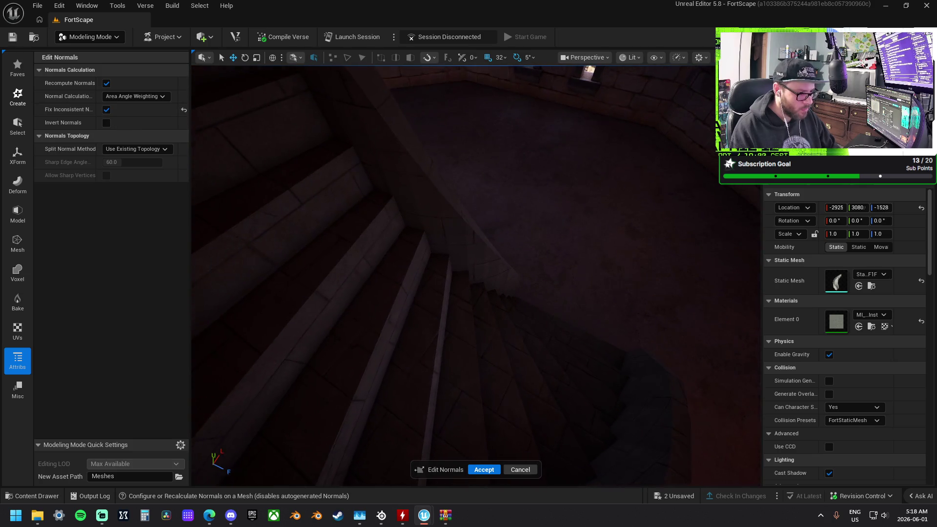
{"action": "left_click_drag", "start_coordinate": [500, 398], "coordinate": [495, 405]}
{"action": "left_click", "coordinate": [496, 470]}
{"action": "left_click_drag", "start_coordinate": [491, 267], "coordinate": [491, 268]}
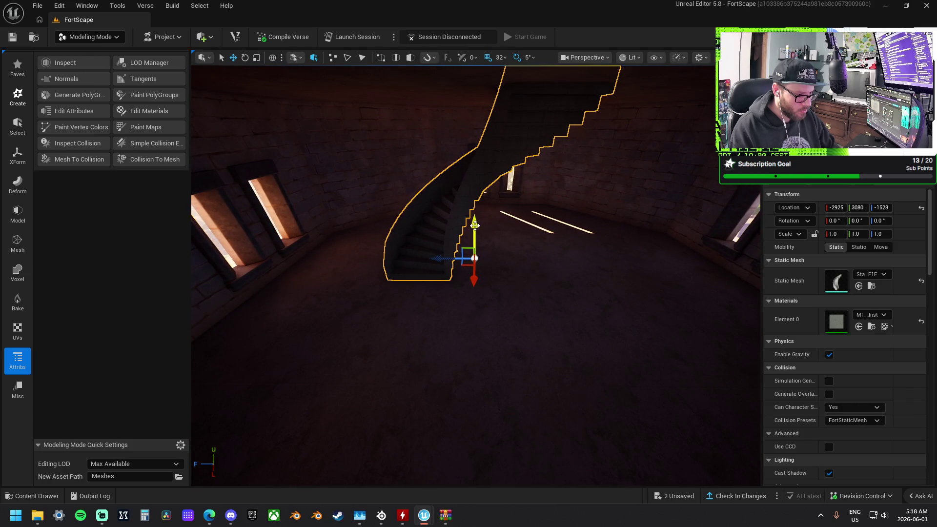
- Move the staircase, reselect it, and set grid snapping to 16
{"action": "mouse_move", "coordinate": [475, 223]}
{"action": "left_mouse_down"}
{"action": "mouse_move", "coordinate": [476, 297]}
{"action": "mouse_move", "coordinate": [493, 285]}
{"action": "mouse_move", "coordinate": [504, 326]}
{"action": "left_mouse_up"}
{"action": "mouse_move", "coordinate": [516, 236]}
{"action": "left_mouse_down"}
{"action": "mouse_move", "coordinate": [498, 218]}
{"action": "mouse_move", "coordinate": [503, 234]}
{"action": "left_mouse_up"}
{"action": "left_click", "coordinate": [503, 234], "text": "ctrl"}
{"action": "left_click_drag", "start_coordinate": [406, 286], "coordinate": [410, 287]}
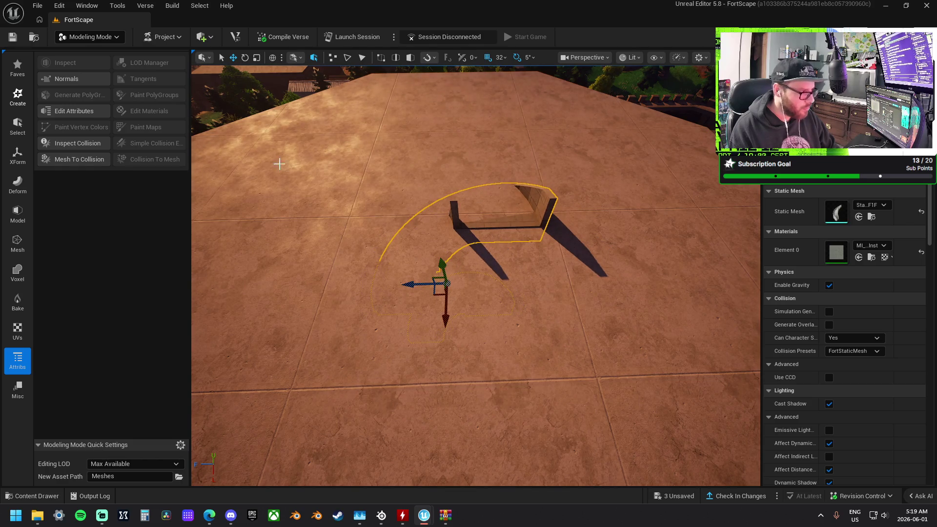
{"action": "left_click", "coordinate": [500, 59]}
{"action": "left_click", "coordinate": [516, 127]}
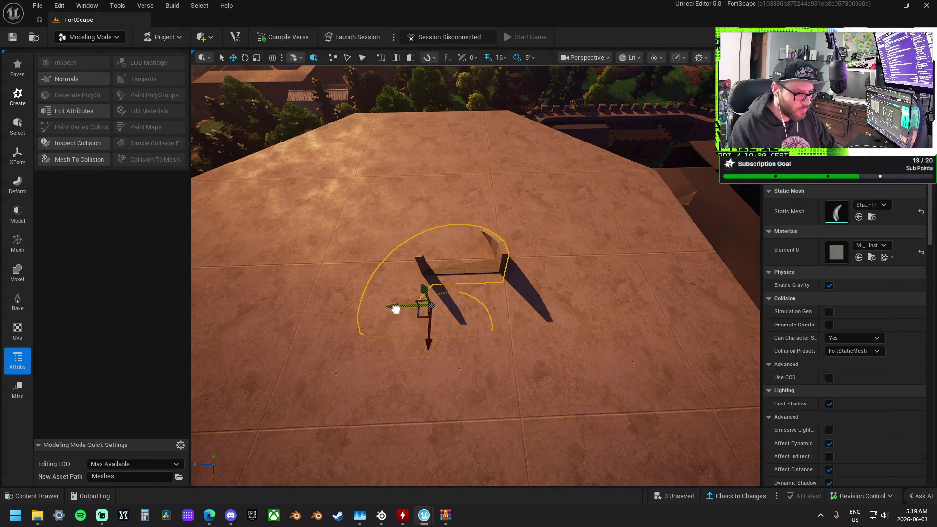
- Try shifting and rotating the staircase, then undo those changes
{"action": "mouse_move", "coordinate": [404, 311]}
{"action": "left_mouse_down"}
{"action": "mouse_move", "coordinate": [514, 321]}
{"action": "mouse_move", "coordinate": [357, 295]}
{"action": "mouse_move", "coordinate": [384, 312]}
{"action": "left_mouse_up"}
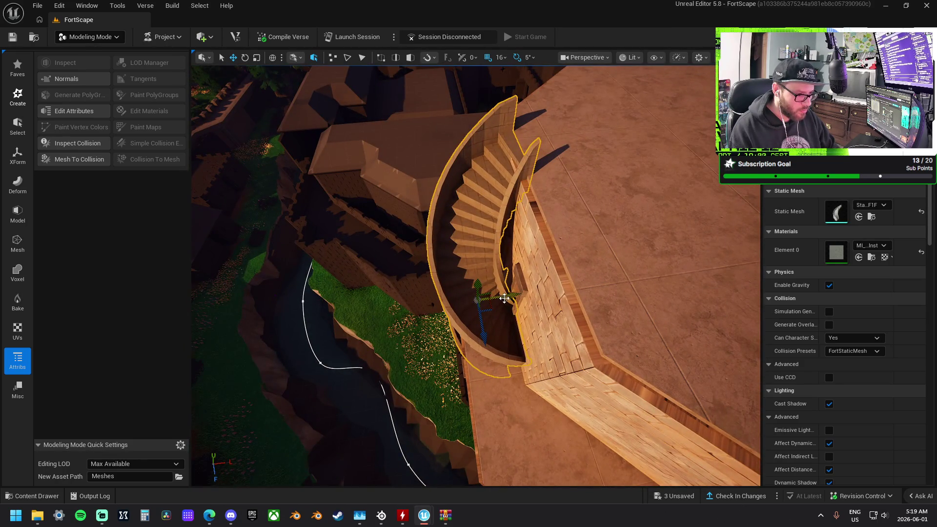
{"action": "left_click_drag", "start_coordinate": [514, 296], "coordinate": [513, 297]}
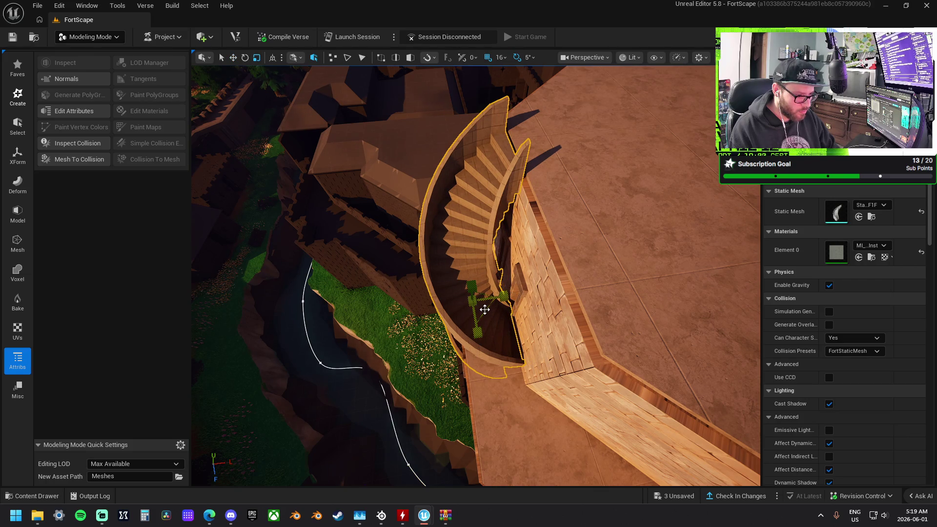
{"action": "mouse_move", "coordinate": [485, 310]}
{"action": "left_mouse_down"}
{"action": "mouse_move", "coordinate": [579, 288]}
{"action": "mouse_move", "coordinate": [462, 333]}
{"action": "mouse_move", "coordinate": [442, 308]}
{"action": "mouse_move", "coordinate": [466, 328]}
{"action": "mouse_move", "coordinate": [503, 330]}
{"action": "left_mouse_up"}
{"action": "key", "text": "ctrl+z"}
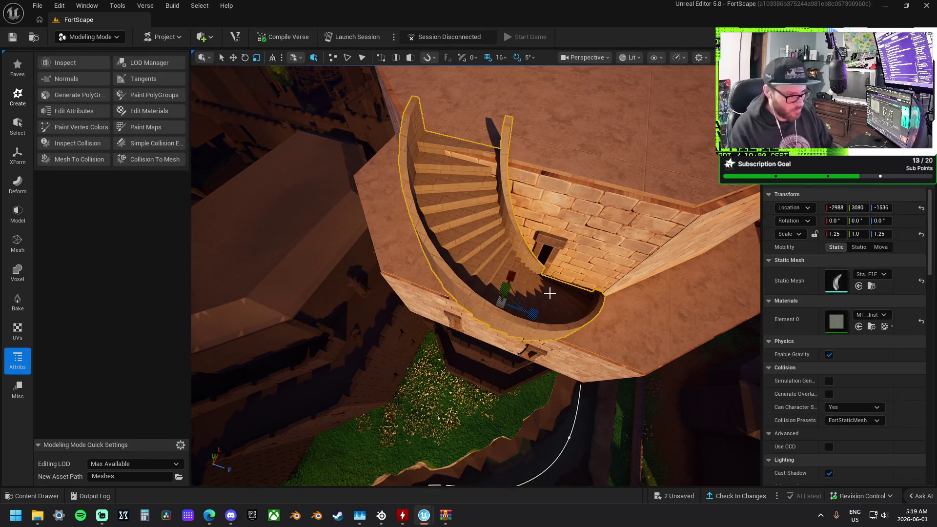
- With the move gizmo, nudge the staircase along X from -2988 to -2911
{"action": "key", "text": "w"}
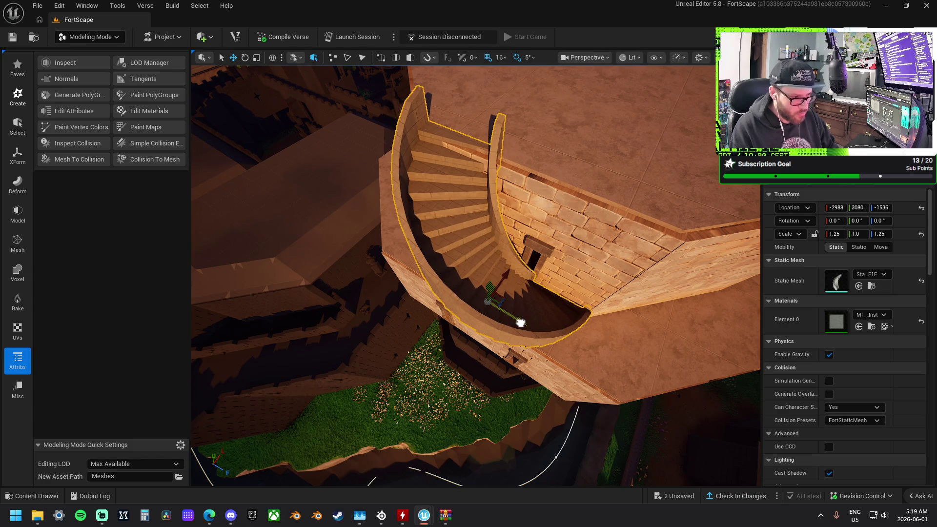
{"action": "scroll", "coordinate": [506, 273], "scroll_direction": "down", "scroll_amount": 5}
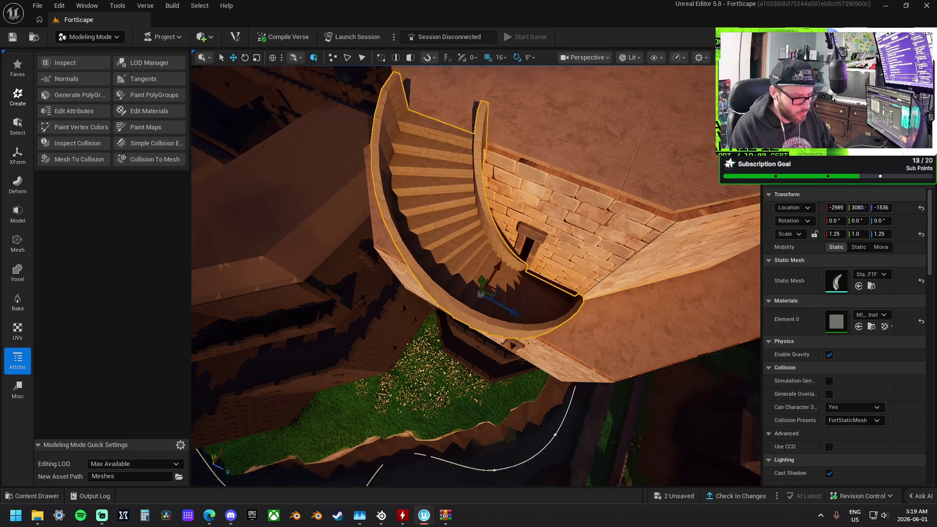
{"action": "scroll", "coordinate": [476, 275], "scroll_direction": "down", "scroll_amount": 5}
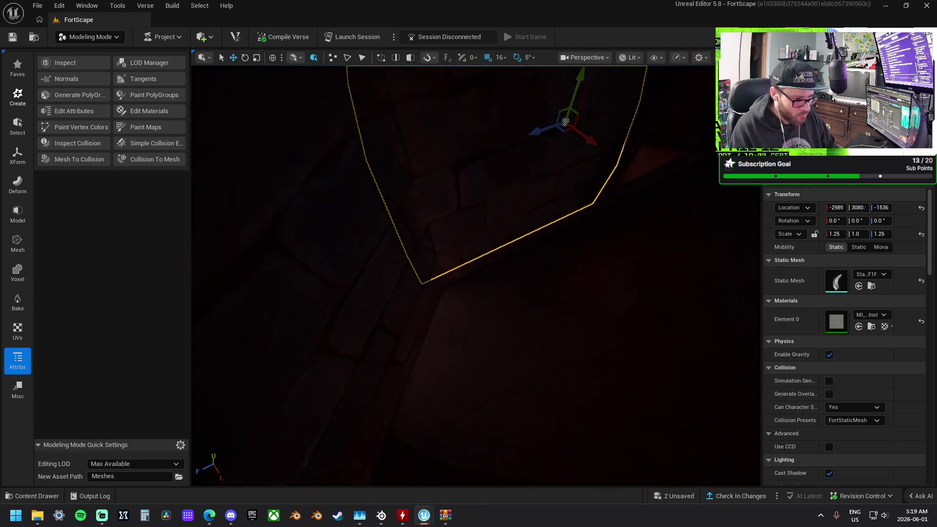
{"action": "left_click_drag", "start_coordinate": [468, 263], "coordinate": [494, 262]}
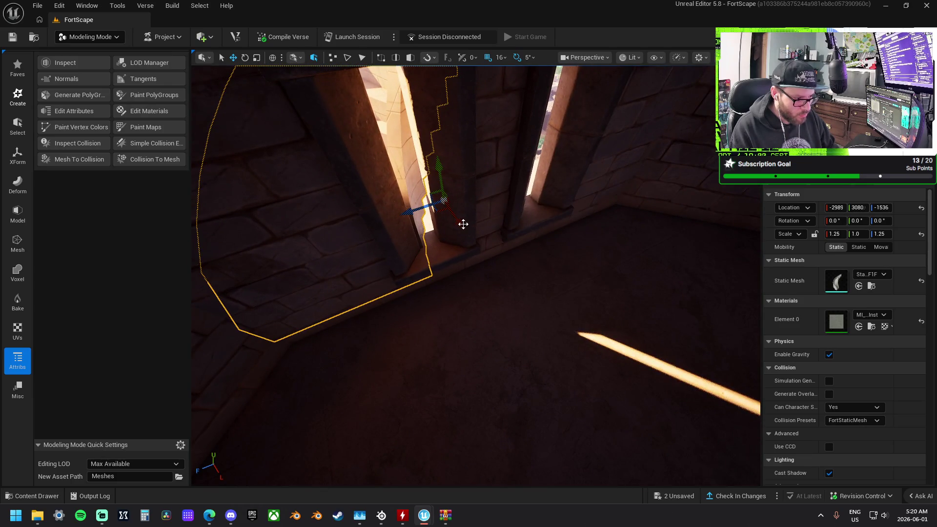
{"action": "mouse_move", "coordinate": [467, 229]}
{"action": "left_mouse_down"}
{"action": "mouse_move", "coordinate": [483, 266]}
{"action": "mouse_move", "coordinate": [471, 255]}
{"action": "mouse_move", "coordinate": [502, 215]}
{"action": "mouse_move", "coordinate": [508, 266]}
{"action": "left_mouse_up"}
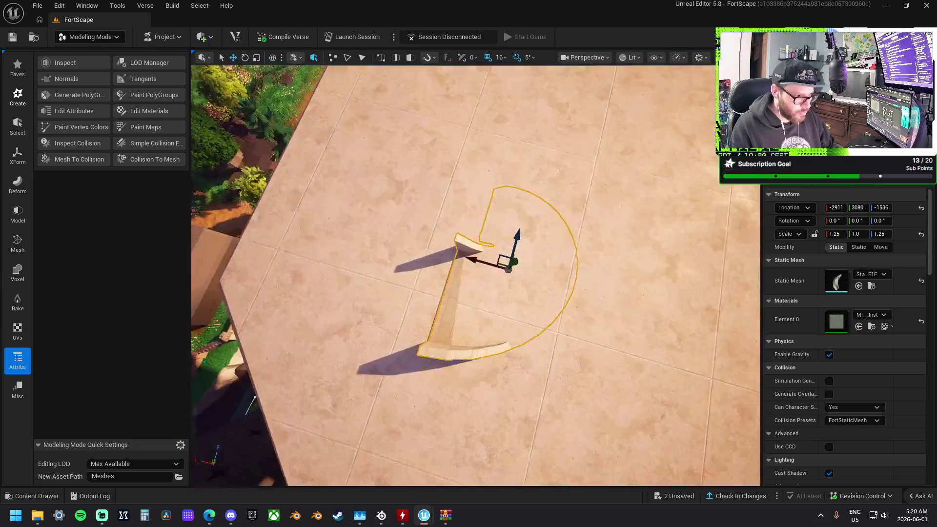
- Slide the stair piece along X and settle its location at -2932, 3078, -1536
{"action": "scroll", "coordinate": [436, 270], "scroll_direction": "down", "scroll_amount": 5}
{"action": "mouse_move", "coordinate": [441, 271]}
{"action": "left_mouse_down"}
{"action": "mouse_move", "coordinate": [476, 266]}
{"action": "mouse_move", "coordinate": [484, 275]}
{"action": "mouse_move", "coordinate": [632, 289]}
{"action": "left_mouse_up"}
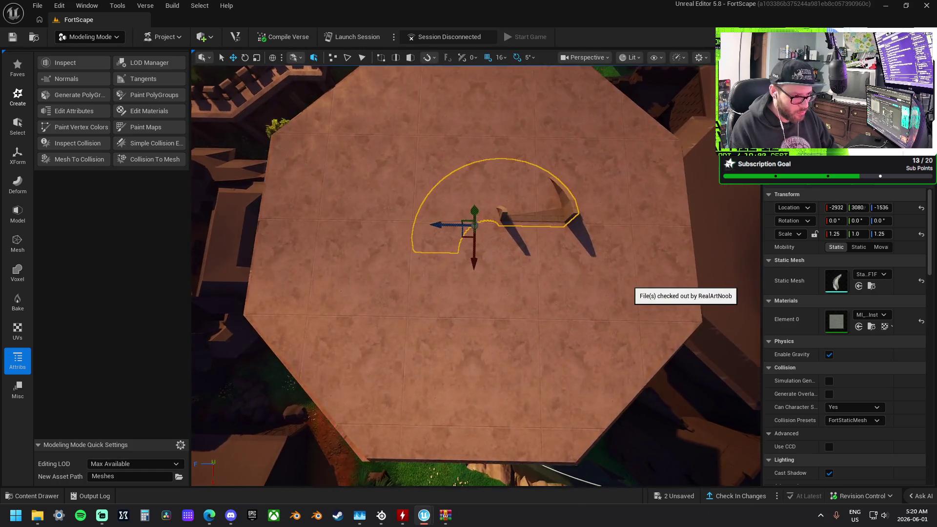
{"action": "scroll", "coordinate": [476, 276], "scroll_direction": "up", "scroll_amount": 8}
{"action": "left_click_drag", "start_coordinate": [487, 273], "coordinate": [728, 258]}
{"action": "left_click", "coordinate": [848, 207]}
{"action": "key", "text": "ctrl+z"}
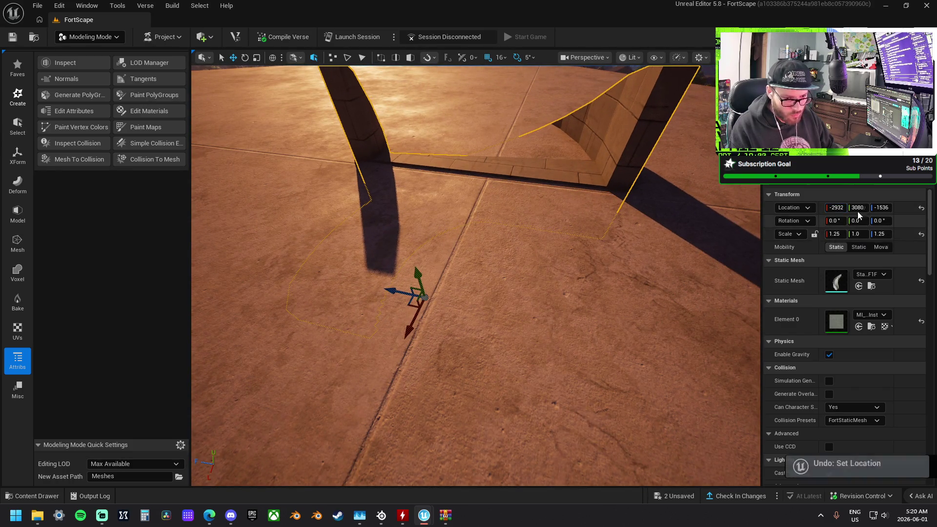
{"action": "key", "text": "ctrl+z"}
{"action": "key", "text": "ctrl+y"}
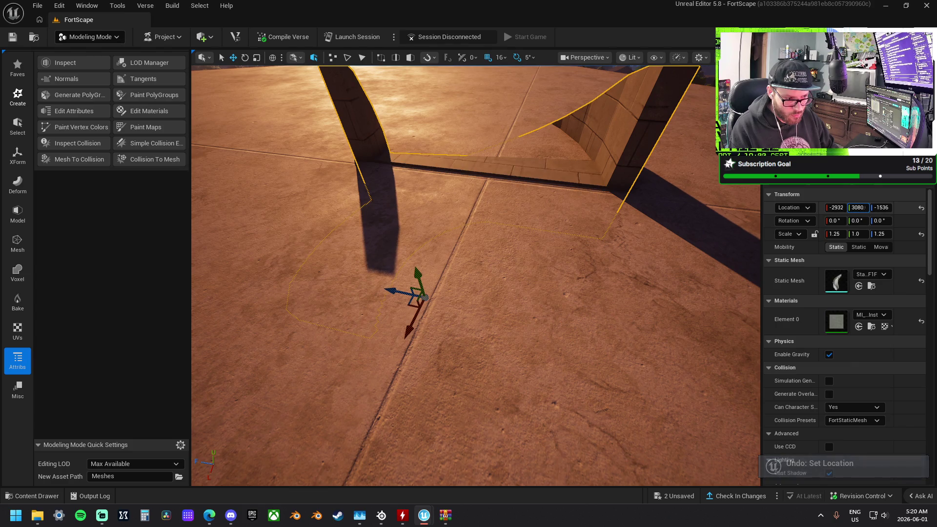
{"action": "key", "text": "ctrl+z"}
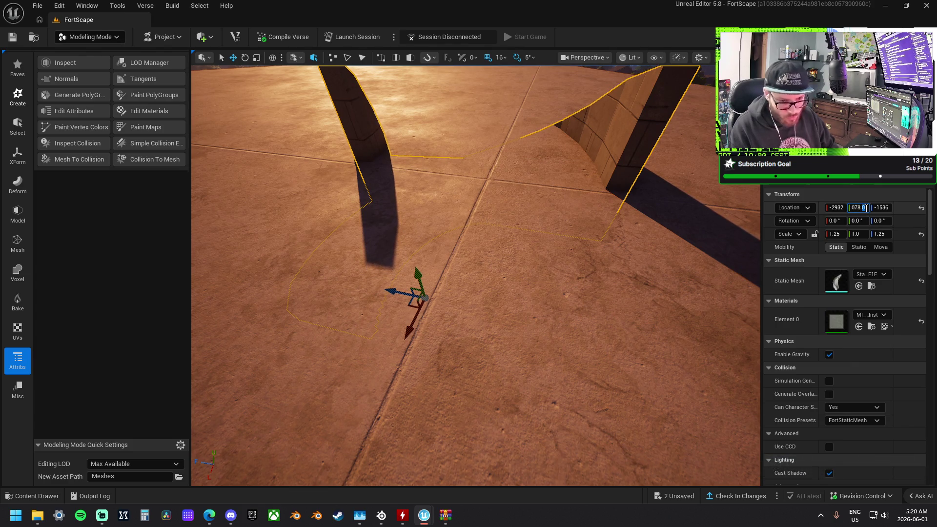
- Select the octagonal floor slab and show the Model tool palette
{"action": "mouse_move", "coordinate": [677, 138]}
{"action": "left_mouse_down"}
{"action": "mouse_move", "coordinate": [677, 205]}
{"action": "mouse_move", "coordinate": [388, 111]}
{"action": "left_mouse_up"}
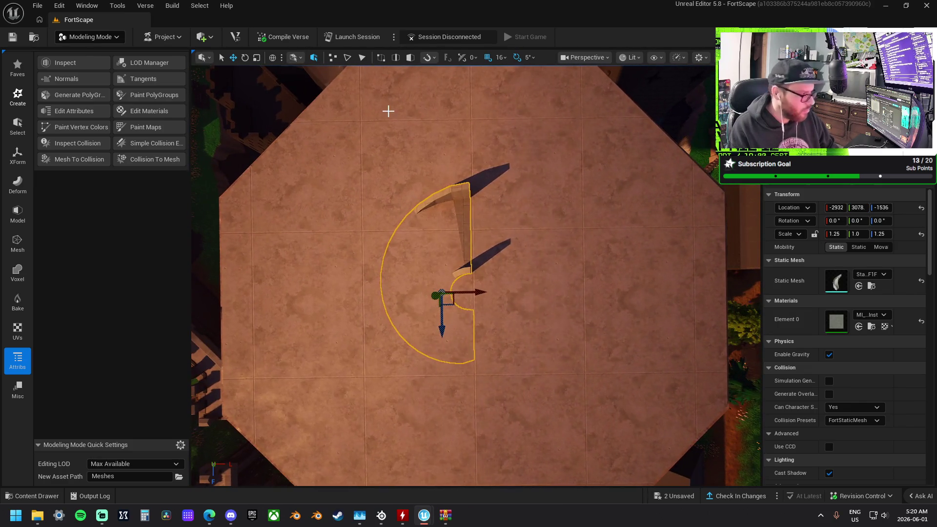
{"action": "left_click", "coordinate": [337, 197]}
{"action": "left_click", "coordinate": [22, 210]}
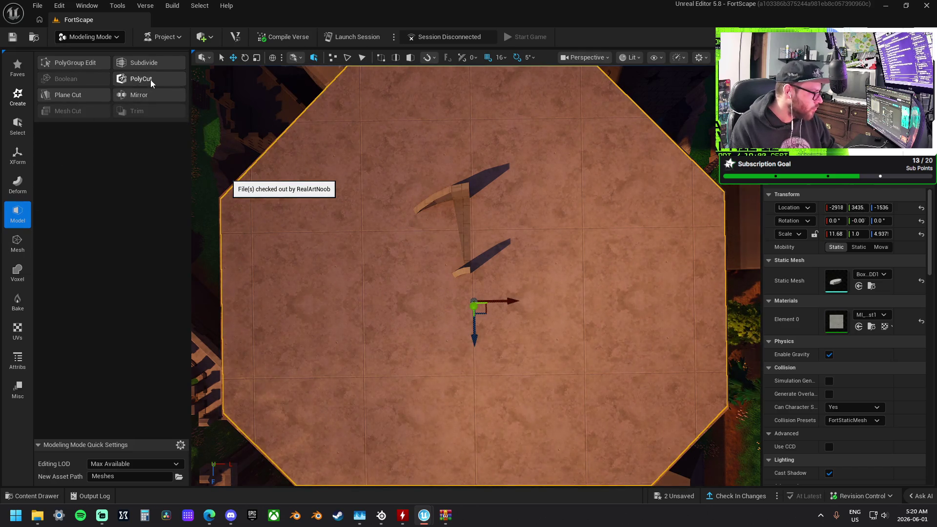
- PolyCut a Circle of width 512 with 32 subdivisions through the slab, check stair clearance, accept
{"action": "left_click", "coordinate": [150, 80]}
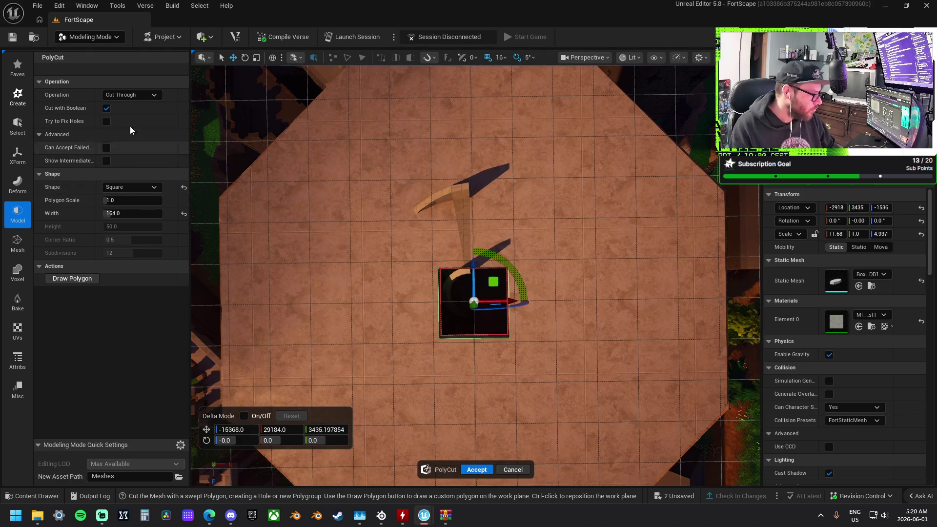
{"action": "left_click", "coordinate": [138, 187]}
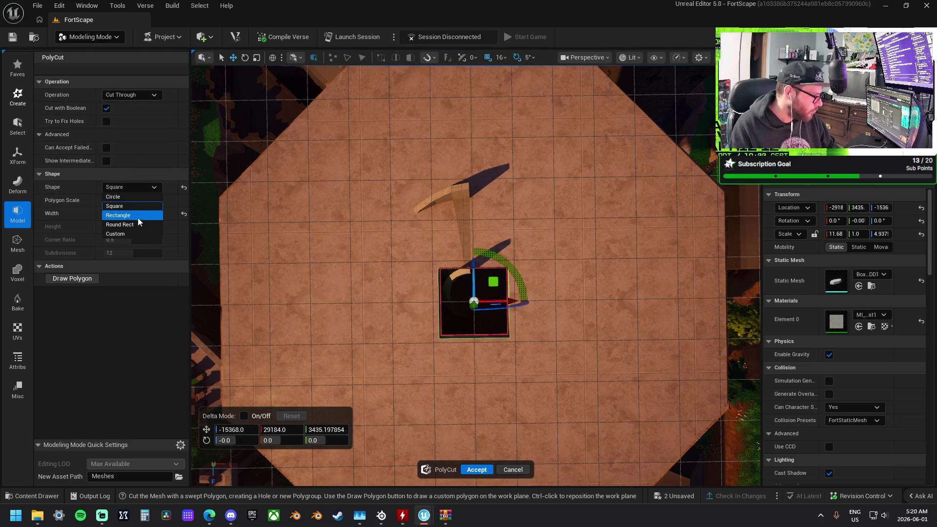
{"action": "left_click", "coordinate": [112, 196]}
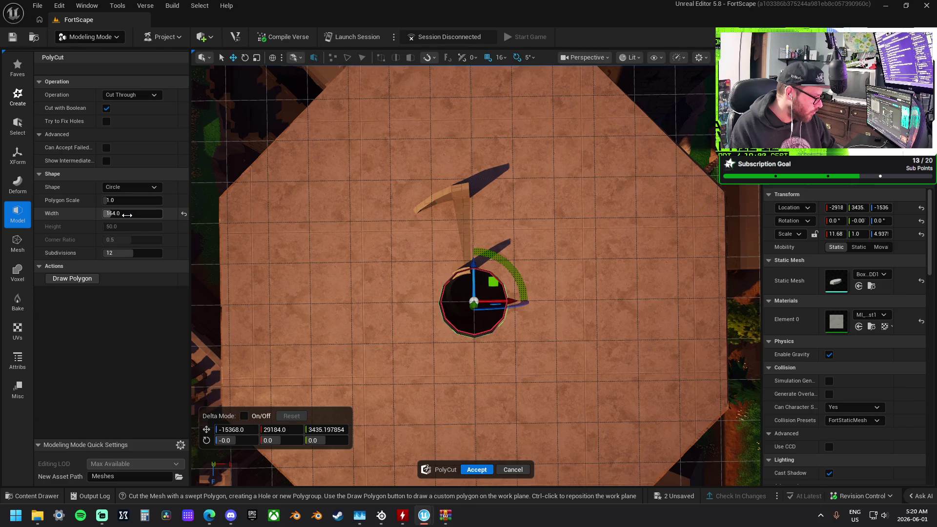
{"action": "left_click_drag", "start_coordinate": [140, 253], "coordinate": [149, 253]}
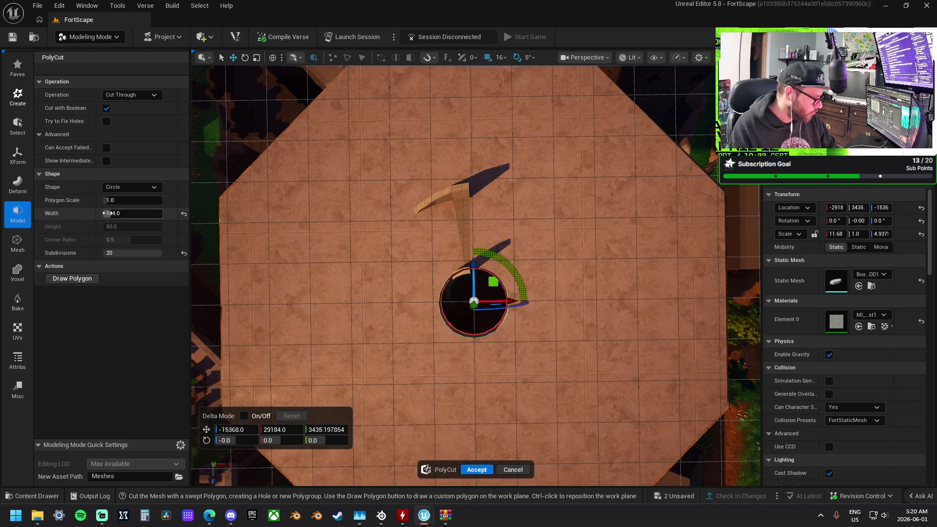
{"action": "left_click_drag", "start_coordinate": [124, 213], "coordinate": [164, 214]}
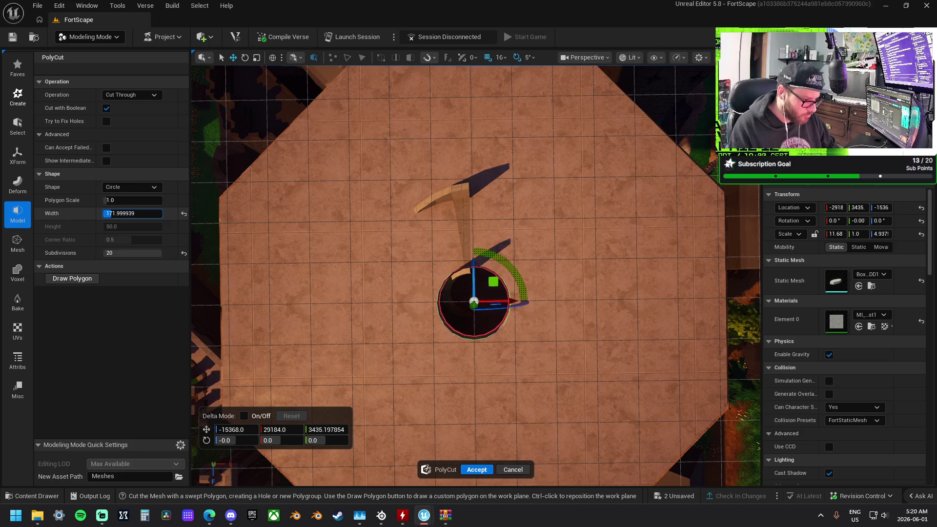
{"action": "mouse_move", "coordinate": [194, 224]}
{"action": "left_mouse_down"}
{"action": "mouse_move", "coordinate": [244, 234]}
{"action": "mouse_move", "coordinate": [247, 215]}
{"action": "mouse_move", "coordinate": [251, 273]}
{"action": "left_mouse_up"}
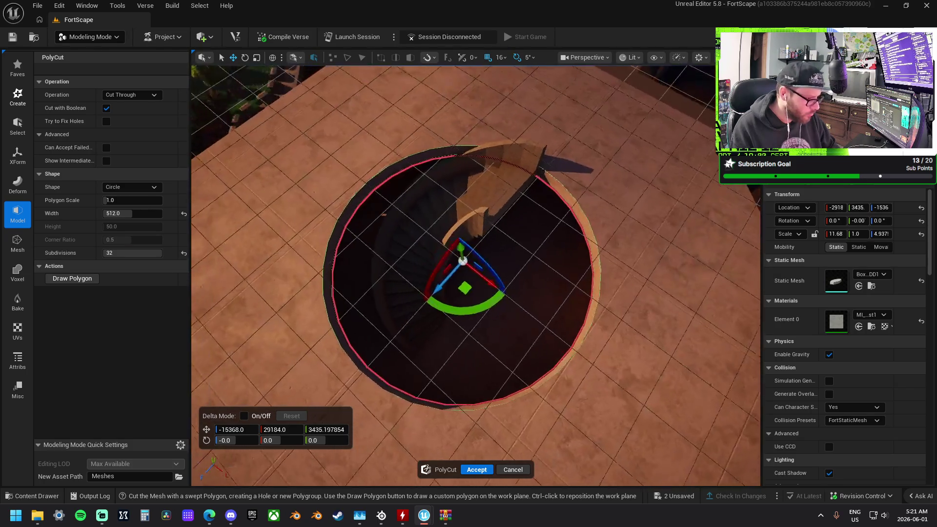
{"action": "mouse_move", "coordinate": [361, 308]}
{"action": "left_mouse_down"}
{"action": "mouse_move", "coordinate": [362, 210]}
{"action": "mouse_move", "coordinate": [361, 296]}
{"action": "mouse_move", "coordinate": [361, 271]}
{"action": "left_mouse_up"}
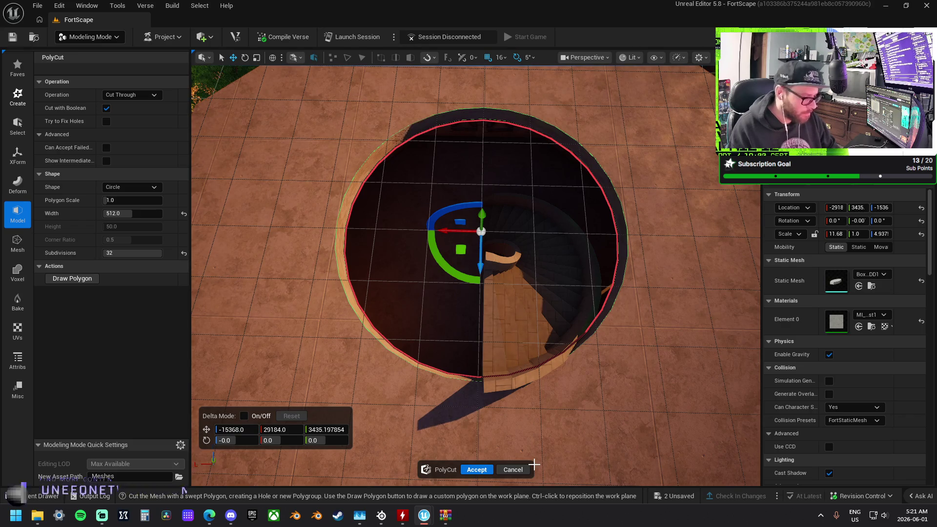
{"action": "left_click_drag", "start_coordinate": [524, 406], "coordinate": [525, 405]}
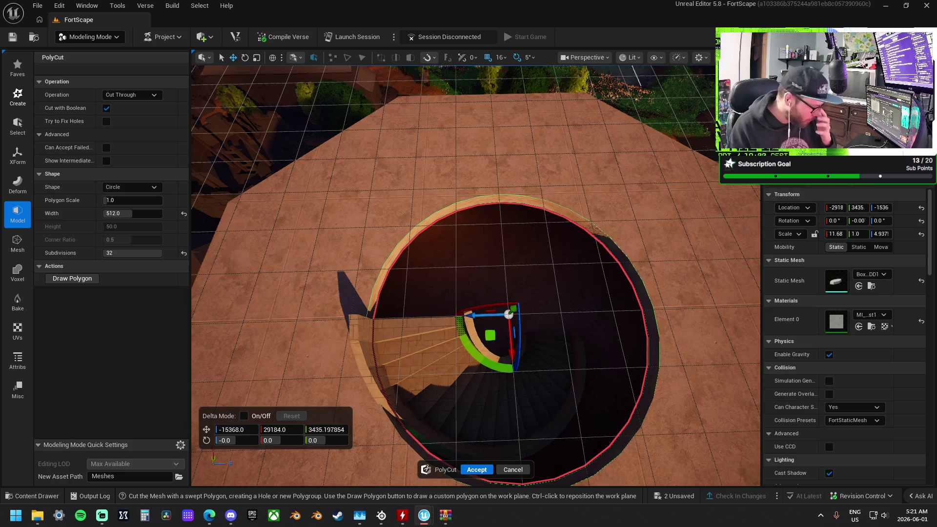
{"action": "left_click", "coordinate": [484, 470]}
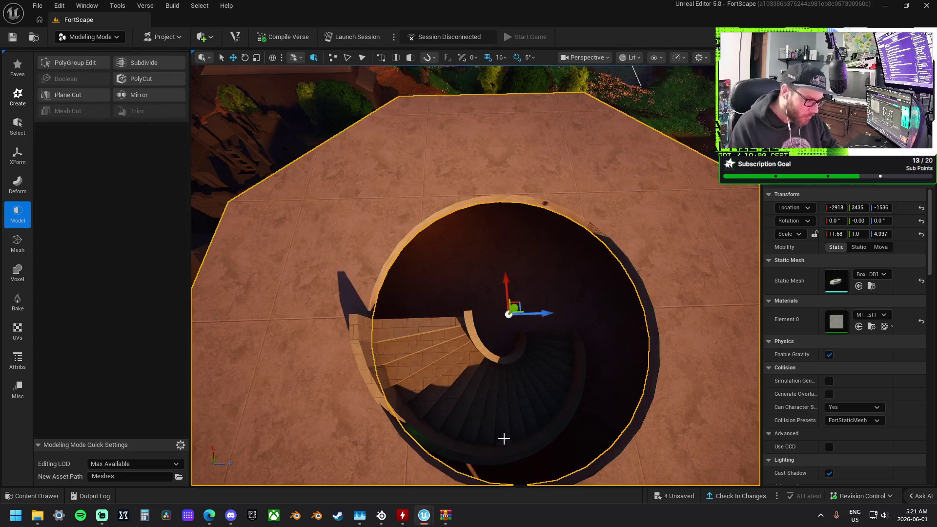
- Open PolyGroup Edit on the floor slab and limit selection to faces
{"action": "left_click", "coordinate": [69, 66]}
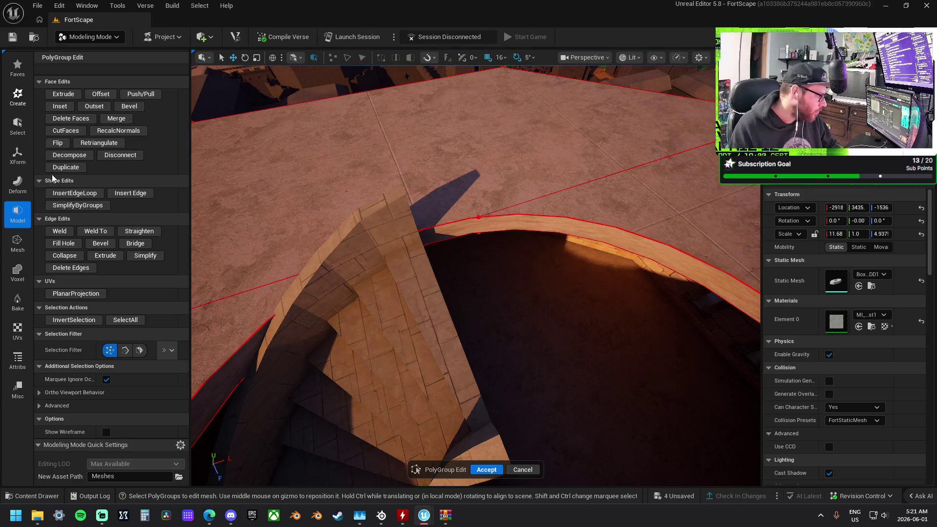
{"action": "left_click", "coordinate": [124, 351]}
{"action": "left_click", "coordinate": [140, 351]}
- Select the strip of rim faces around the stair hole, including the triangle faces
{"action": "left_click", "coordinate": [610, 247]}
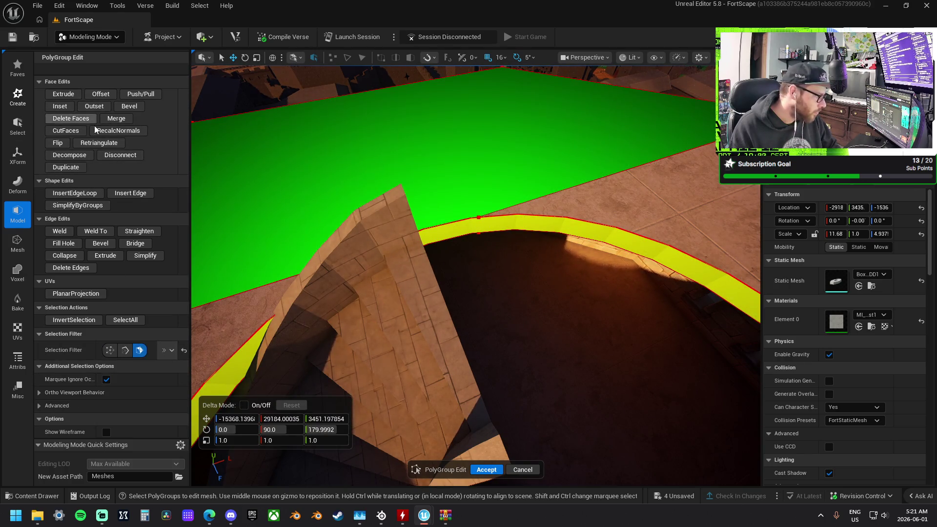
{"action": "scroll", "coordinate": [480, 234], "scroll_direction": "up", "scroll_amount": 5}
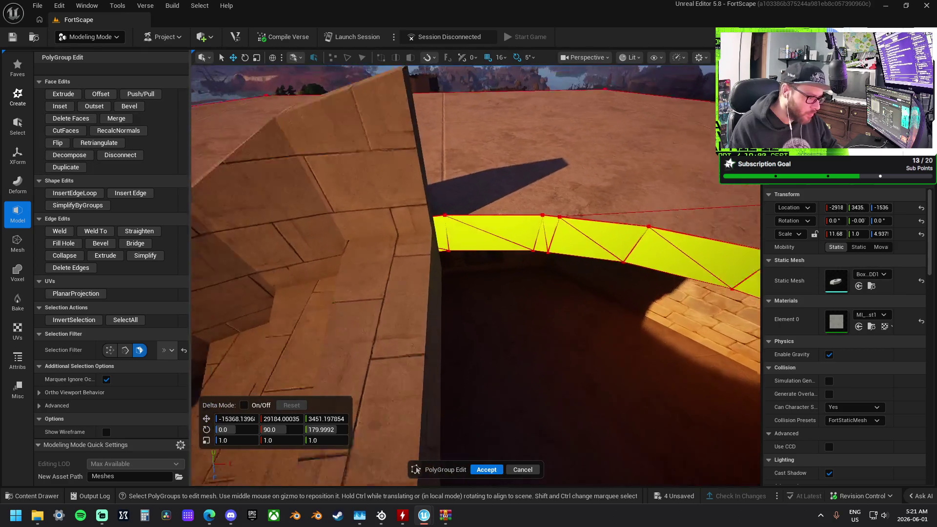
{"action": "left_click", "coordinate": [481, 234]}
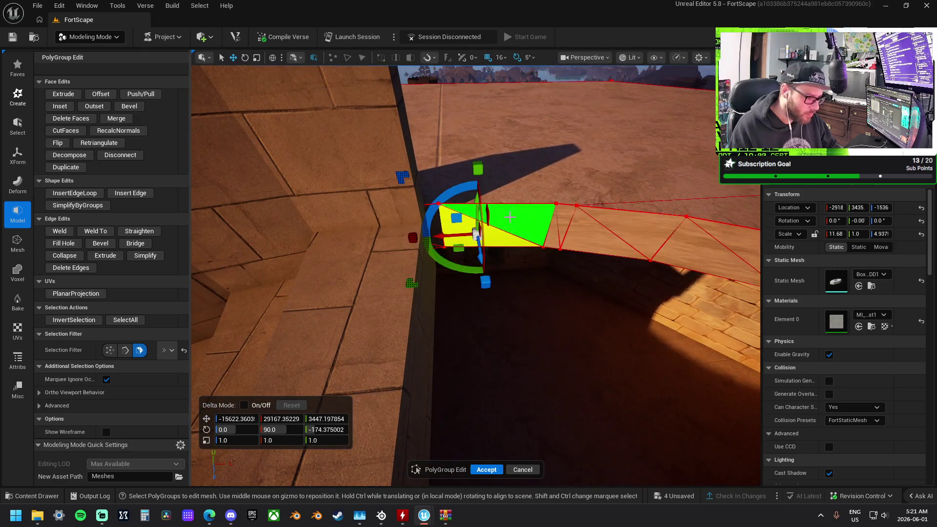
{"action": "left_click", "coordinate": [550, 232], "text": "shift"}
{"action": "left_click", "coordinate": [566, 229], "text": "shift"}
{"action": "left_click", "coordinate": [664, 244], "text": "shift"}
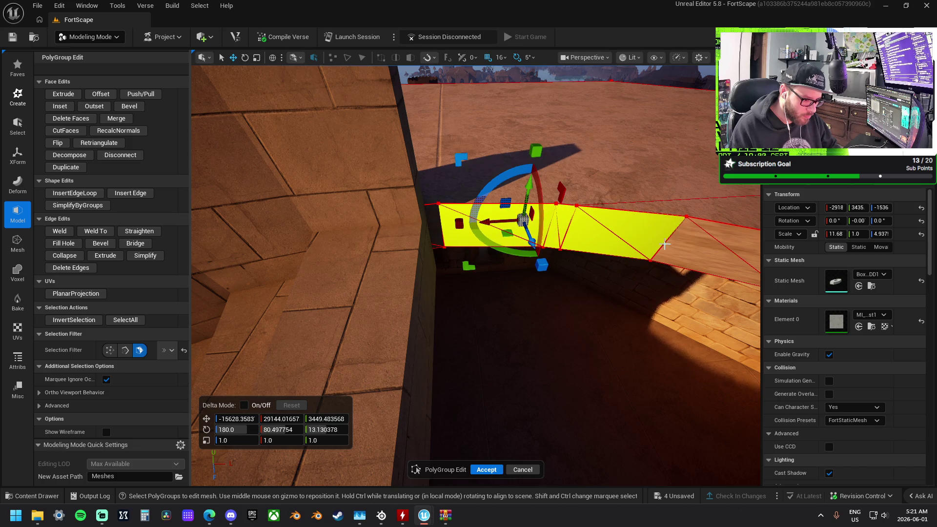
{"action": "left_click", "coordinate": [674, 247], "text": "shift"}
{"action": "mouse_move", "coordinate": [708, 230]}
{"action": "left_mouse_down"}
{"action": "mouse_move", "coordinate": [484, 238]}
{"action": "mouse_move", "coordinate": [710, 241]}
{"action": "mouse_move", "coordinate": [634, 238]}
{"action": "left_mouse_up"}
{"action": "left_click", "coordinate": [481, 247], "text": "shift"}
{"action": "left_click", "coordinate": [591, 224], "text": "shift"}
{"action": "left_click", "coordinate": [639, 230], "text": "shift"}
{"action": "left_click", "coordinate": [688, 229], "text": "shift"}
{"action": "left_click", "coordinate": [724, 229], "text": "shift"}
{"action": "left_click_drag", "start_coordinate": [724, 228], "coordinate": [724, 228]}
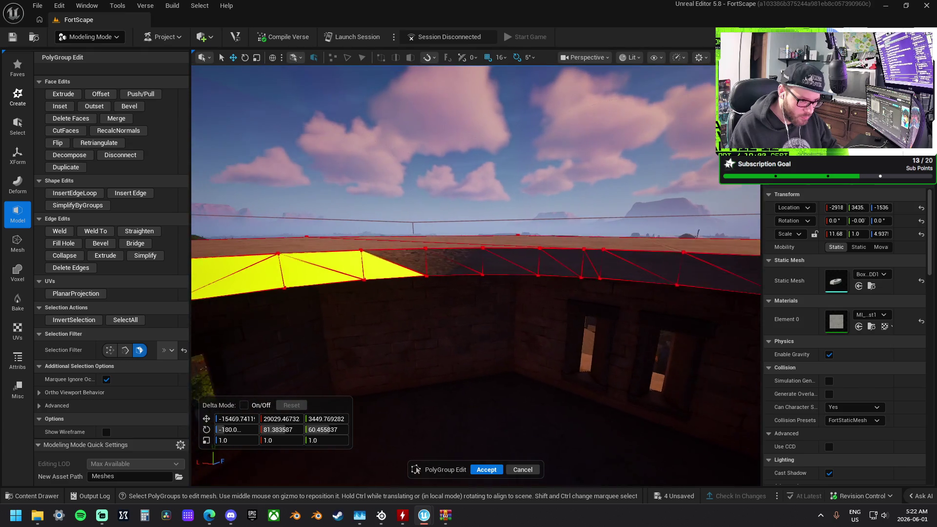
{"action": "left_click_drag", "start_coordinate": [369, 242], "coordinate": [369, 243]}
{"action": "left_click", "coordinate": [476, 248], "text": "shift"}
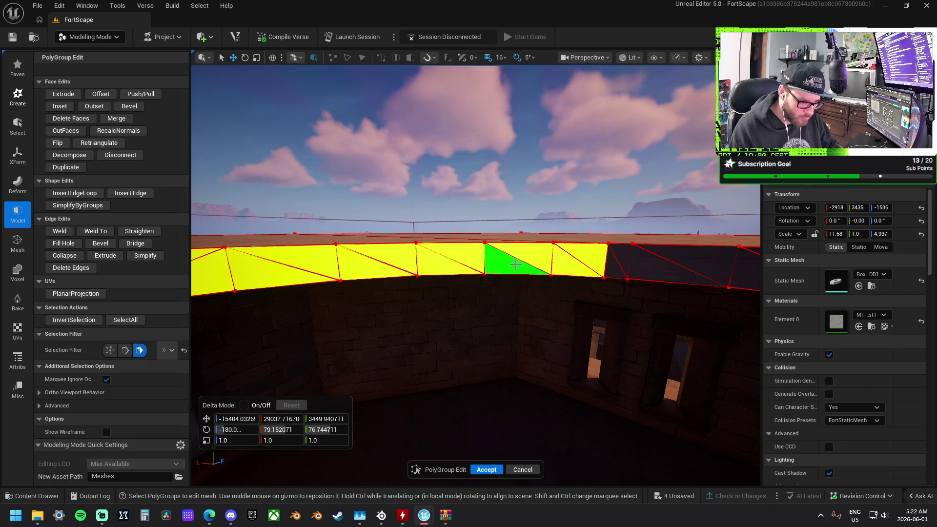
{"action": "left_click", "coordinate": [617, 260], "text": "shift"}
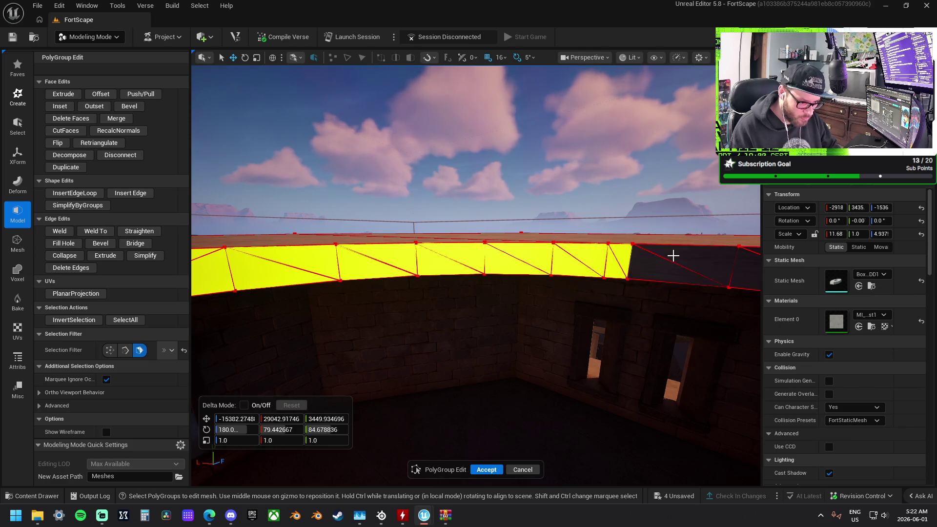
{"action": "left_click_drag", "start_coordinate": [658, 266], "coordinate": [659, 266]}
- Try deleting the selected rim faces, then undo it and clear the selection
{"action": "left_click", "coordinate": [608, 259]}
{"action": "left_click_drag", "start_coordinate": [588, 257], "coordinate": [586, 257]}
{"action": "key", "text": "ctrl+z"}
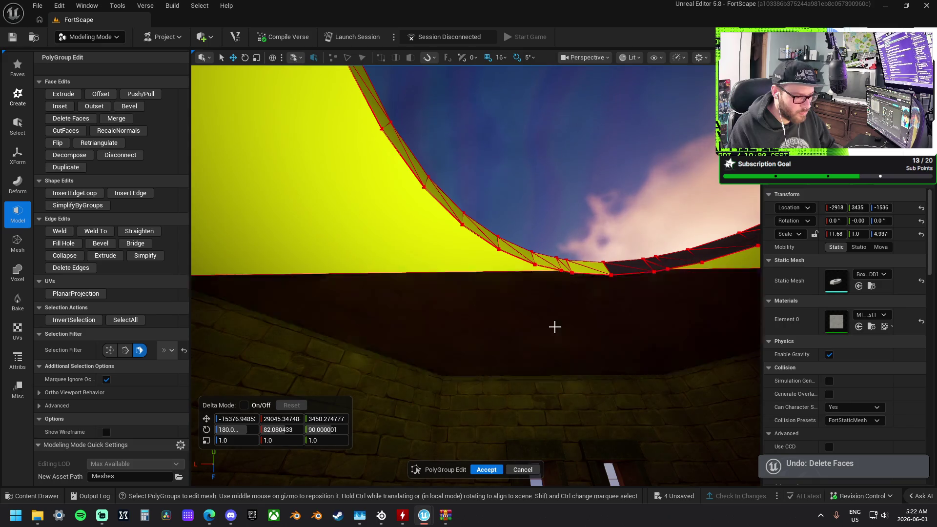
{"action": "left_click_drag", "start_coordinate": [348, 233], "coordinate": [348, 234]}
{"action": "left_click_drag", "start_coordinate": [605, 282], "coordinate": [514, 319]}
{"action": "key", "text": "Escape"}
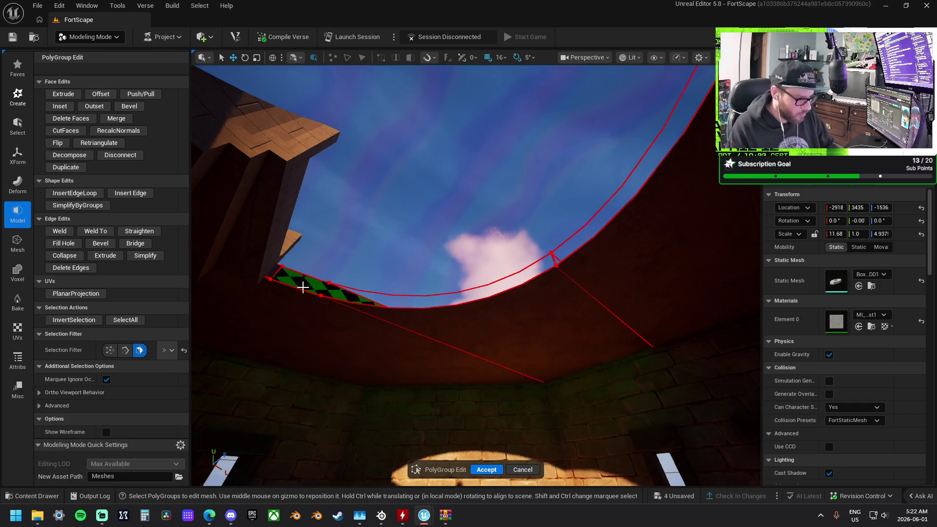
{"action": "left_click_drag", "start_coordinate": [276, 272], "coordinate": [277, 272]}
- Switch the selection filter to edges and pick an edge of the roof opening
{"action": "left_click", "coordinate": [125, 349]}
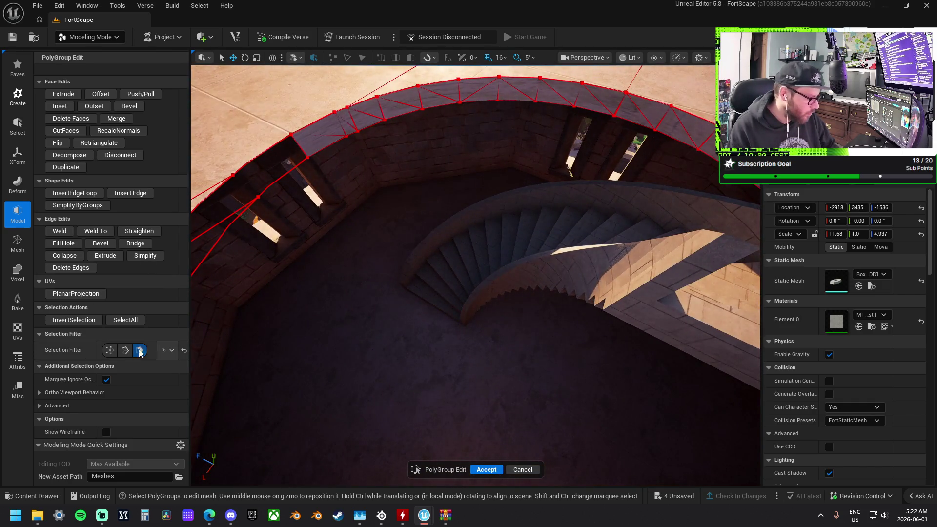
{"action": "left_click", "coordinate": [298, 153]}
{"action": "left_click_drag", "start_coordinate": [298, 153], "coordinate": [521, 158]}
- Bridge edges along the stair opening, then try Fill Hole on wall edges and undo it
{"action": "left_click", "coordinate": [523, 165]}
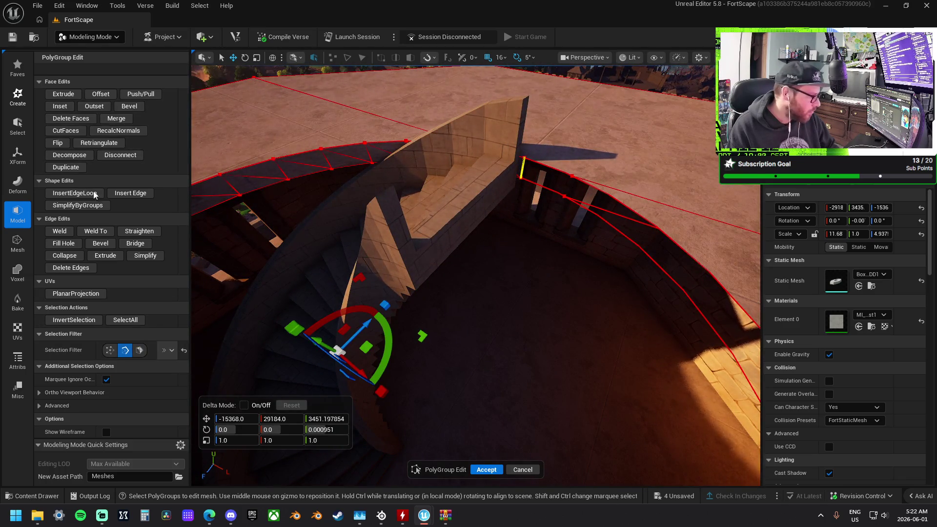
{"action": "left_click", "coordinate": [136, 244]}
{"action": "left_click_drag", "start_coordinate": [295, 267], "coordinate": [490, 182]}
{"action": "left_click", "coordinate": [516, 205]}
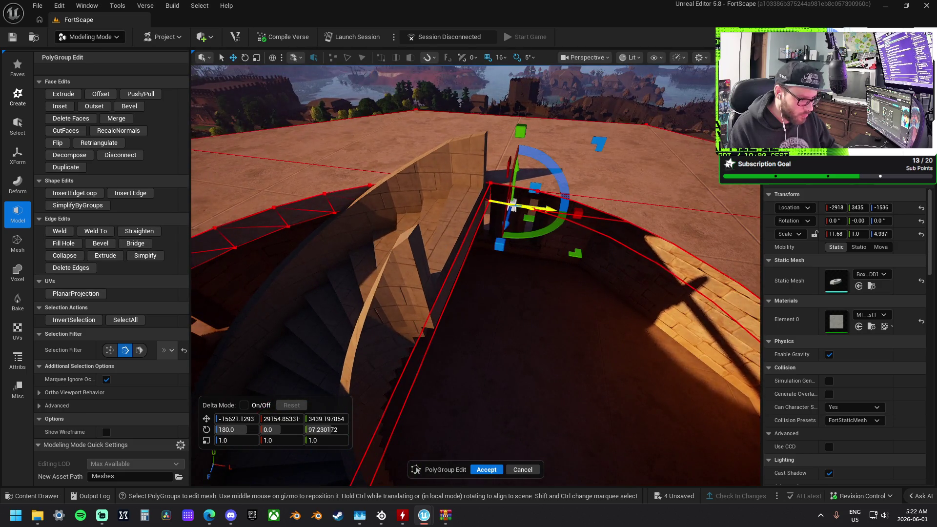
{"action": "left_click", "coordinate": [456, 279]}
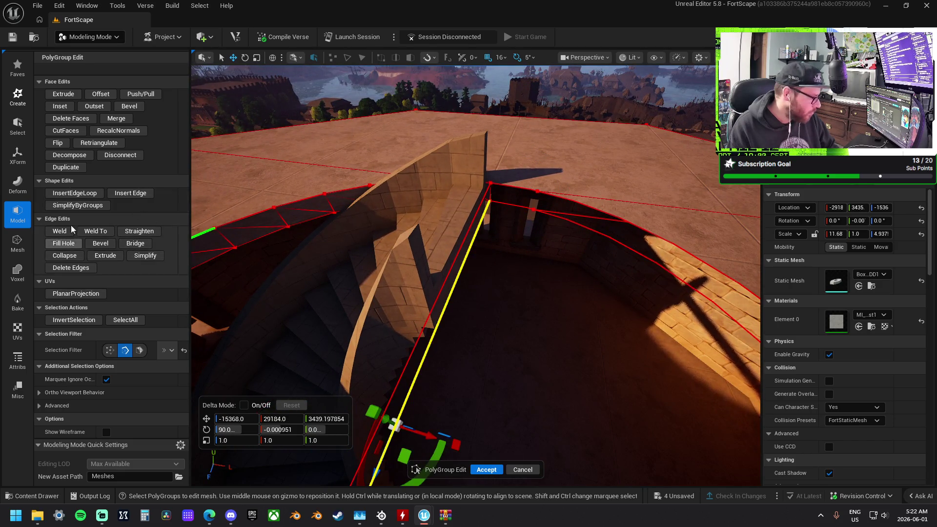
{"action": "left_click", "coordinate": [63, 243]}
{"action": "mouse_move", "coordinate": [430, 259]}
{"action": "left_mouse_down"}
{"action": "mouse_move", "coordinate": [444, 302]}
{"action": "mouse_move", "coordinate": [462, 288]}
{"action": "mouse_move", "coordinate": [386, 303]}
{"action": "mouse_move", "coordinate": [561, 253]}
{"action": "left_mouse_up"}
{"action": "key", "text": "ctrl+z"}
- Select the curved edge around the roof gap, fill it with a new face, and accept
{"action": "left_click", "coordinate": [455, 292]}
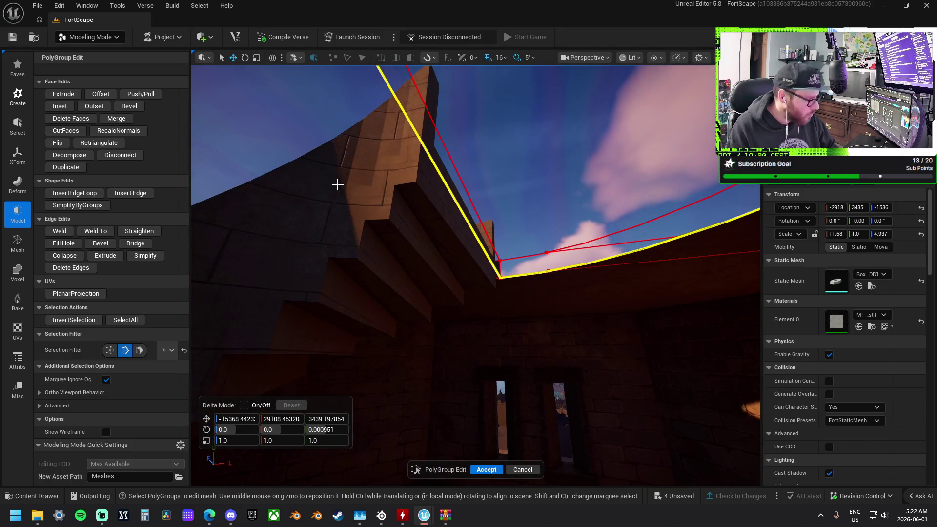
{"action": "left_click", "coordinate": [64, 243]}
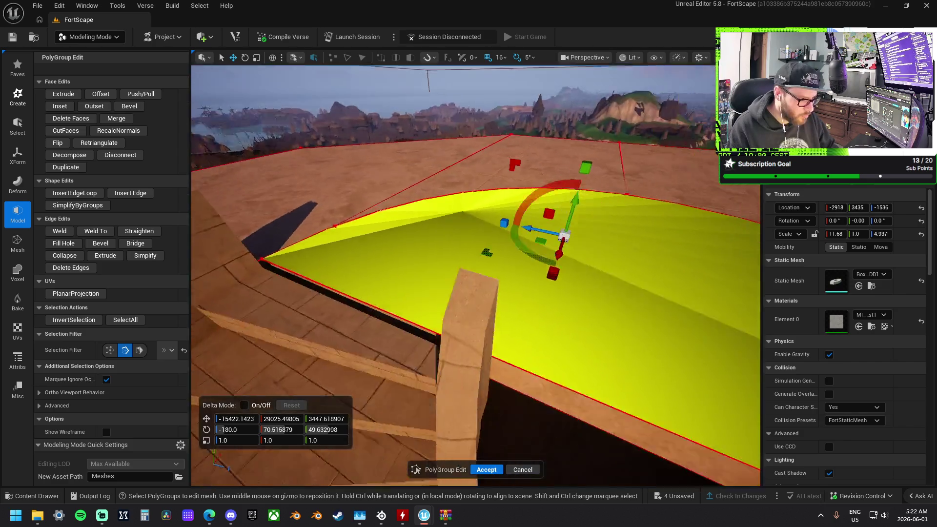
{"action": "left_click_drag", "start_coordinate": [496, 431], "coordinate": [495, 431]}
{"action": "left_click", "coordinate": [475, 470]}
{"action": "mouse_move", "coordinate": [537, 285]}
{"action": "left_mouse_down"}
{"action": "mouse_move", "coordinate": [537, 273]}
{"action": "mouse_move", "coordinate": [520, 274]}
{"action": "left_mouse_up"}
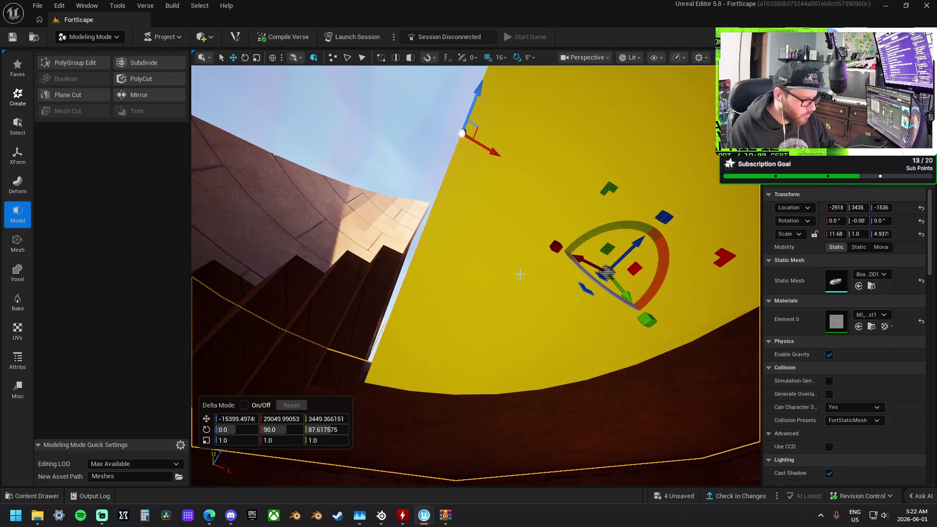
- Browse the tool categories and reopen PolyGroup Edit on the slab
{"action": "left_click", "coordinate": [13, 184]}
{"action": "left_click", "coordinate": [17, 244]}
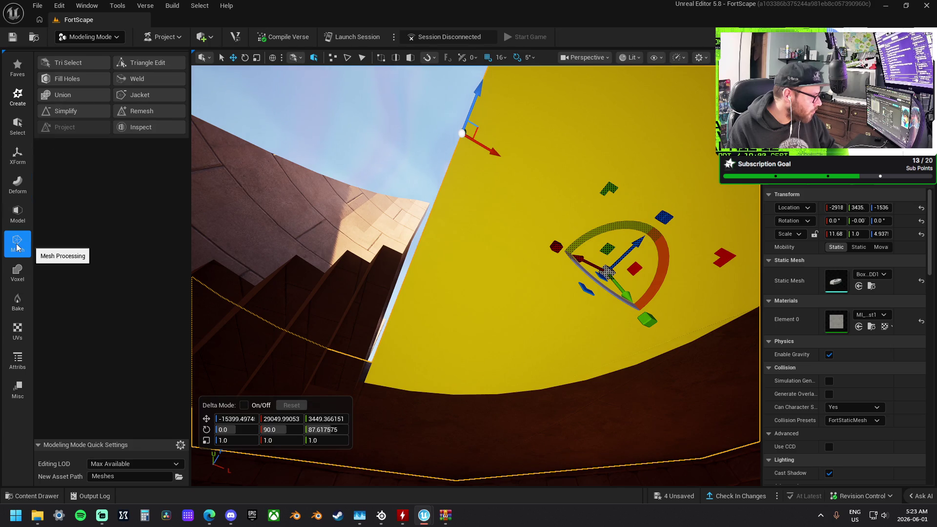
{"action": "left_click", "coordinate": [16, 186]}
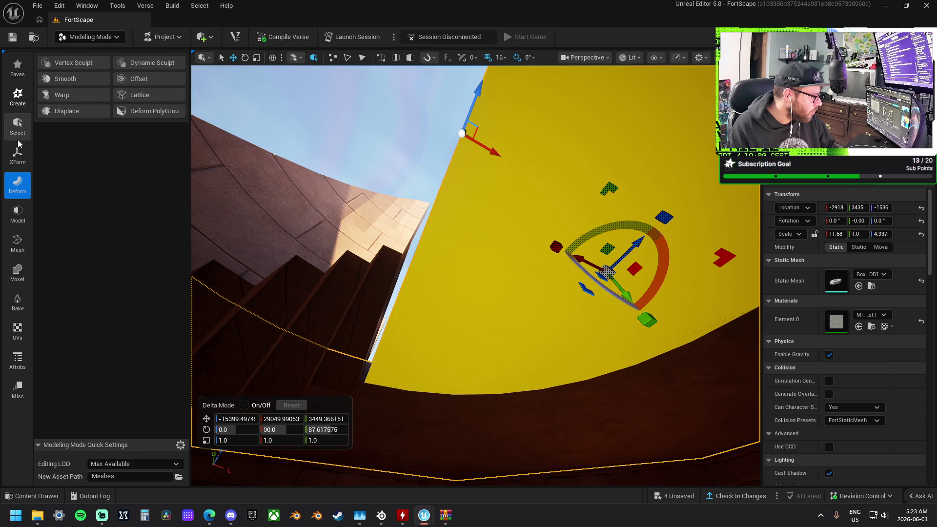
{"action": "left_click", "coordinate": [21, 249]}
{"action": "left_click", "coordinate": [18, 215]}
{"action": "left_click", "coordinate": [65, 63]}
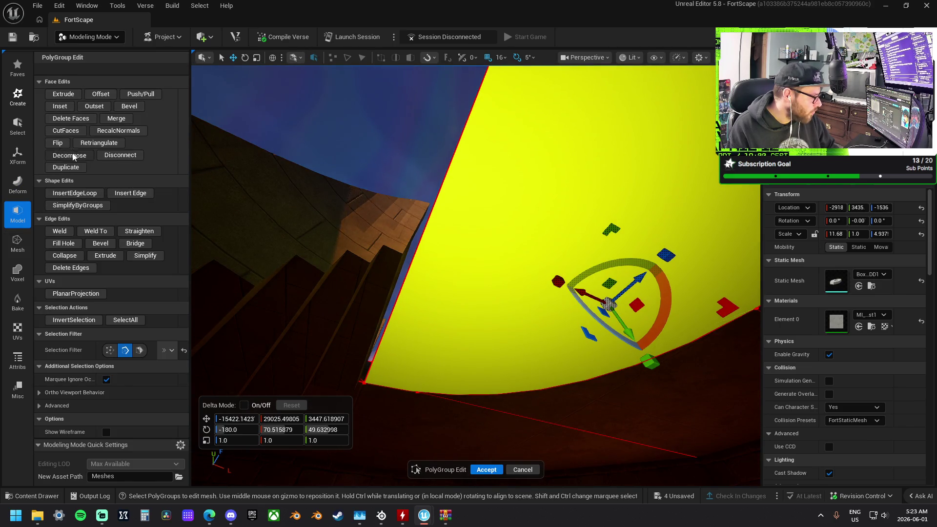
- Marquee-select the fan of thin roof-patch faces and merge them into one face
{"action": "mouse_move", "coordinate": [414, 292]}
{"action": "left_mouse_down"}
{"action": "mouse_move", "coordinate": [463, 254]}
{"action": "mouse_move", "coordinate": [444, 273]}
{"action": "mouse_move", "coordinate": [440, 244]}
{"action": "mouse_move", "coordinate": [439, 283]}
{"action": "mouse_move", "coordinate": [439, 273]}
{"action": "mouse_move", "coordinate": [429, 293]}
{"action": "left_mouse_up"}
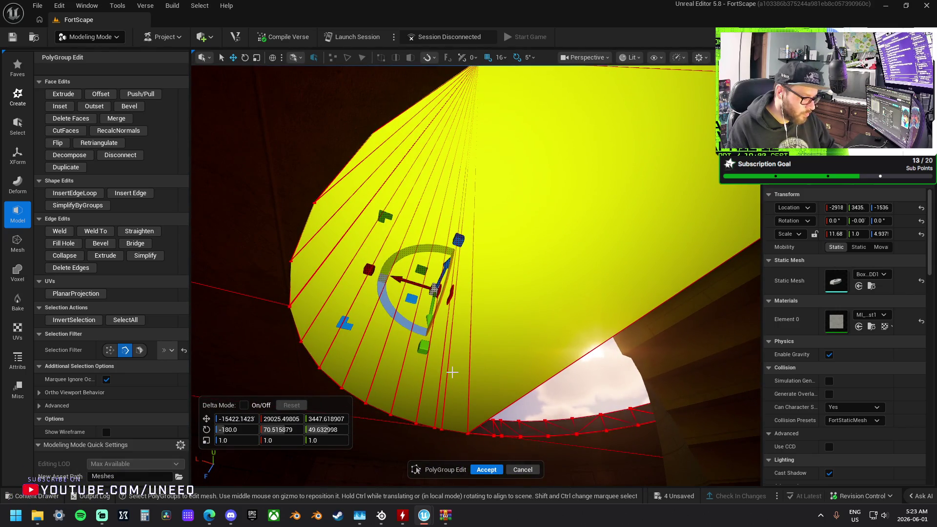
{"action": "left_click_drag", "start_coordinate": [460, 366], "coordinate": [449, 353]}
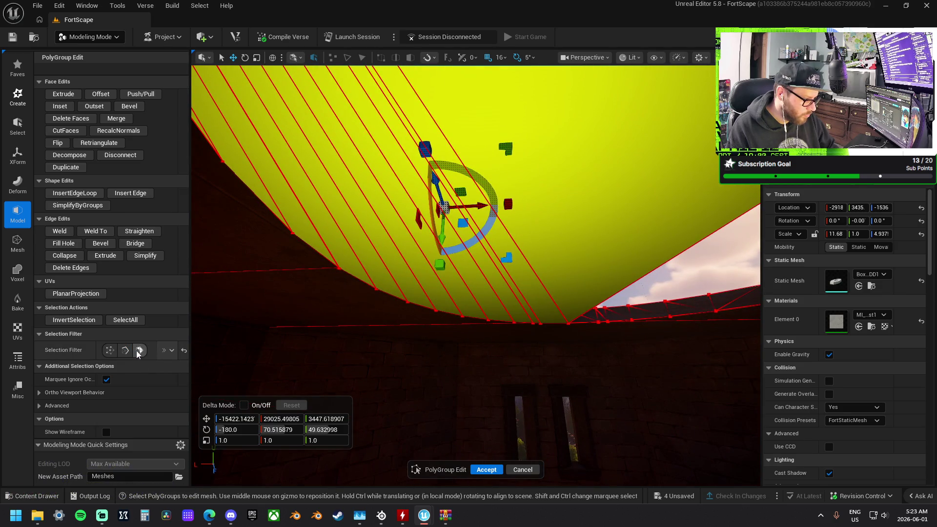
{"action": "key", "text": "ctrl+z"}
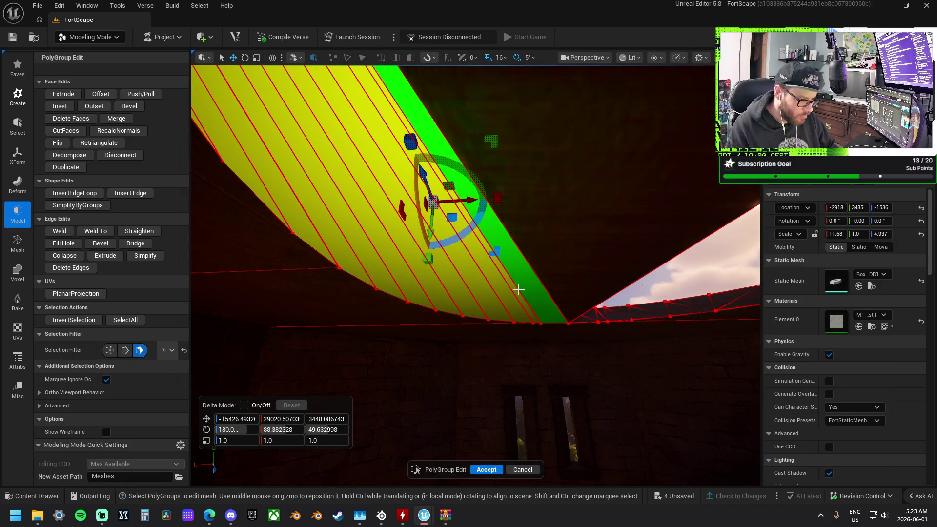
{"action": "mouse_move", "coordinate": [477, 288]}
{"action": "left_mouse_down"}
{"action": "mouse_move", "coordinate": [374, 272]}
{"action": "mouse_move", "coordinate": [307, 228]}
{"action": "mouse_move", "coordinate": [321, 217]}
{"action": "mouse_move", "coordinate": [613, 309]}
{"action": "mouse_move", "coordinate": [525, 277]}
{"action": "mouse_move", "coordinate": [534, 287]}
{"action": "mouse_move", "coordinate": [550, 277]}
{"action": "mouse_move", "coordinate": [516, 274]}
{"action": "mouse_move", "coordinate": [453, 313]}
{"action": "left_mouse_up"}
{"action": "mouse_move", "coordinate": [331, 307]}
{"action": "left_mouse_down"}
{"action": "mouse_move", "coordinate": [702, 328]}
{"action": "mouse_move", "coordinate": [475, 223]}
{"action": "left_mouse_up"}
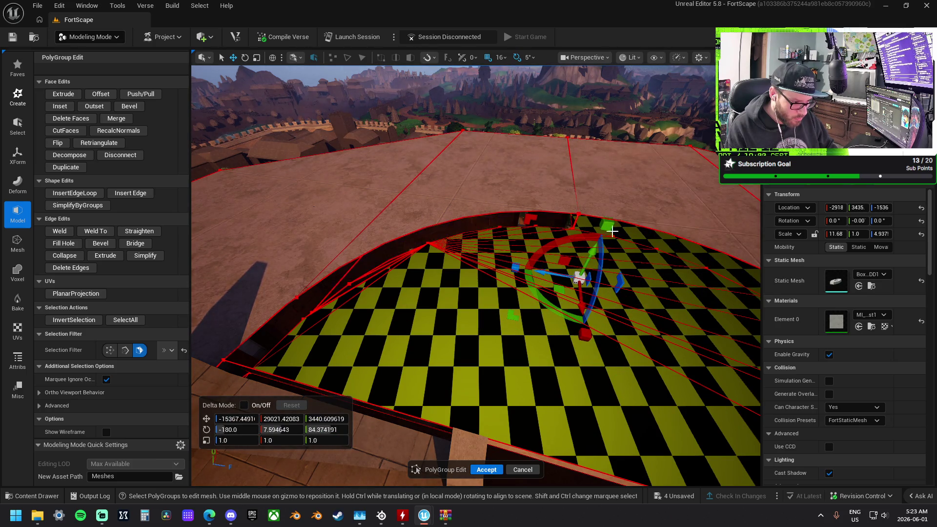
{"action": "left_click_drag", "start_coordinate": [635, 236], "coordinate": [635, 235]}
{"action": "left_click_drag", "start_coordinate": [516, 278], "coordinate": [516, 278]}
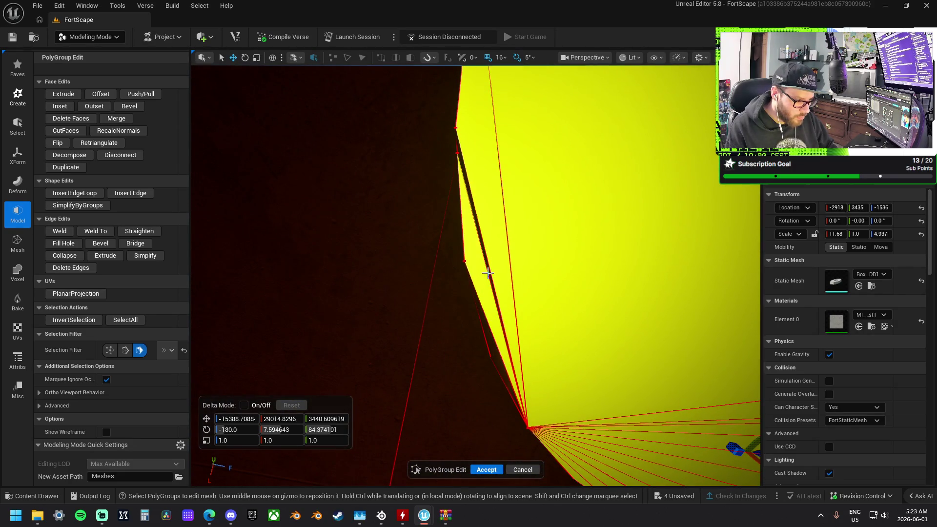
{"action": "left_click_drag", "start_coordinate": [494, 338], "coordinate": [493, 338]}
{"action": "left_click_drag", "start_coordinate": [476, 273], "coordinate": [476, 273]}
{"action": "left_click", "coordinate": [108, 121]}
{"action": "left_click_drag", "start_coordinate": [364, 272], "coordinate": [364, 271]}
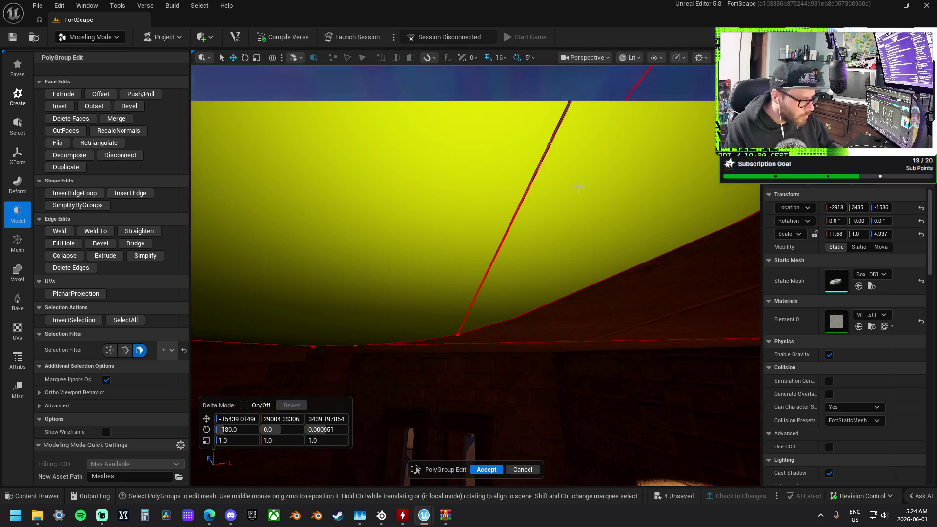
- With edges-only selection, pick the wall-base edge under the roof and Fill Hole beneath it
{"action": "left_click", "coordinate": [543, 150]}
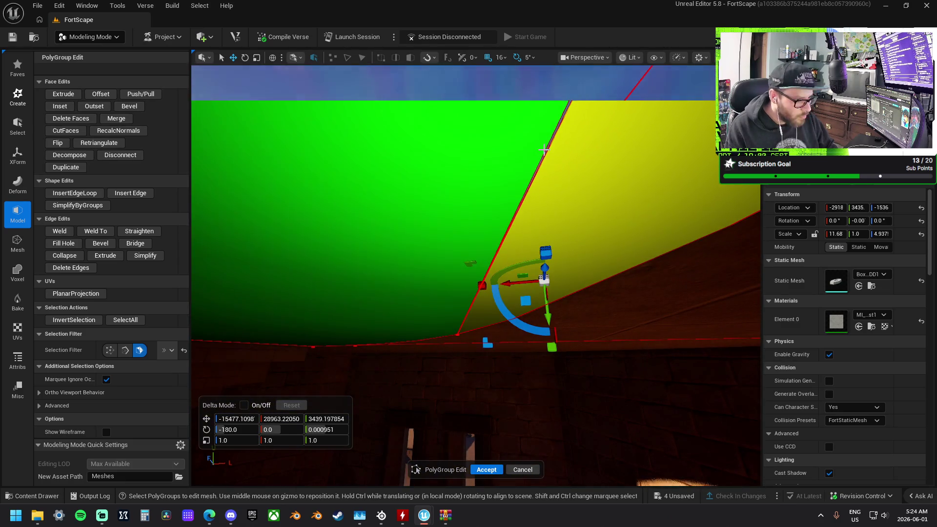
{"action": "left_click", "coordinate": [139, 355]}
{"action": "left_click", "coordinate": [516, 205]}
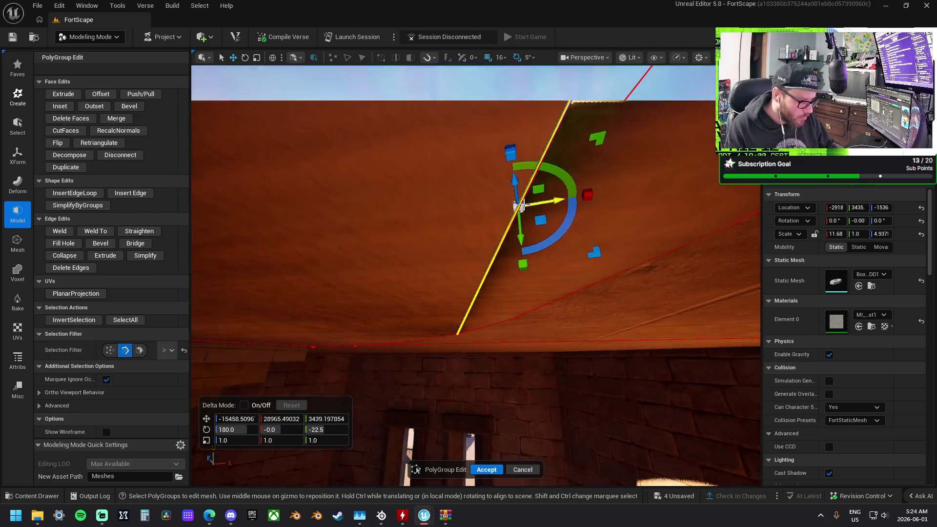
{"action": "left_click", "coordinate": [58, 247]}
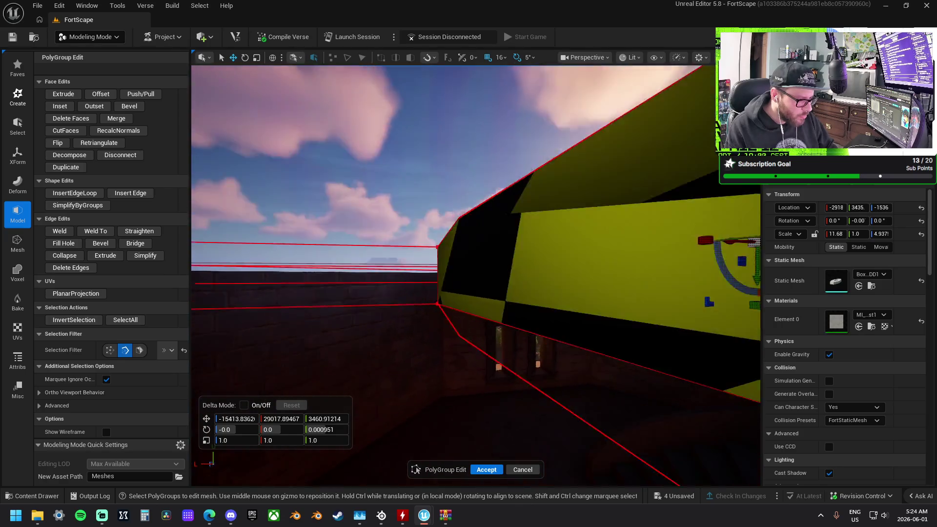
{"action": "key", "text": "ctrl+z"}
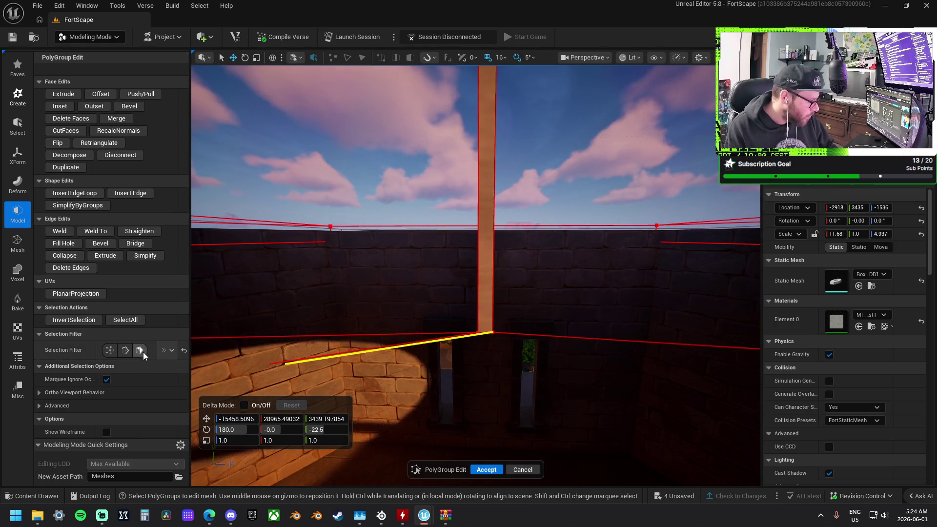
{"action": "left_click", "coordinate": [491, 266]}
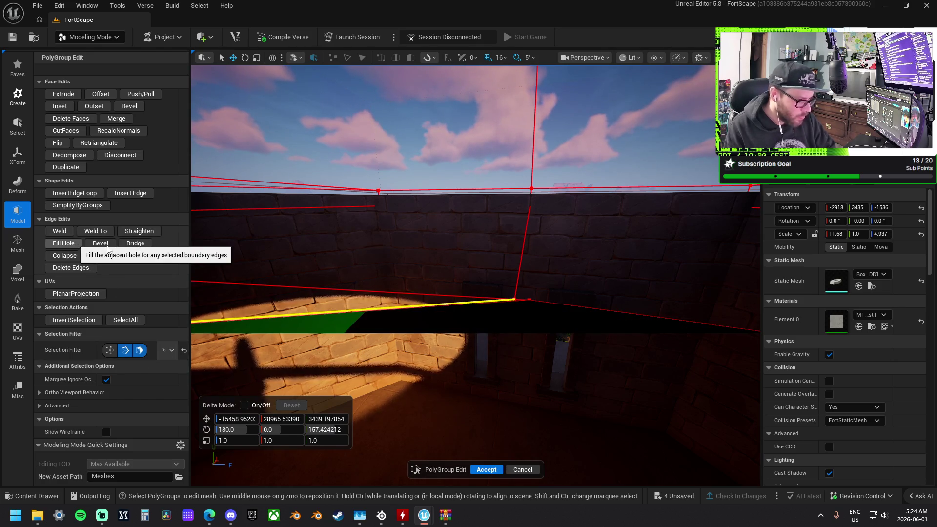
{"action": "left_click", "coordinate": [74, 243]}
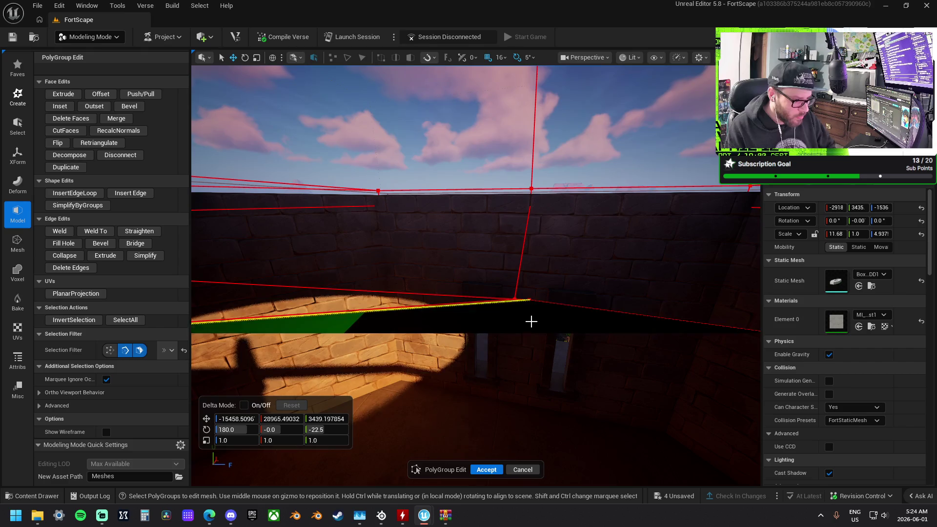
- Undo the slab fill, try straightening a neighbouring rim edge, then revert that straightening
{"action": "scroll", "coordinate": [531, 322], "scroll_direction": "up", "scroll_amount": 2}
{"action": "key", "text": "ctrl+z"}
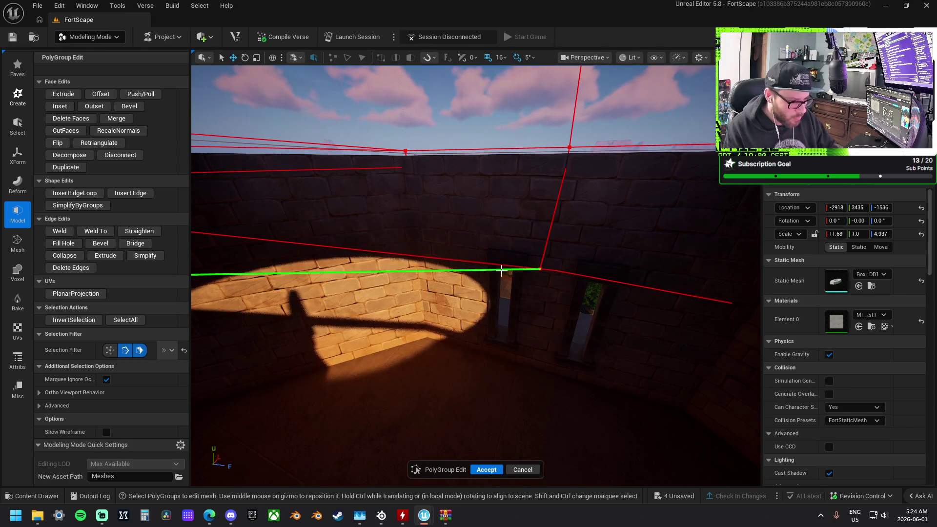
{"action": "left_click", "coordinate": [569, 274]}
{"action": "left_click", "coordinate": [151, 230]}
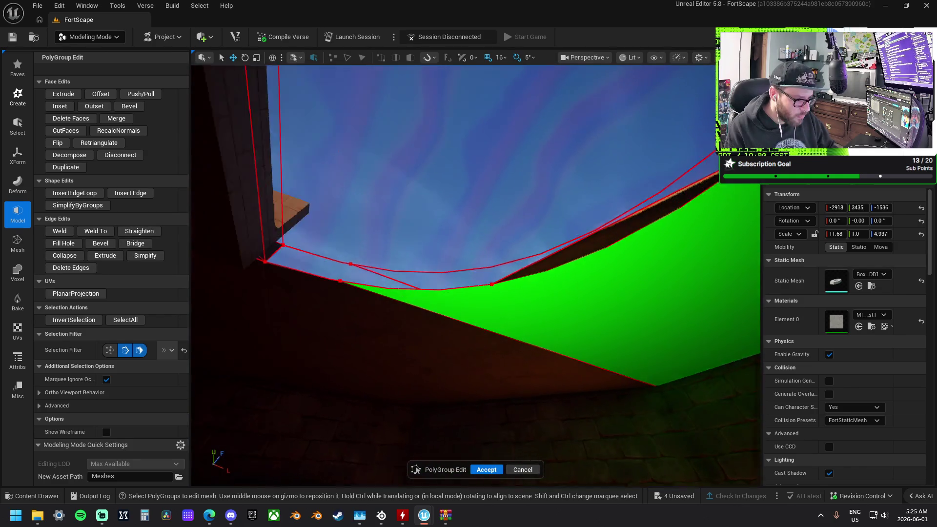
{"action": "left_click", "coordinate": [521, 225]}
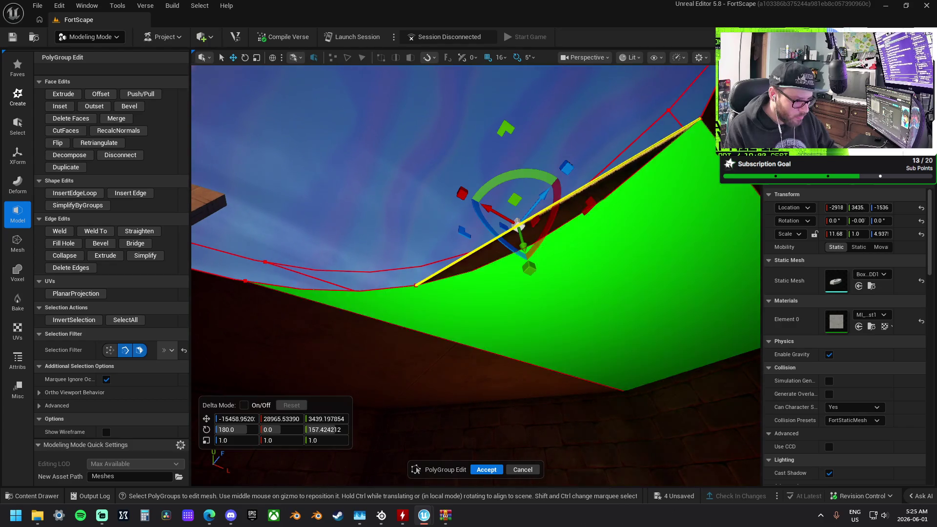
{"action": "key", "text": "ctrl+z"}
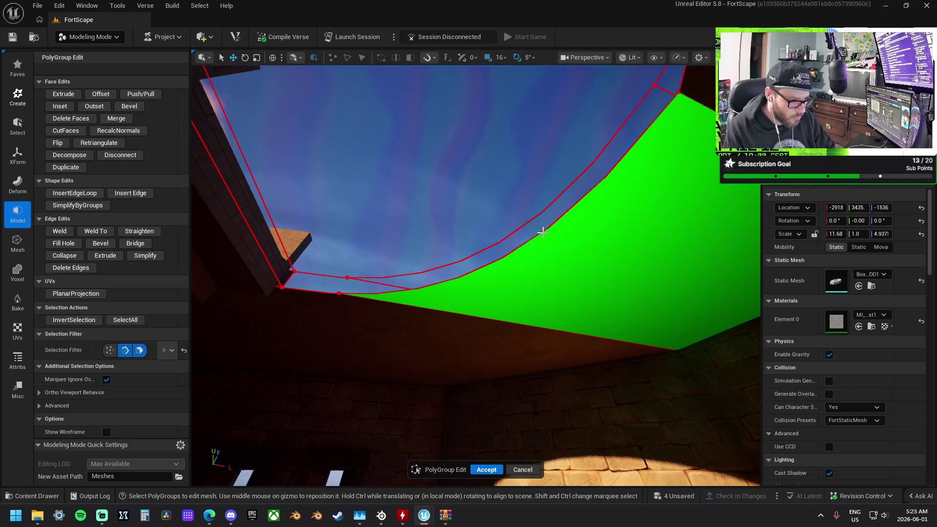
- Straighten the curved edges along the opening's rim, including its top and right edges
{"action": "left_click", "coordinate": [537, 239]}
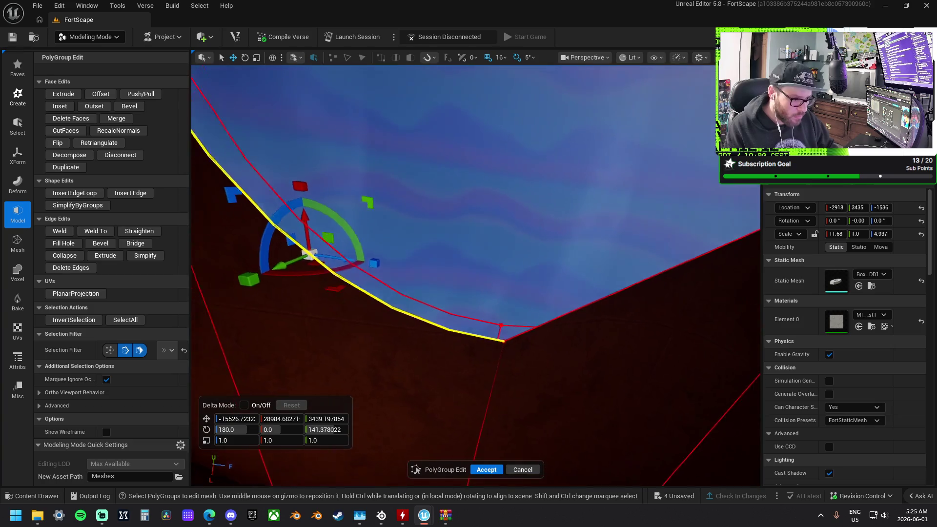
{"action": "mouse_move", "coordinate": [535, 230]}
{"action": "left_mouse_down"}
{"action": "mouse_move", "coordinate": [507, 235]}
{"action": "mouse_move", "coordinate": [535, 230]}
{"action": "left_mouse_up"}
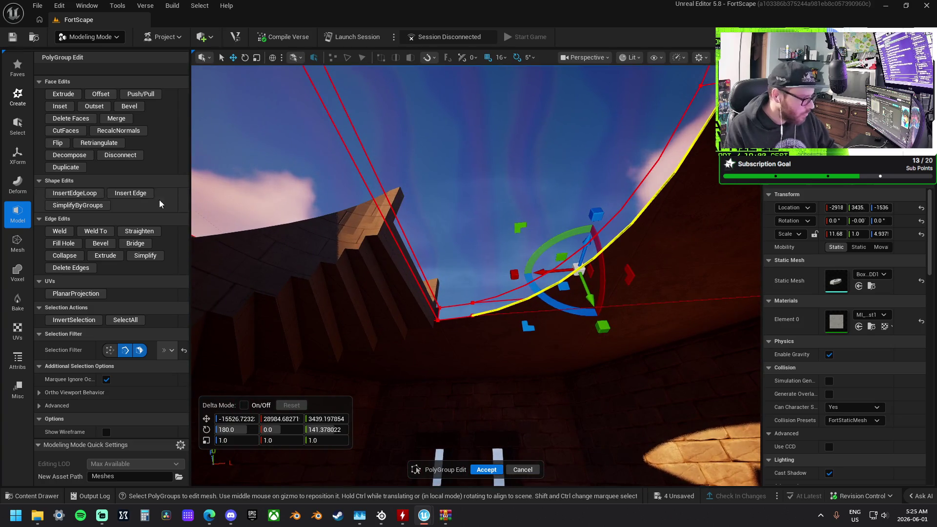
{"action": "left_click", "coordinate": [144, 232]}
{"action": "mouse_move", "coordinate": [458, 255]}
{"action": "left_mouse_down"}
{"action": "mouse_move", "coordinate": [458, 292]}
{"action": "mouse_move", "coordinate": [487, 224]}
{"action": "left_mouse_up"}
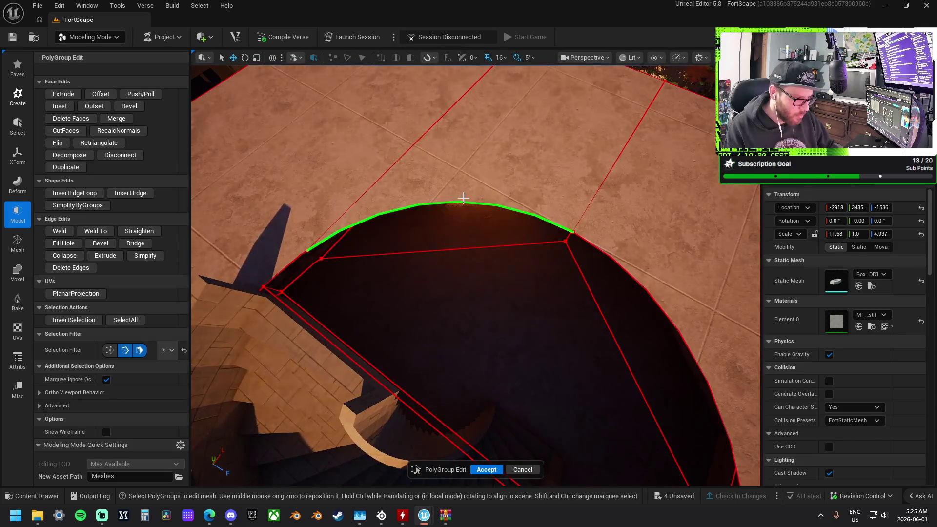
{"action": "left_click", "coordinate": [465, 202]}
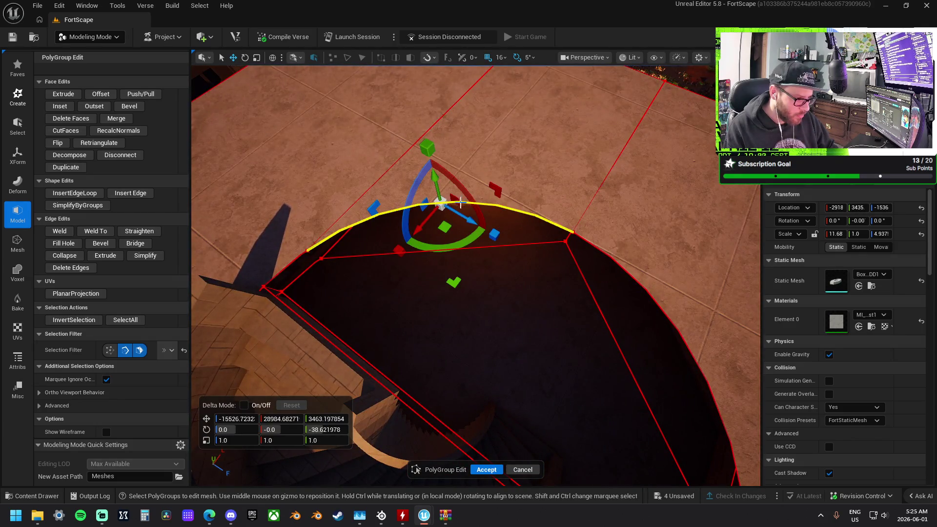
{"action": "left_click", "coordinate": [145, 232]}
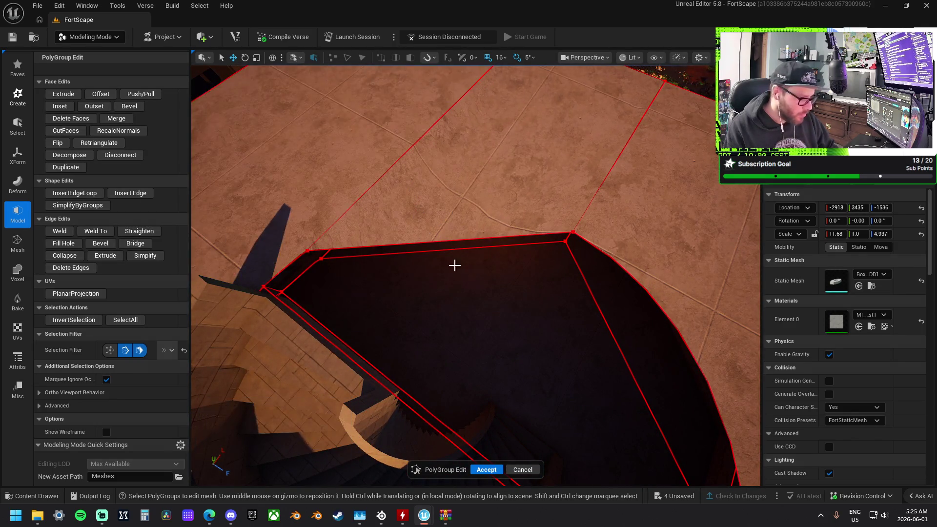
{"action": "left_click", "coordinate": [606, 254]}
{"action": "left_click", "coordinate": [142, 231]}
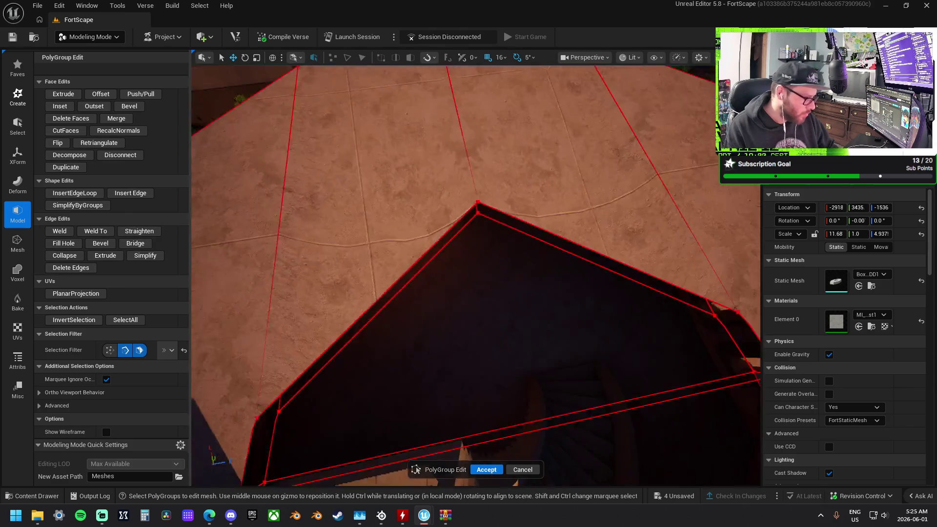
- Delete the box's right face to open up the stairwell
{"action": "mouse_move", "coordinate": [563, 241]}
{"action": "left_mouse_down"}
{"action": "mouse_move", "coordinate": [541, 259]}
{"action": "mouse_move", "coordinate": [563, 241]}
{"action": "left_mouse_up"}
{"action": "left_click", "coordinate": [563, 240]}
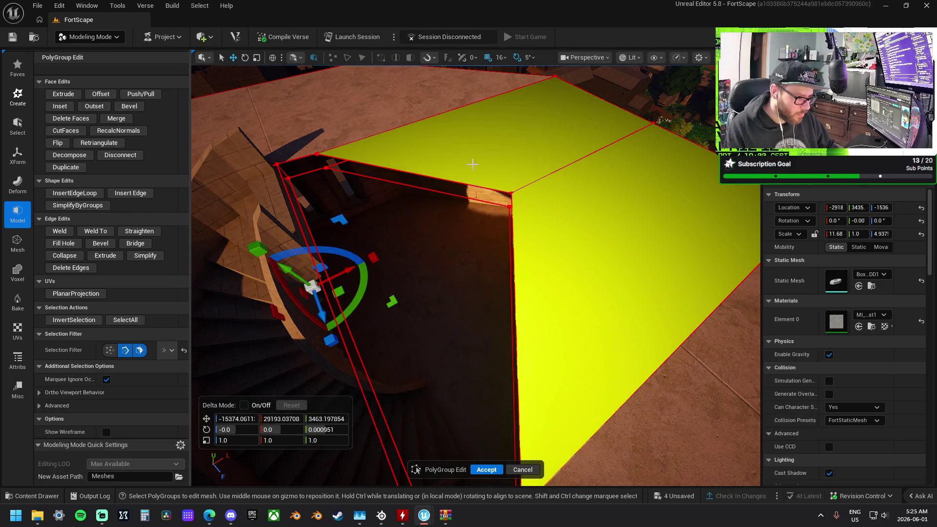
{"action": "key", "text": "Delete"}
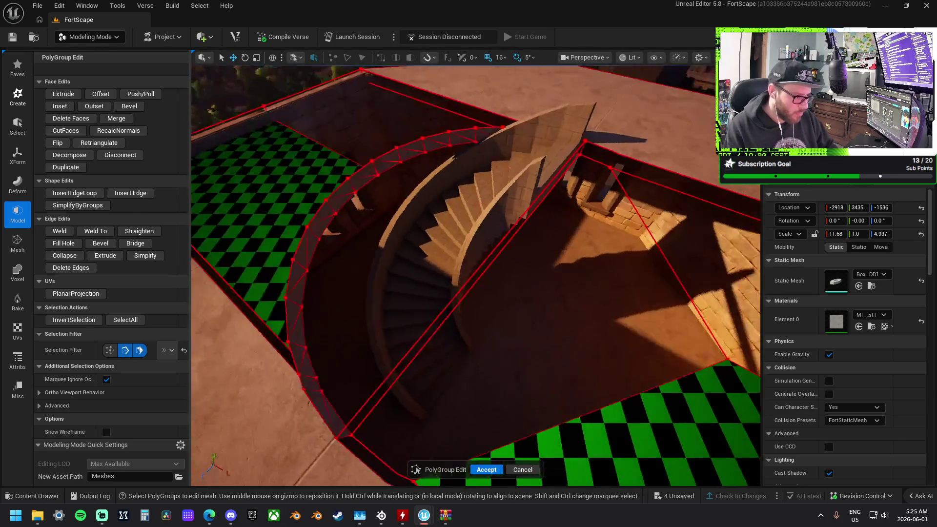
- Decompose the roof faces around the opening into triangle groups and pick one strip face
{"action": "mouse_move", "coordinate": [518, 197]}
{"action": "left_mouse_down"}
{"action": "mouse_move", "coordinate": [488, 220]}
{"action": "mouse_move", "coordinate": [518, 198]}
{"action": "left_mouse_up"}
{"action": "left_click", "coordinate": [518, 197]}
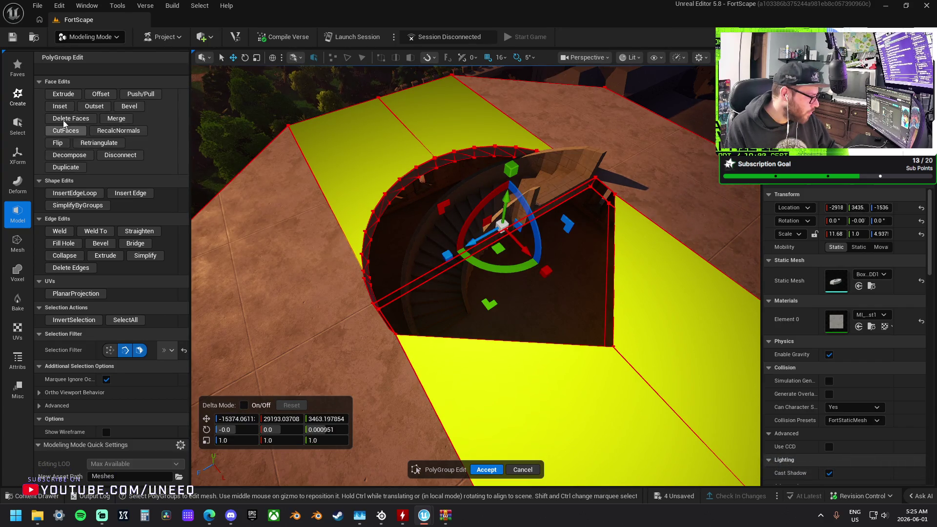
{"action": "left_click", "coordinate": [70, 157]}
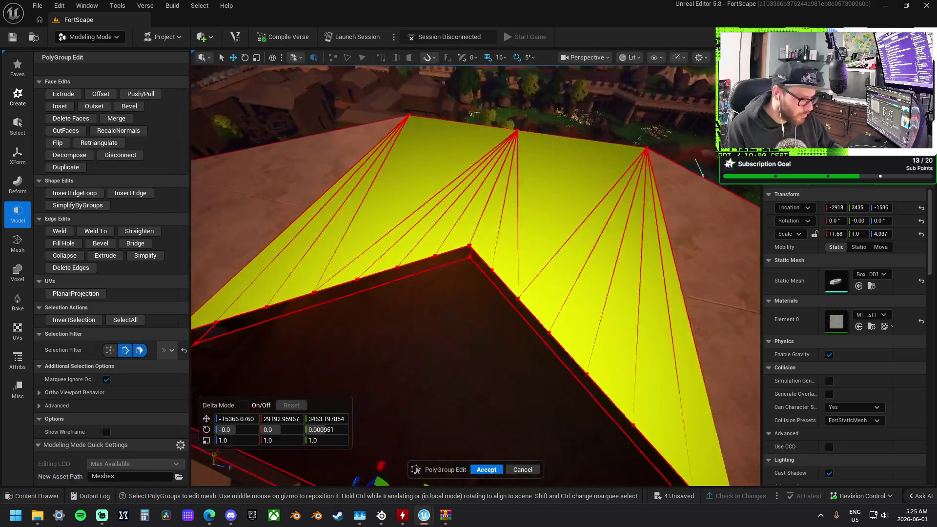
{"action": "mouse_move", "coordinate": [476, 273]}
{"action": "left_mouse_down"}
{"action": "mouse_move", "coordinate": [426, 316]}
{"action": "mouse_move", "coordinate": [439, 308]}
{"action": "mouse_move", "coordinate": [378, 250]}
{"action": "left_mouse_up"}
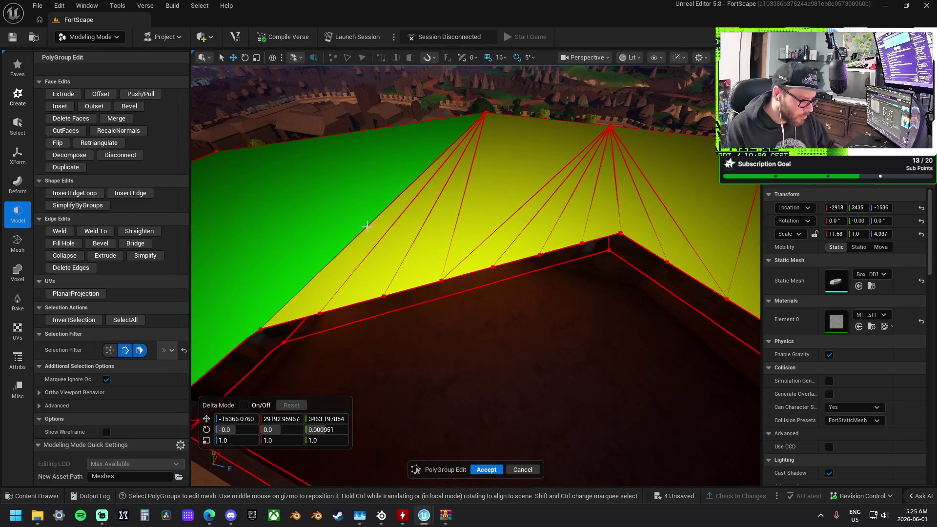
{"action": "left_click", "coordinate": [379, 249]}
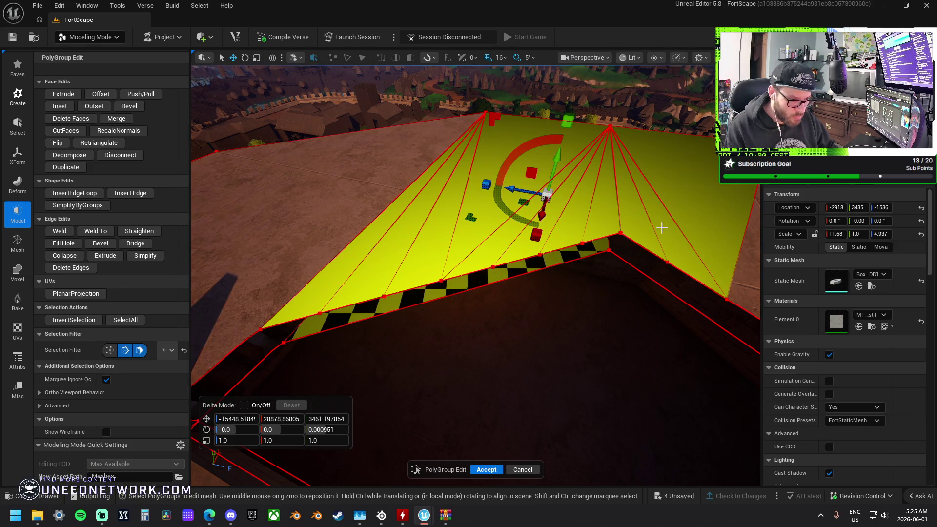
- Orbit around the rooftop and wall top, then select the right roof face
{"action": "left_click_drag", "start_coordinate": [661, 228], "coordinate": [617, 189]}
{"action": "mouse_move", "coordinate": [691, 209]}
{"action": "left_mouse_down"}
{"action": "mouse_move", "coordinate": [600, 211]}
{"action": "mouse_move", "coordinate": [559, 263]}
{"action": "mouse_move", "coordinate": [510, 272]}
{"action": "left_mouse_up"}
{"action": "mouse_move", "coordinate": [594, 297]}
{"action": "left_mouse_down"}
{"action": "mouse_move", "coordinate": [552, 295]}
{"action": "mouse_move", "coordinate": [616, 303]}
{"action": "mouse_move", "coordinate": [431, 289]}
{"action": "left_mouse_up"}
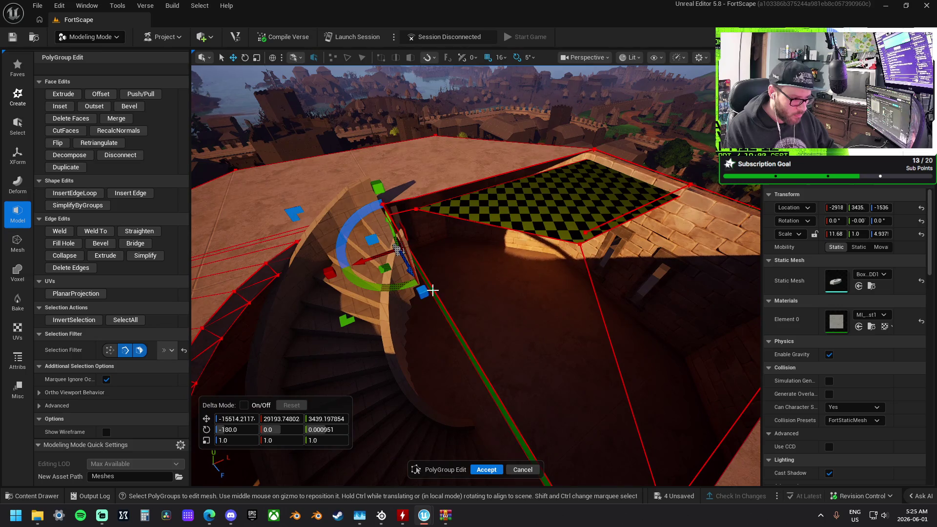
{"action": "left_click_drag", "start_coordinate": [441, 190], "coordinate": [467, 182]}
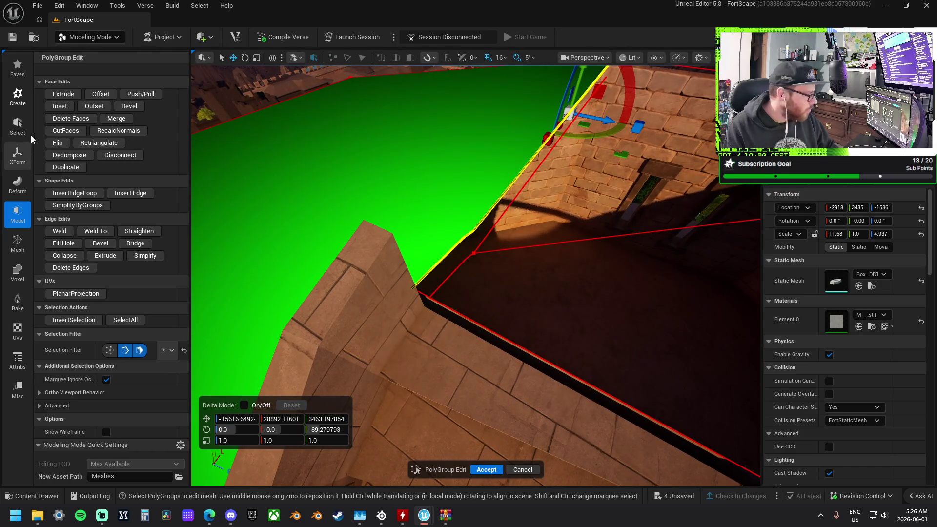
{"action": "left_click_drag", "start_coordinate": [468, 273], "coordinate": [468, 274]}
{"action": "left_click_drag", "start_coordinate": [527, 209], "coordinate": [527, 208]}
{"action": "left_click", "coordinate": [539, 218]}
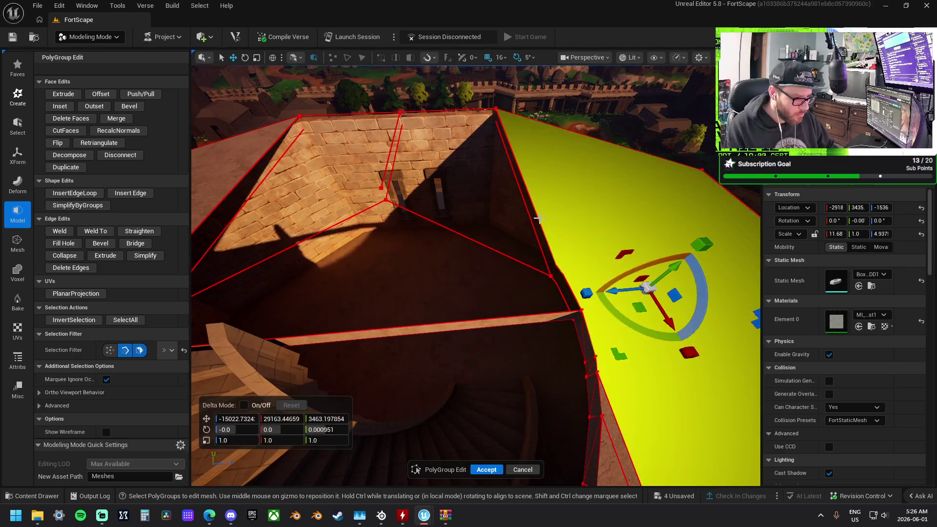
- Straighten the wall-top edge and fill the neighbouring open edge loop with a new face
{"action": "left_click", "coordinate": [537, 219]}
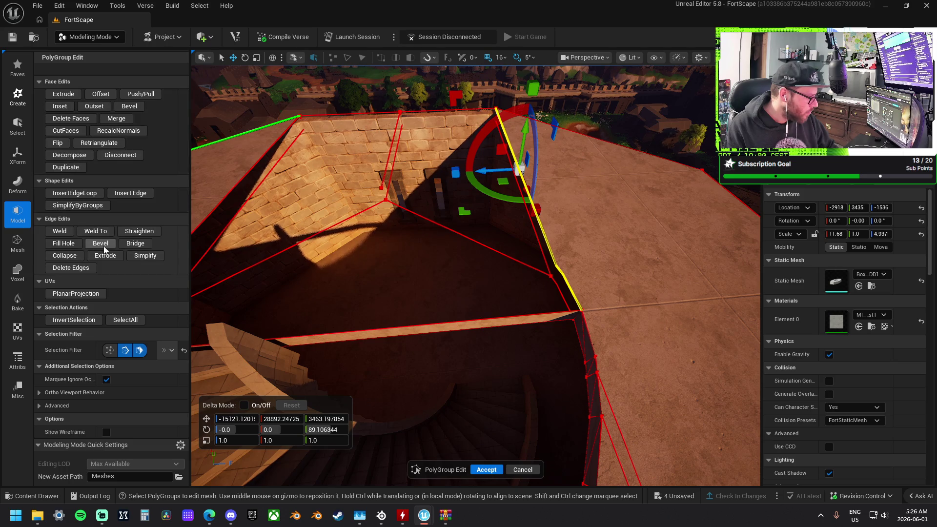
{"action": "left_click", "coordinate": [140, 232]}
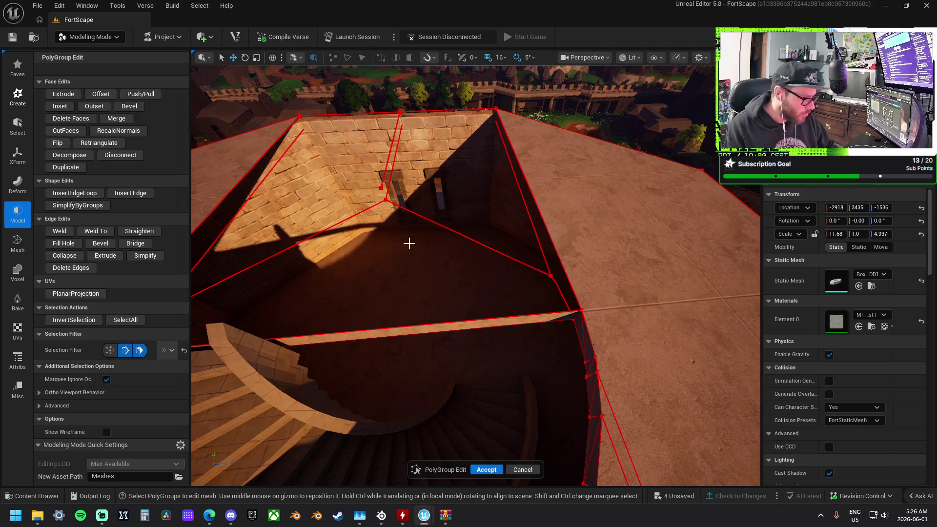
{"action": "left_click", "coordinate": [531, 190]}
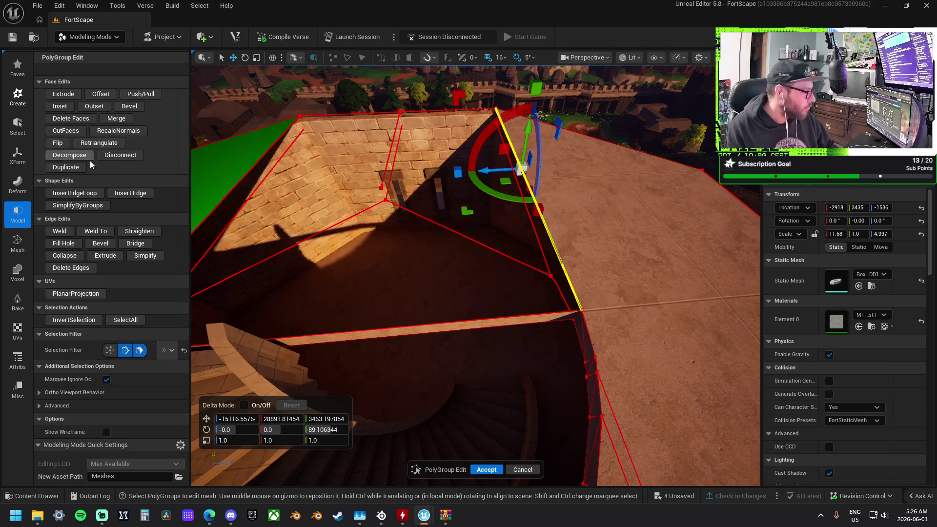
{"action": "left_click", "coordinate": [64, 243]}
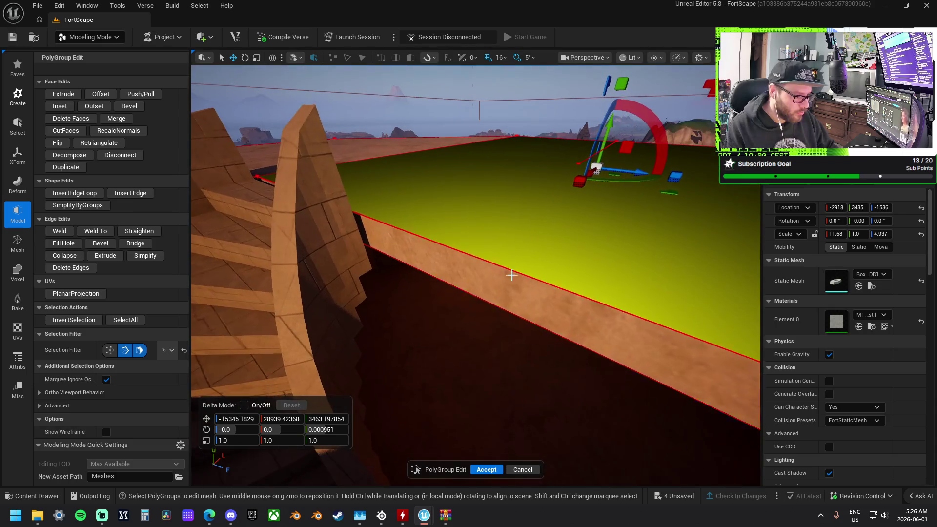
{"action": "mouse_move", "coordinate": [511, 275]}
{"action": "left_mouse_down"}
{"action": "mouse_move", "coordinate": [473, 361]}
{"action": "mouse_move", "coordinate": [592, 249]}
{"action": "mouse_move", "coordinate": [488, 292]}
{"action": "mouse_move", "coordinate": [503, 371]}
{"action": "mouse_move", "coordinate": [577, 254]}
{"action": "left_mouse_up"}
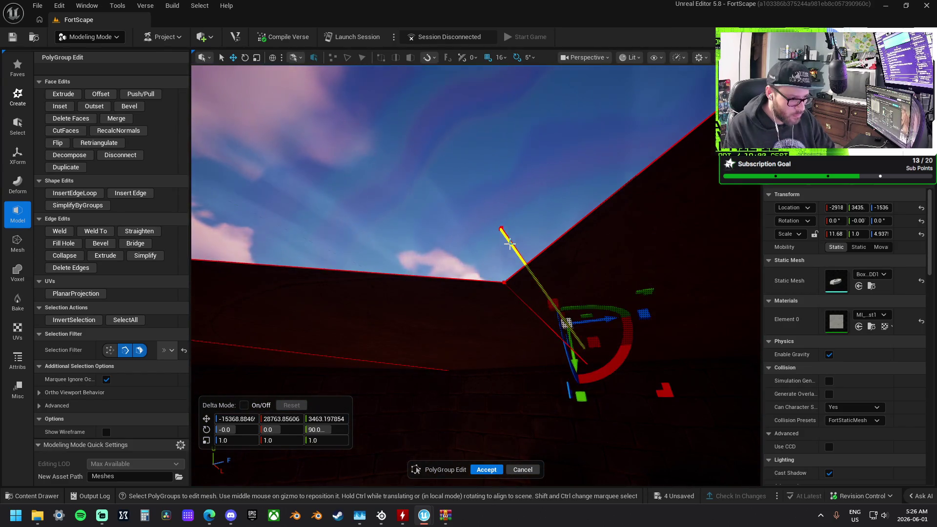
- Clear the selection and select the new ceiling face from below
{"action": "left_click", "coordinate": [509, 243]}
{"action": "mouse_move", "coordinate": [509, 244]}
{"action": "left_mouse_down"}
{"action": "mouse_move", "coordinate": [509, 361]}
{"action": "mouse_move", "coordinate": [592, 203]}
{"action": "mouse_move", "coordinate": [634, 210]}
{"action": "left_mouse_up"}
{"action": "mouse_move", "coordinate": [458, 240]}
{"action": "left_mouse_down"}
{"action": "mouse_move", "coordinate": [457, 229]}
{"action": "mouse_move", "coordinate": [440, 253]}
{"action": "left_mouse_up"}
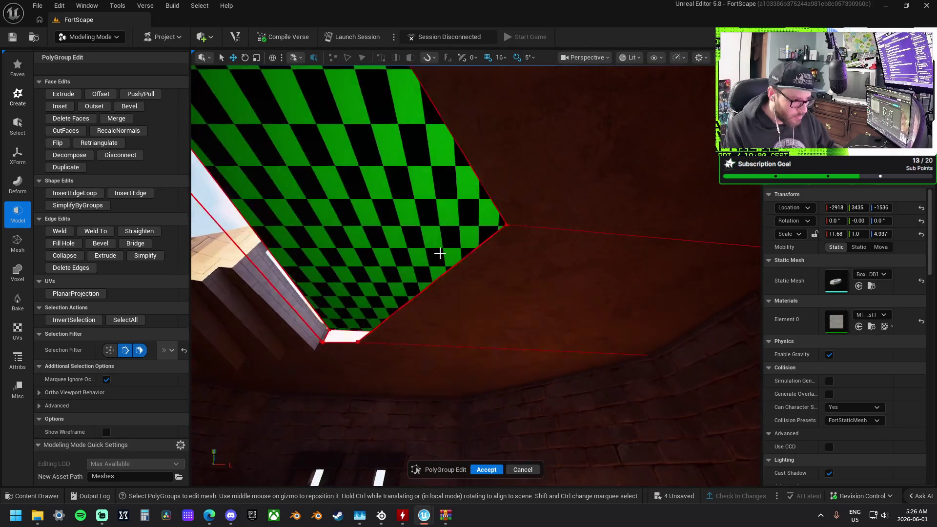
{"action": "left_click", "coordinate": [439, 254]}
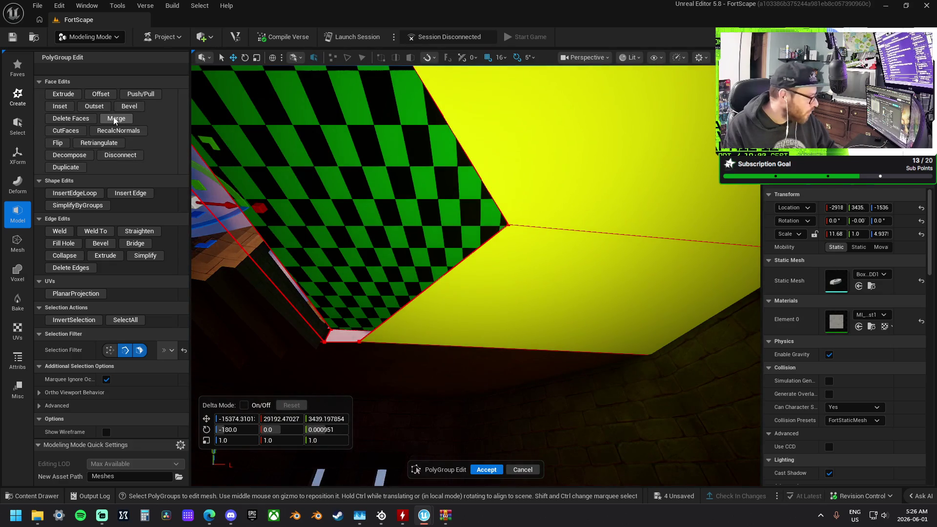
- Decompose the new cap face and delete its two triangles over the stairs so sky shows through
{"action": "left_click", "coordinate": [77, 156]}
{"action": "left_click_drag", "start_coordinate": [514, 295], "coordinate": [514, 295]}
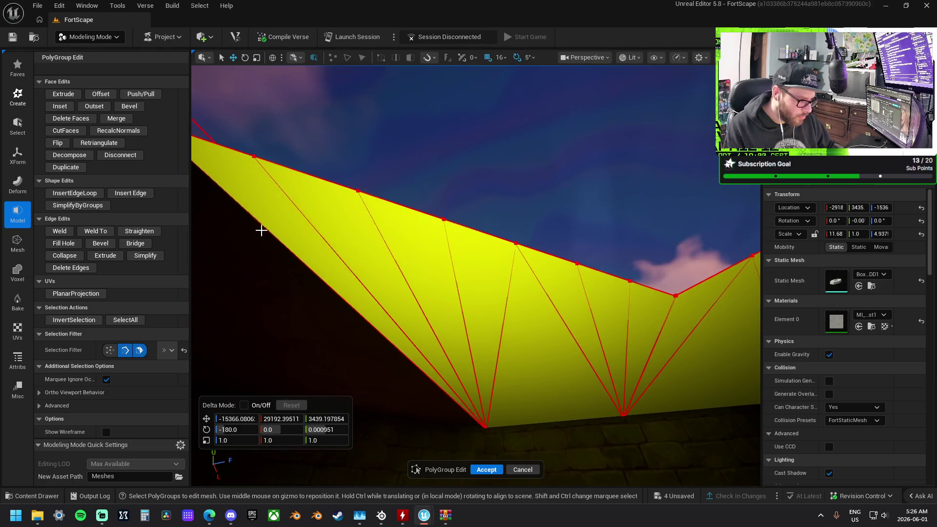
{"action": "left_click", "coordinate": [354, 238]}
{"action": "left_click", "coordinate": [447, 257], "text": "shift"}
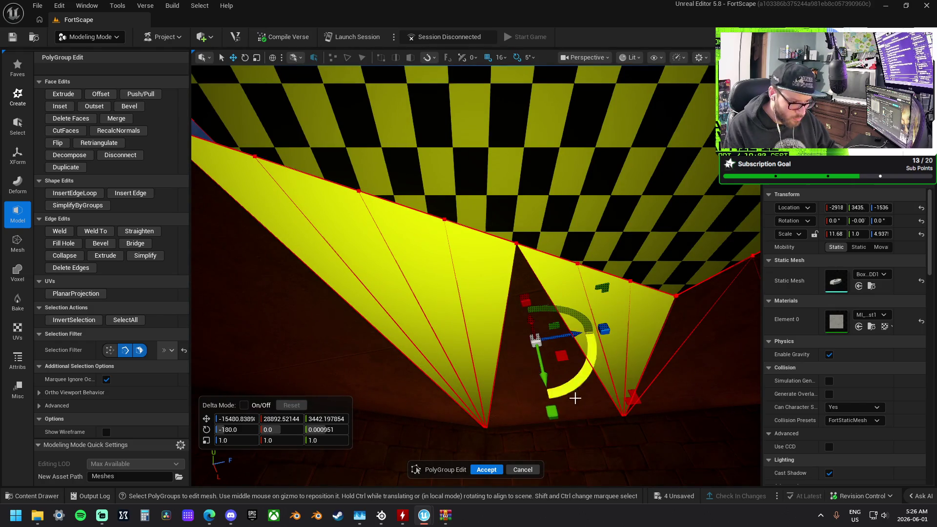
{"action": "left_click_drag", "start_coordinate": [613, 368], "coordinate": [597, 322]}
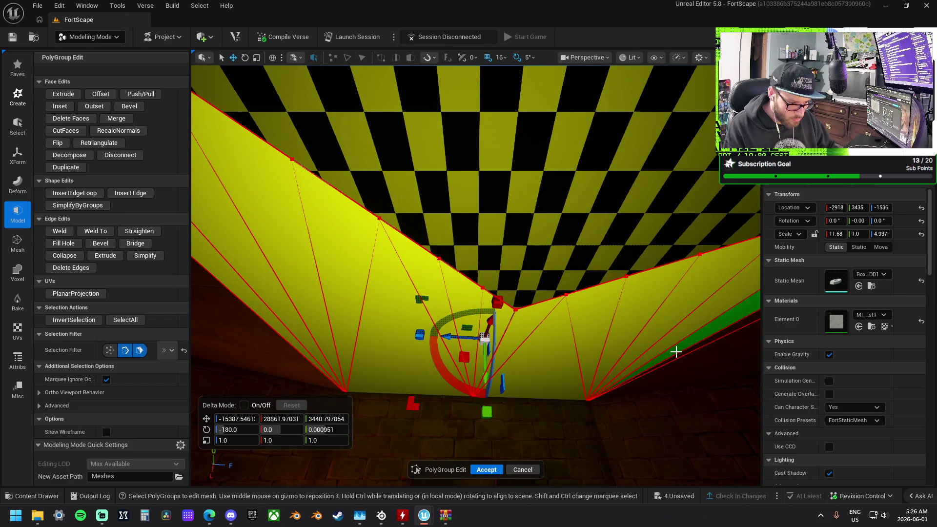
{"action": "mouse_move", "coordinate": [694, 366]}
{"action": "left_mouse_down"}
{"action": "mouse_move", "coordinate": [703, 410]}
{"action": "mouse_move", "coordinate": [702, 351]}
{"action": "mouse_move", "coordinate": [589, 453]}
{"action": "mouse_move", "coordinate": [556, 405]}
{"action": "mouse_move", "coordinate": [544, 251]}
{"action": "mouse_move", "coordinate": [534, 293]}
{"action": "mouse_move", "coordinate": [447, 328]}
{"action": "left_mouse_up"}
{"action": "key", "text": "Delete"}
{"action": "left_click_drag", "start_coordinate": [530, 315], "coordinate": [554, 316]}
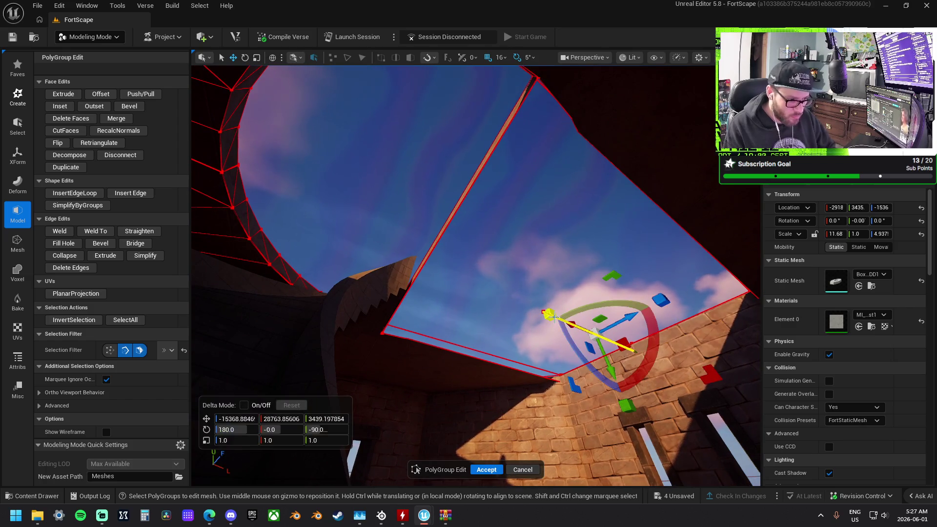
{"action": "mouse_move", "coordinate": [620, 345]}
{"action": "left_mouse_down"}
{"action": "mouse_move", "coordinate": [610, 392]}
{"action": "mouse_move", "coordinate": [579, 327]}
{"action": "left_mouse_up"}
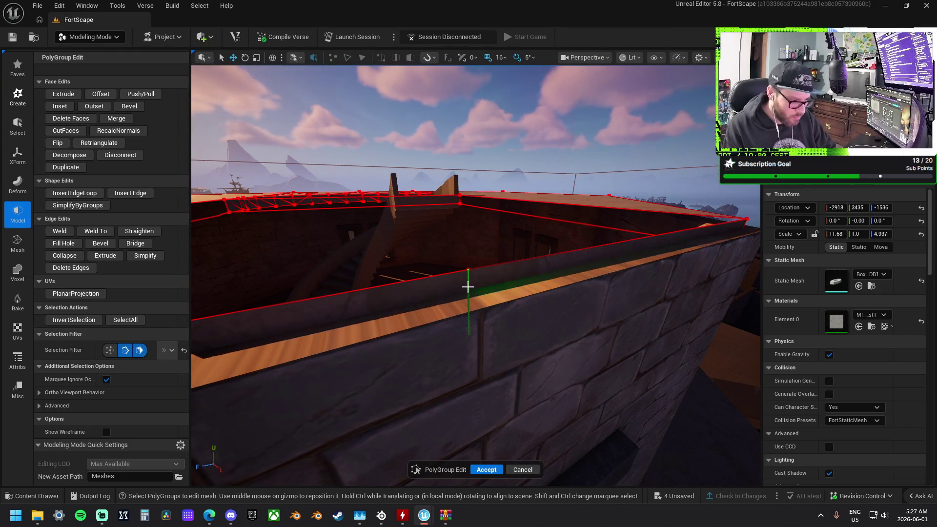
- Fill the open top with a new face and straighten the left diagonal roof edge
{"action": "left_click", "coordinate": [598, 149]}
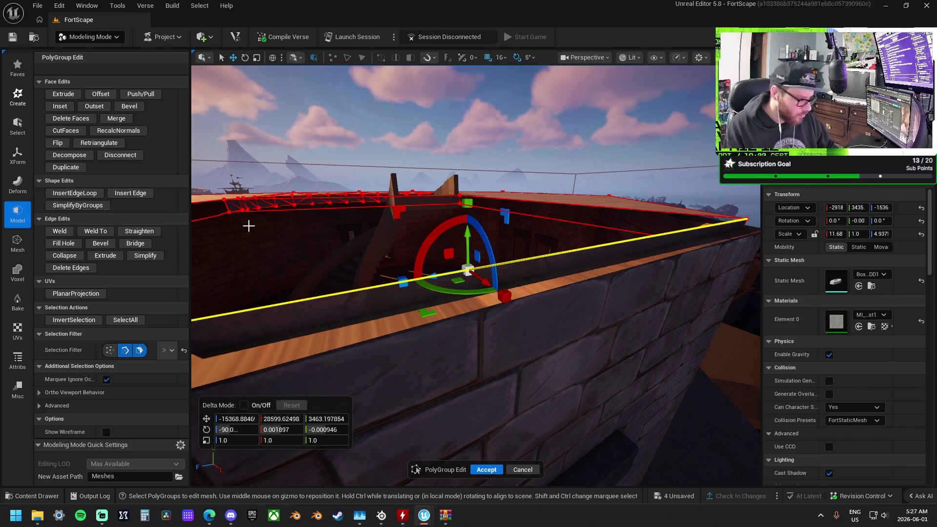
{"action": "left_click", "coordinate": [72, 243]}
{"action": "left_click", "coordinate": [354, 172]}
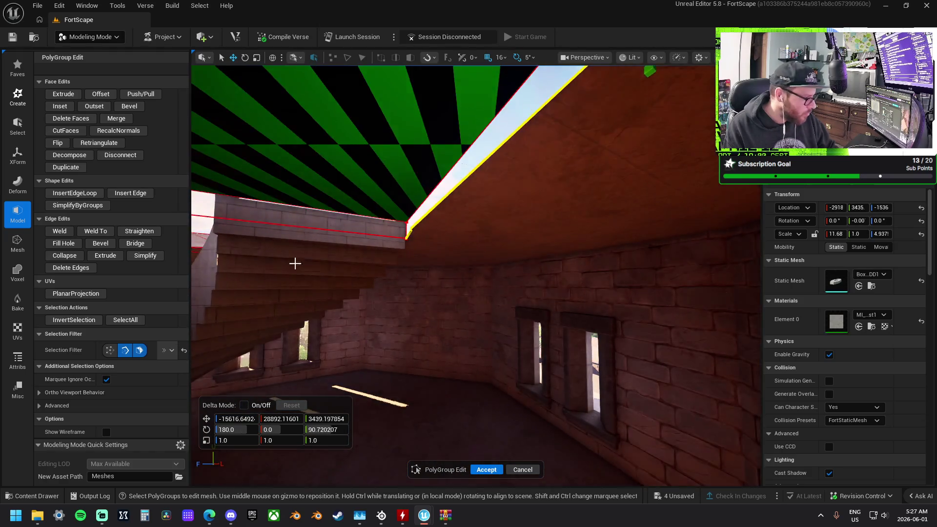
{"action": "mouse_move", "coordinate": [295, 264]}
{"action": "left_mouse_down"}
{"action": "mouse_move", "coordinate": [341, 273]}
{"action": "mouse_move", "coordinate": [437, 251]}
{"action": "left_mouse_up"}
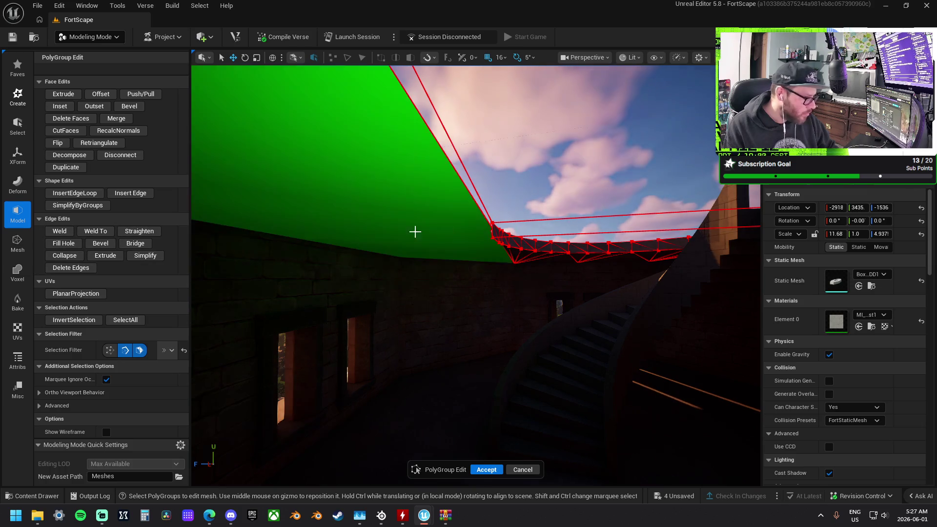
{"action": "left_click", "coordinate": [489, 222]}
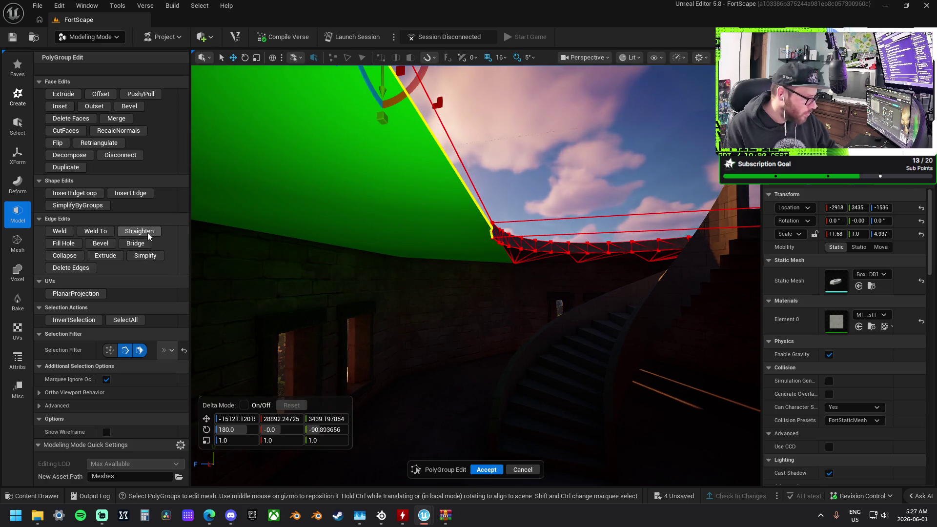
{"action": "left_click", "coordinate": [147, 232]}
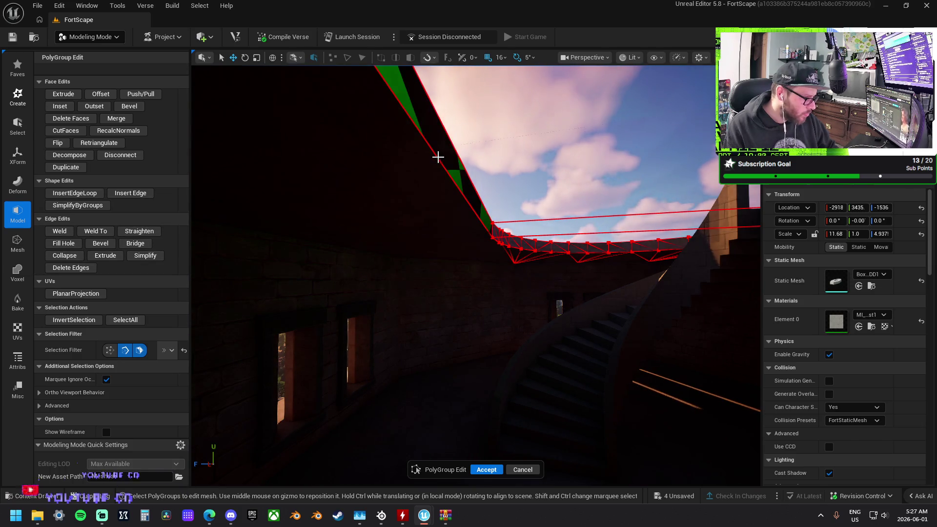
- Fill the last roof gap and accept the PolyGroup Edit changes
{"action": "left_click", "coordinate": [437, 155]}
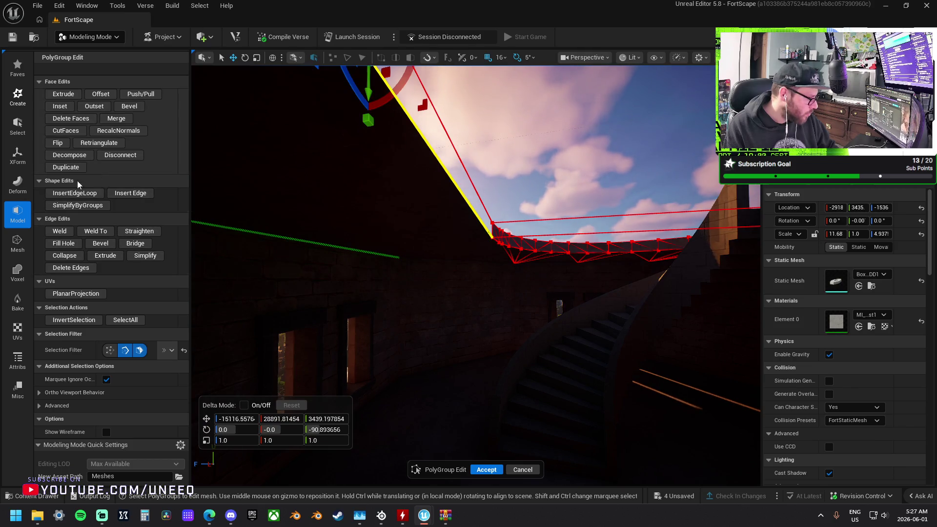
{"action": "left_click", "coordinate": [73, 243]}
{"action": "key", "text": "f"}
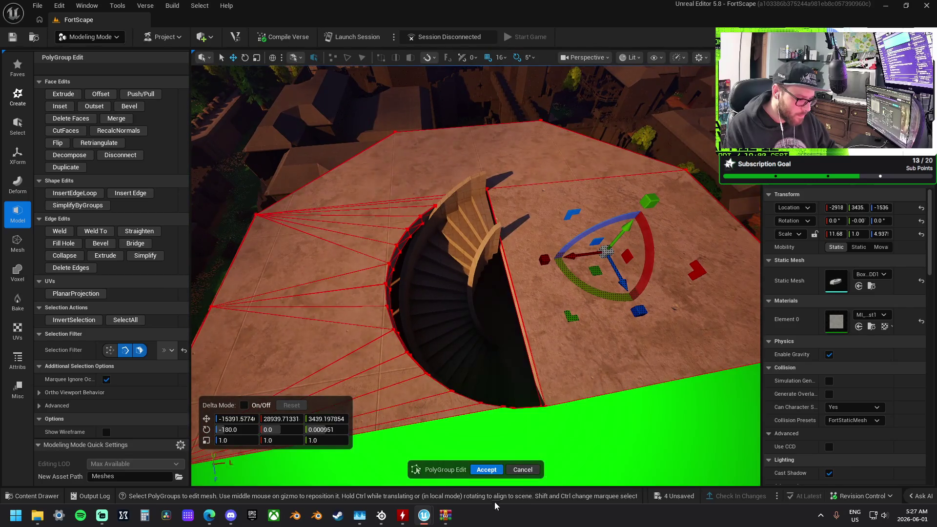
{"action": "left_click", "coordinate": [486, 470]}
{"action": "left_click", "coordinate": [506, 275]}
{"action": "scroll", "coordinate": [505, 274], "scroll_direction": "up", "scroll_amount": 5}
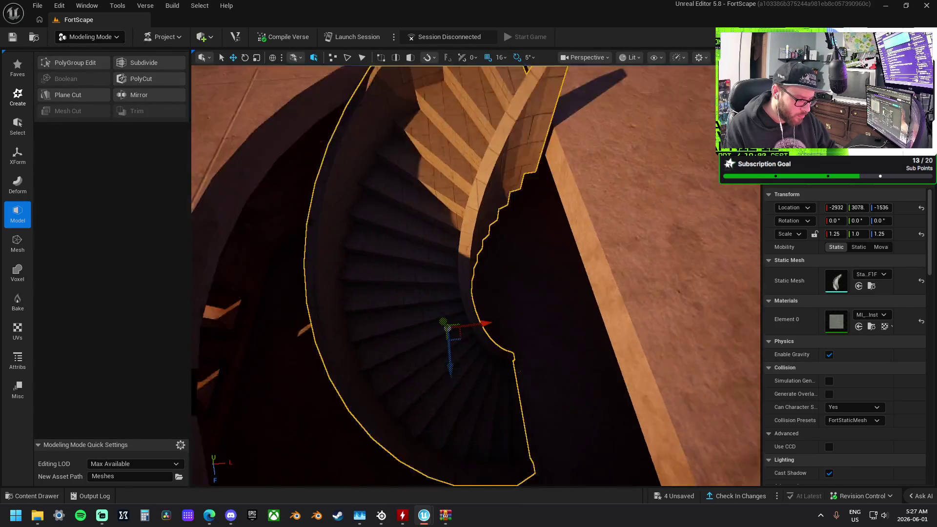
- Set grid snapping to 8 and slide the top stair section to -2931, 3070, -1537
{"action": "scroll", "coordinate": [496, 309], "scroll_direction": "down", "scroll_amount": 3}
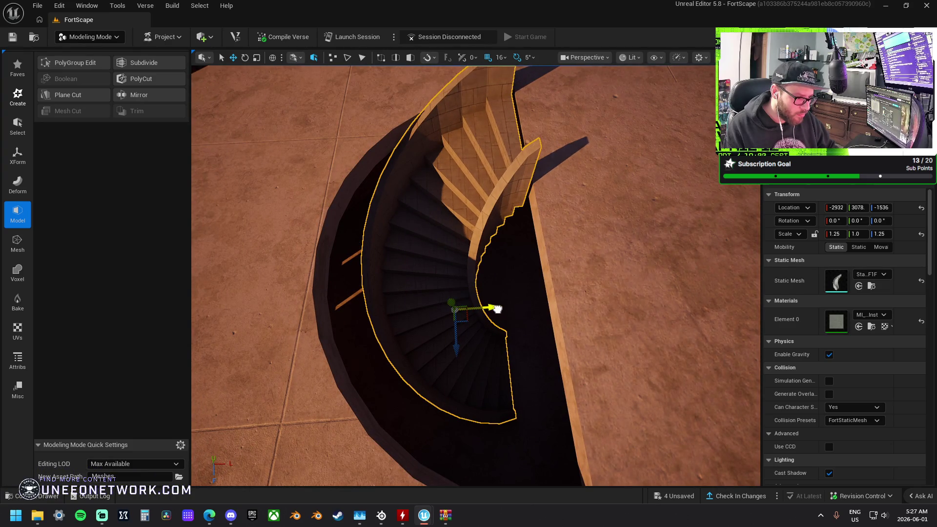
{"action": "mouse_move", "coordinate": [487, 288]}
{"action": "left_mouse_down"}
{"action": "mouse_move", "coordinate": [357, 371]}
{"action": "mouse_move", "coordinate": [494, 284]}
{"action": "mouse_move", "coordinate": [471, 321]}
{"action": "mouse_move", "coordinate": [464, 236]}
{"action": "mouse_move", "coordinate": [385, 217]}
{"action": "mouse_move", "coordinate": [435, 239]}
{"action": "mouse_move", "coordinate": [455, 326]}
{"action": "mouse_move", "coordinate": [451, 246]}
{"action": "left_mouse_up"}
{"action": "left_click", "coordinate": [501, 60]}
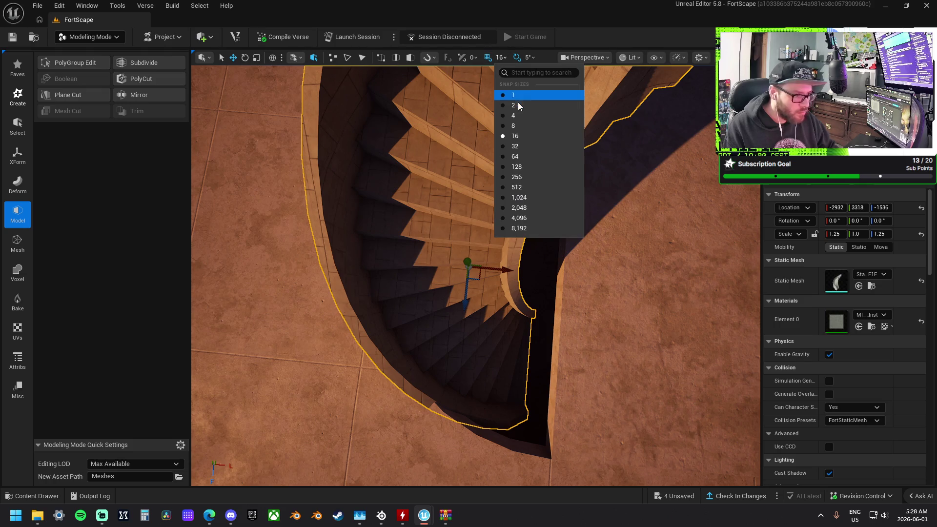
{"action": "left_click", "coordinate": [522, 128]}
{"action": "mouse_move", "coordinate": [522, 128]}
{"action": "left_mouse_down"}
{"action": "mouse_move", "coordinate": [395, 244]}
{"action": "mouse_move", "coordinate": [405, 264]}
{"action": "mouse_move", "coordinate": [420, 254]}
{"action": "mouse_move", "coordinate": [453, 280]}
{"action": "left_mouse_up"}
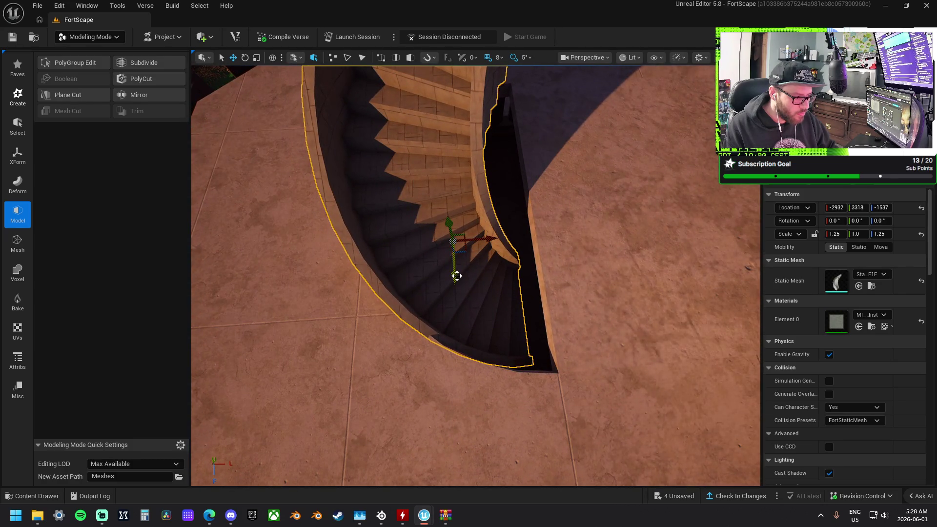
{"action": "mouse_move", "coordinate": [486, 240]}
{"action": "left_mouse_down"}
{"action": "mouse_move", "coordinate": [452, 222]}
{"action": "mouse_move", "coordinate": [462, 269]}
{"action": "left_mouse_up"}
- Frame the staircase, drag it further along its length and nudge it up slightly
{"action": "key", "text": "f"}
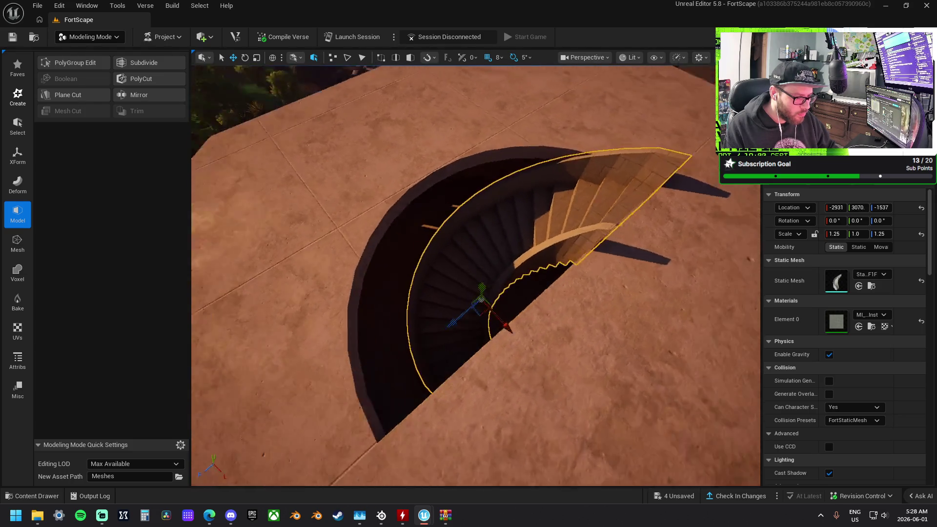
{"action": "scroll", "coordinate": [460, 269], "scroll_direction": "up", "scroll_amount": 5}
{"action": "scroll", "coordinate": [452, 267], "scroll_direction": "down", "scroll_amount": 1}
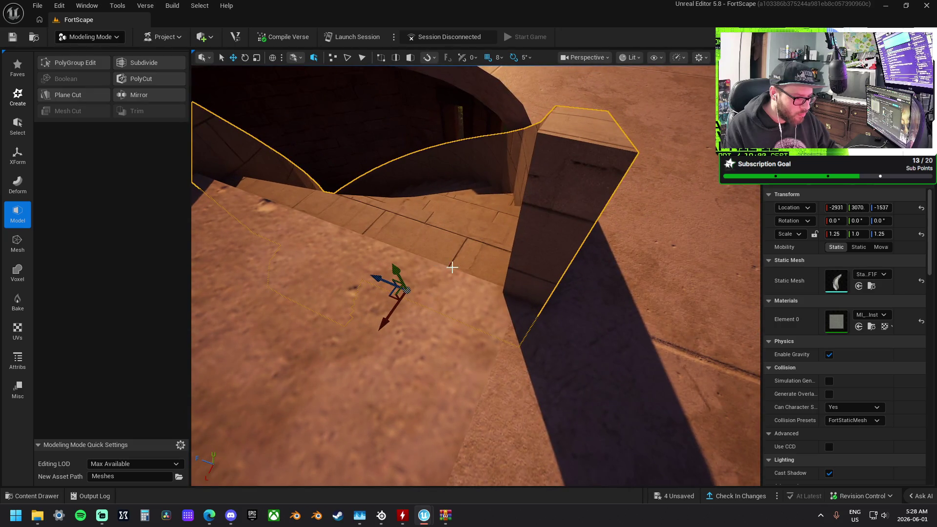
{"action": "scroll", "coordinate": [452, 267], "scroll_direction": "down", "scroll_amount": 5}
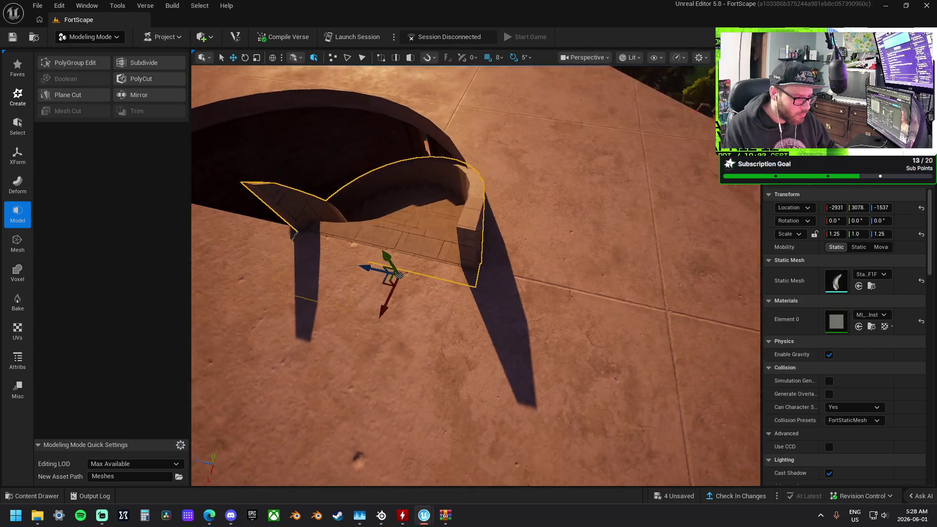
{"action": "scroll", "coordinate": [452, 267], "scroll_direction": "up", "scroll_amount": 4}
{"action": "scroll", "coordinate": [551, 249], "scroll_direction": "down", "scroll_amount": 2}
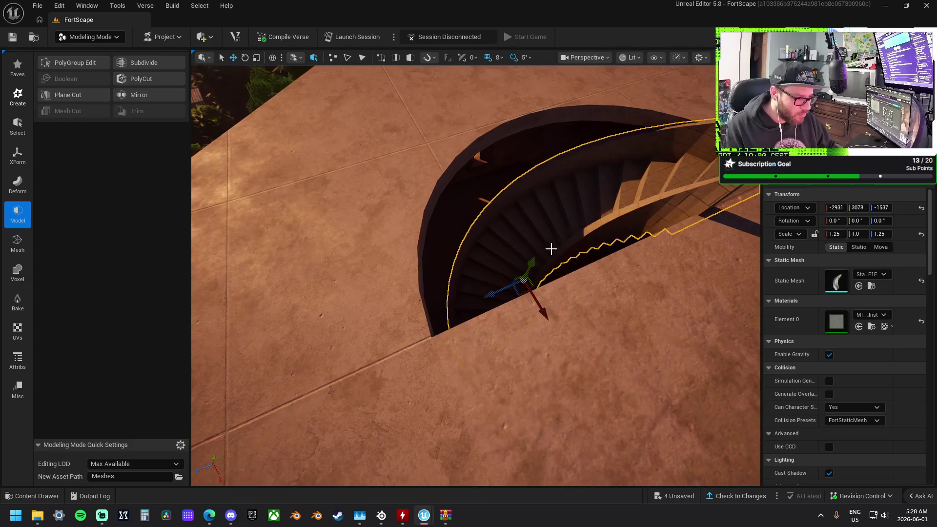
{"action": "mouse_move", "coordinate": [534, 262]}
{"action": "left_mouse_down"}
{"action": "mouse_move", "coordinate": [558, 200]}
{"action": "mouse_move", "coordinate": [633, 84]}
{"action": "left_mouse_up"}
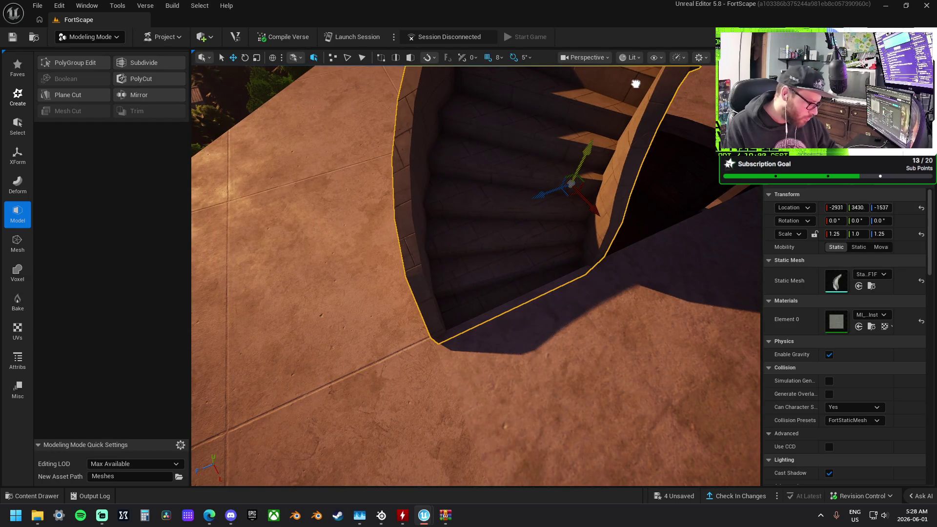
{"action": "left_click_drag", "start_coordinate": [476, 276], "coordinate": [624, 168]}
{"action": "left_click_drag", "start_coordinate": [636, 213], "coordinate": [634, 212]}
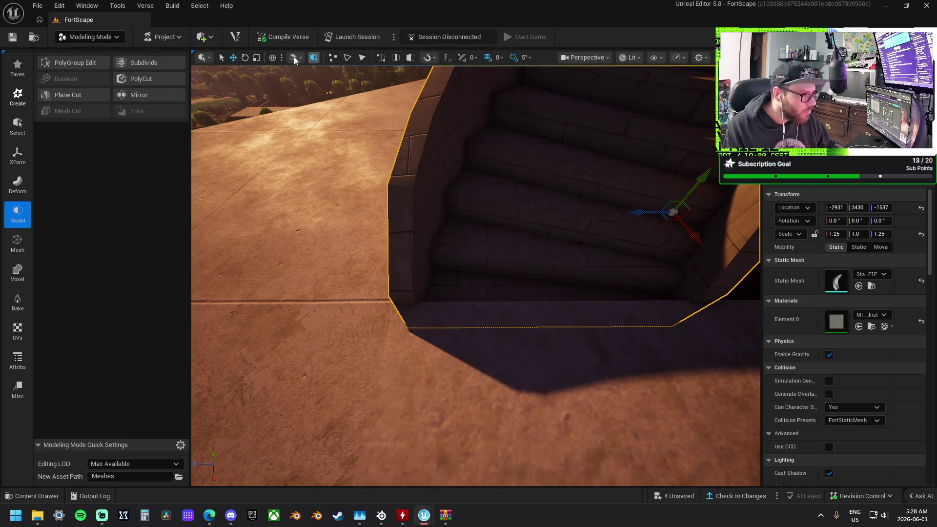
- Switch grid snapping to 4 and nudge the stairs to -2931, 3078, -1536
{"action": "left_click", "coordinate": [498, 58]}
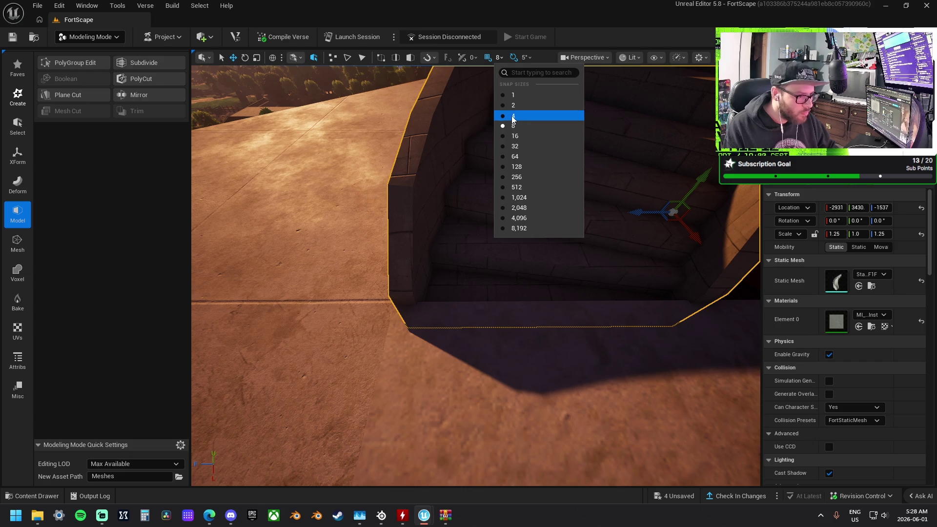
{"action": "left_click", "coordinate": [513, 117]}
{"action": "mouse_move", "coordinate": [639, 212]}
{"action": "left_mouse_down"}
{"action": "mouse_move", "coordinate": [403, 244]}
{"action": "mouse_move", "coordinate": [426, 365]}
{"action": "left_mouse_up"}
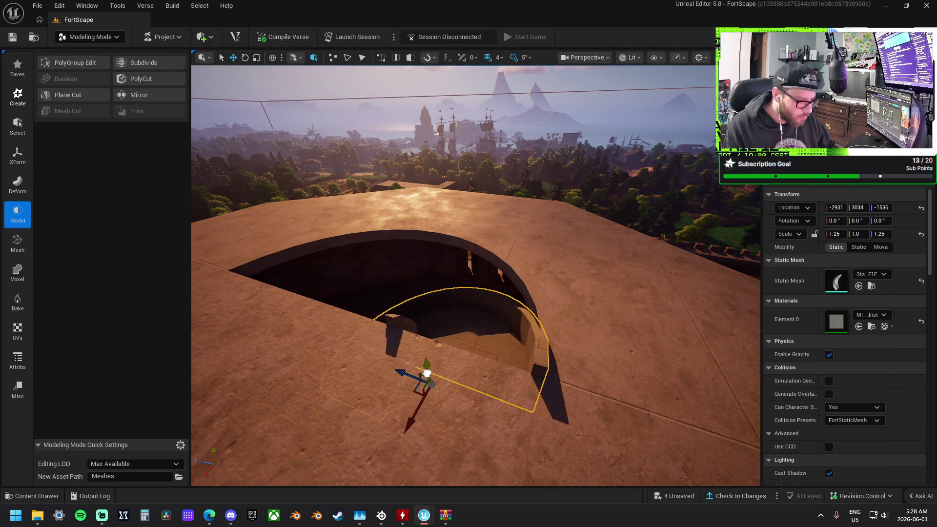
{"action": "scroll", "coordinate": [420, 366], "scroll_direction": "up", "scroll_amount": 5}
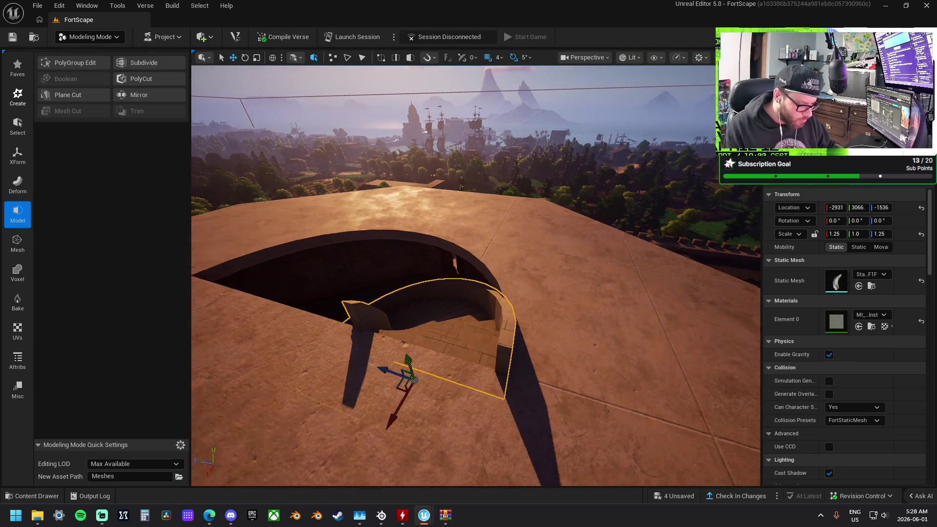
{"action": "scroll", "coordinate": [420, 366], "scroll_direction": "down", "scroll_amount": 2}
{"action": "mouse_move", "coordinate": [414, 276]}
{"action": "left_mouse_down"}
{"action": "mouse_move", "coordinate": [405, 274]}
{"action": "mouse_move", "coordinate": [413, 277]}
{"action": "left_mouse_up"}
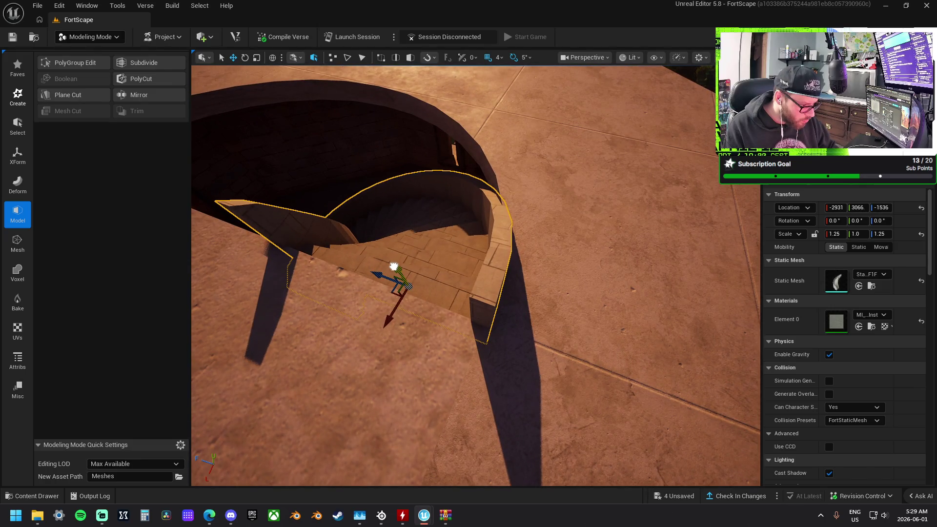
{"action": "mouse_move", "coordinate": [397, 265]}
{"action": "left_mouse_down"}
{"action": "mouse_move", "coordinate": [401, 219]}
{"action": "mouse_move", "coordinate": [364, 193]}
{"action": "mouse_move", "coordinate": [397, 260]}
{"action": "left_mouse_up"}
- Select the roof slab around the stair hole and fly down through it into the tower
{"action": "left_click", "coordinate": [468, 288]}
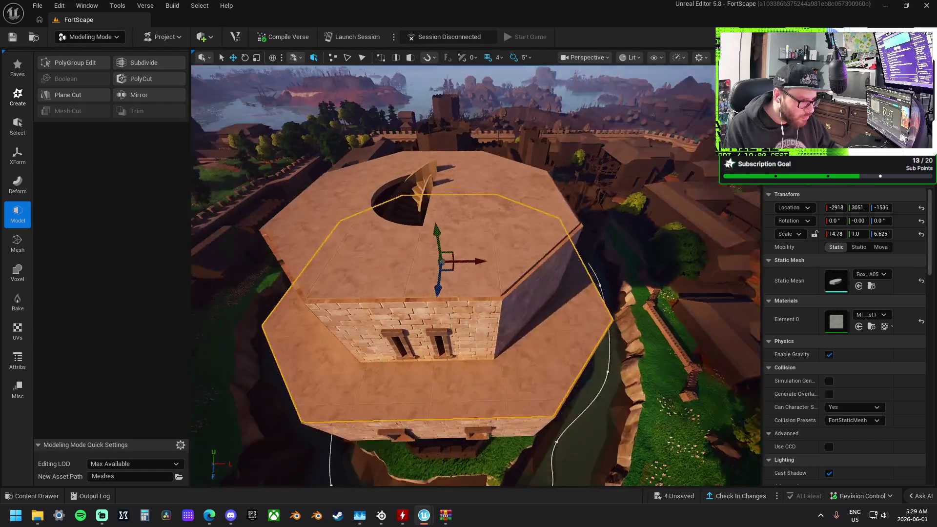
{"action": "left_click_drag", "start_coordinate": [441, 262], "coordinate": [441, 262]}
{"action": "left_click_drag", "start_coordinate": [577, 275], "coordinate": [577, 276]}
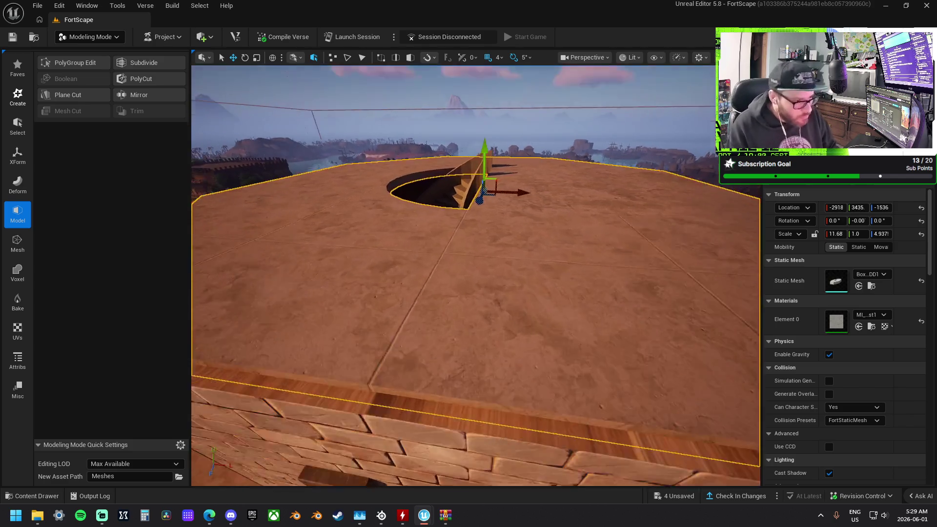
{"action": "mouse_move", "coordinate": [579, 207]}
{"action": "left_mouse_down"}
{"action": "mouse_move", "coordinate": [492, 325]}
{"action": "mouse_move", "coordinate": [461, 295]}
{"action": "mouse_move", "coordinate": [461, 266]}
{"action": "mouse_move", "coordinate": [462, 363]}
{"action": "mouse_move", "coordinate": [544, 226]}
{"action": "left_mouse_up"}
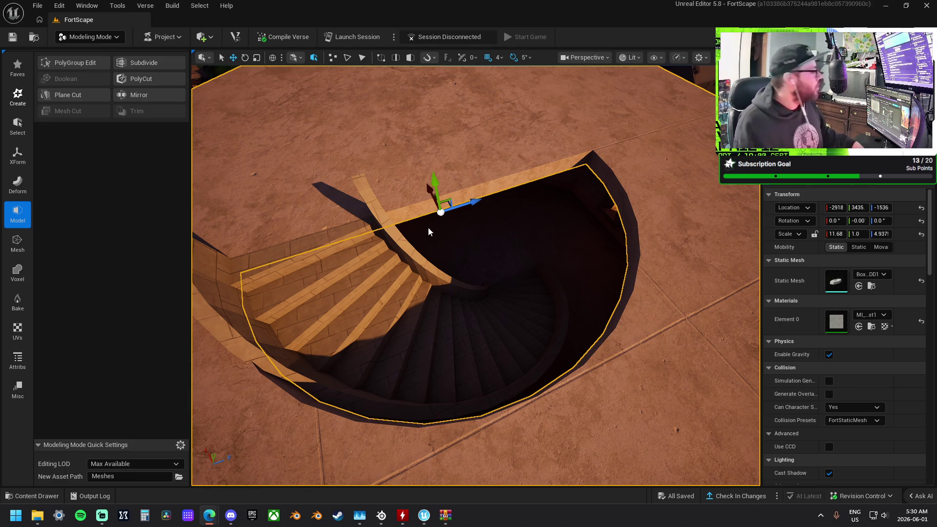
{"action": "scroll", "coordinate": [552, 244], "scroll_direction": "down", "scroll_amount": 5}
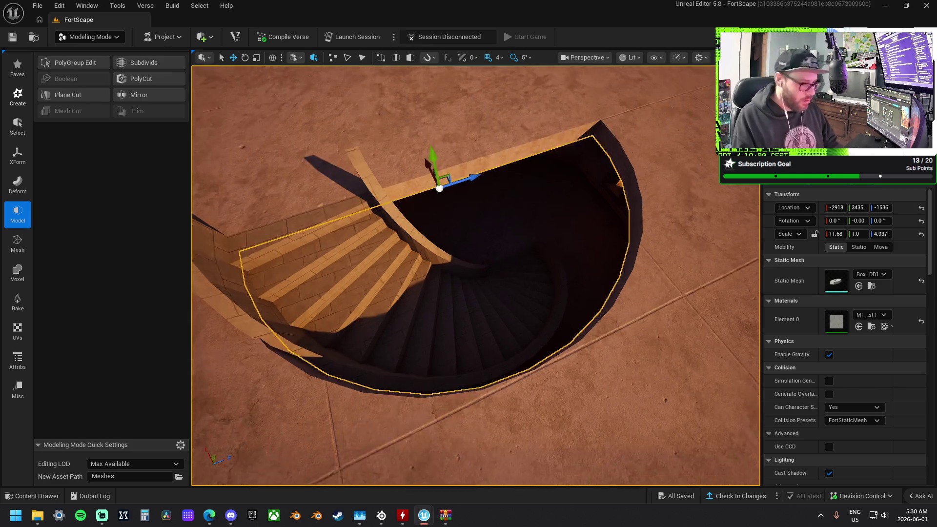
{"action": "left_click_drag", "start_coordinate": [581, 213], "coordinate": [582, 108]}
{"action": "key", "text": "w"}
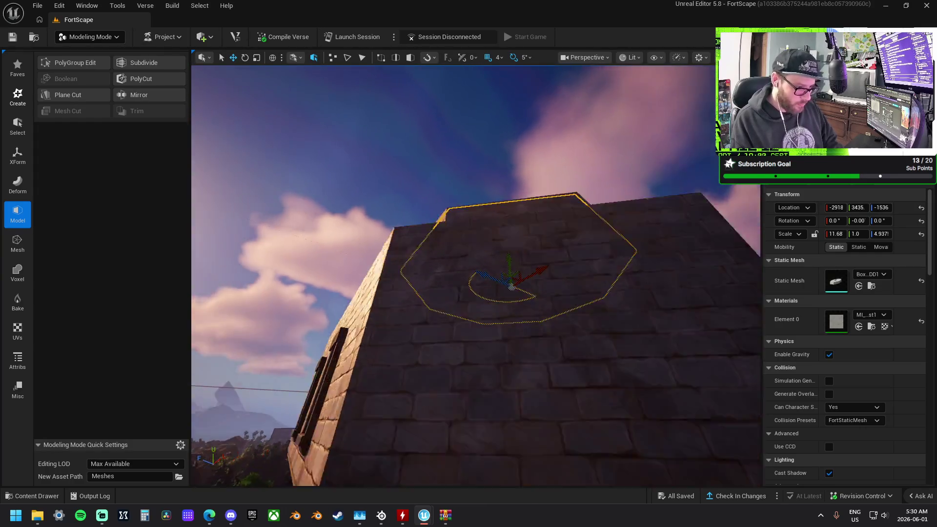
{"action": "key", "text": "w"}
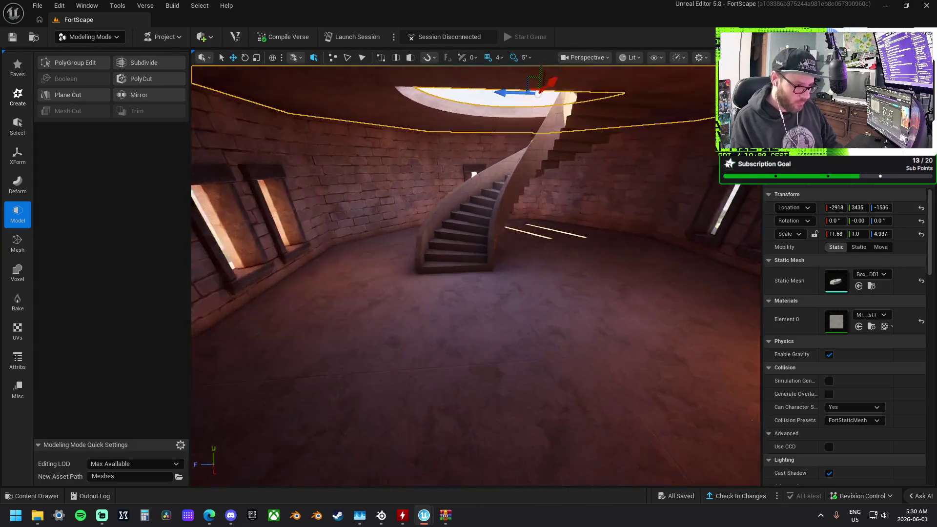
{"action": "key", "text": "f"}
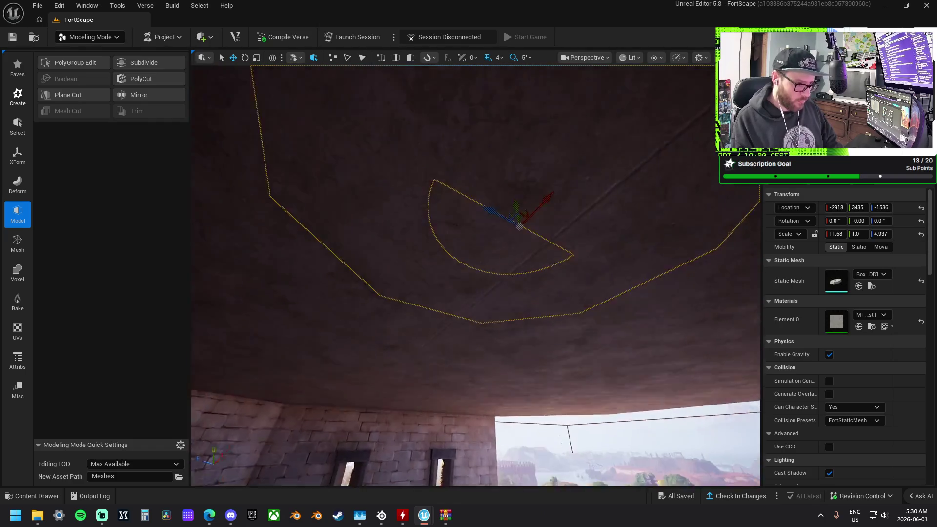
{"action": "key", "text": "w"}
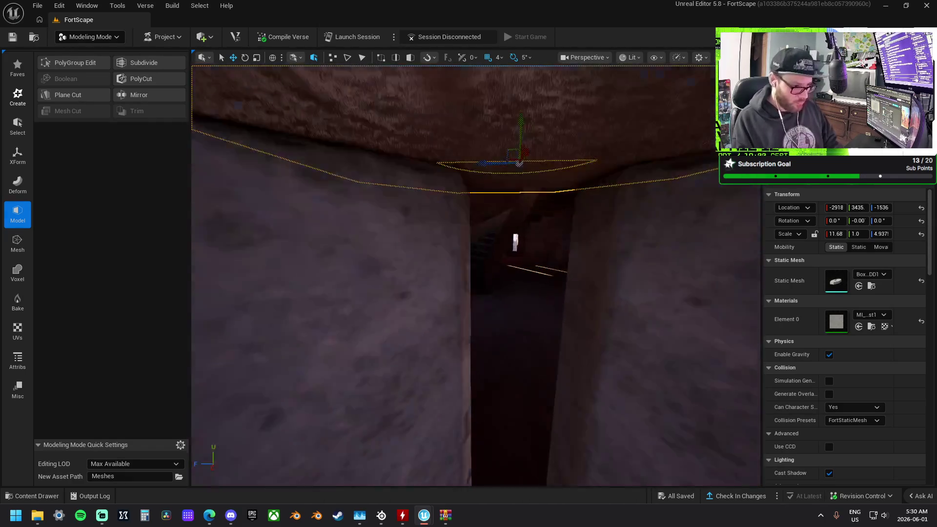
{"action": "key", "text": "a"}
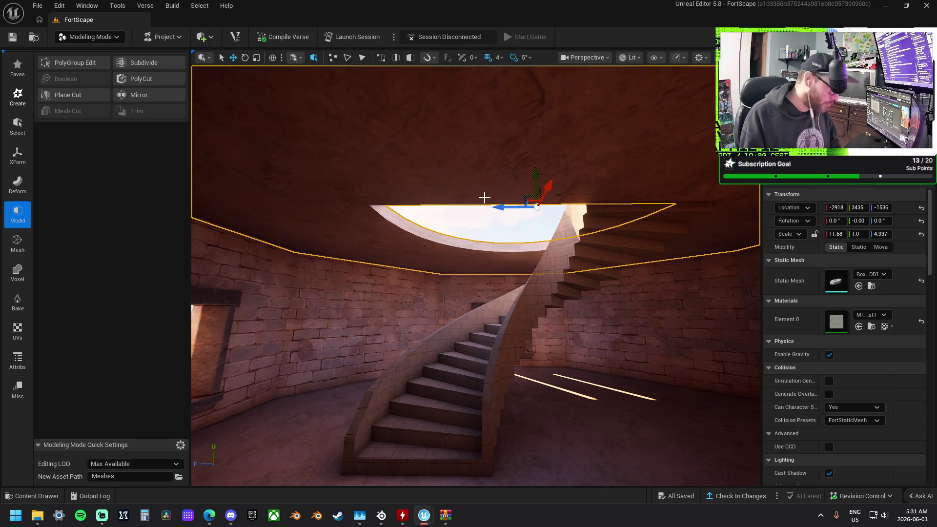
{"action": "key", "text": "f"}
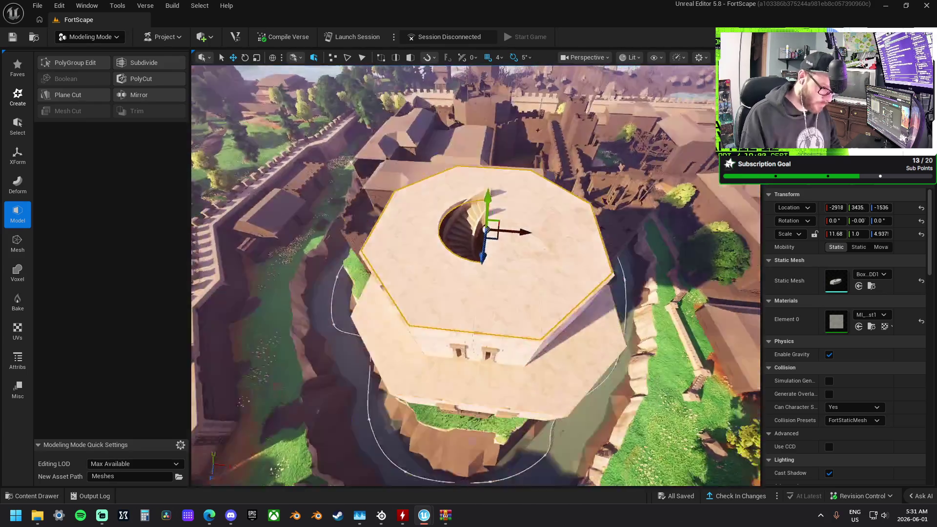
- Dismiss the Select All warning and undo past the staircase move until the roof cut is reverted
{"action": "key", "text": "ctrl+a"}
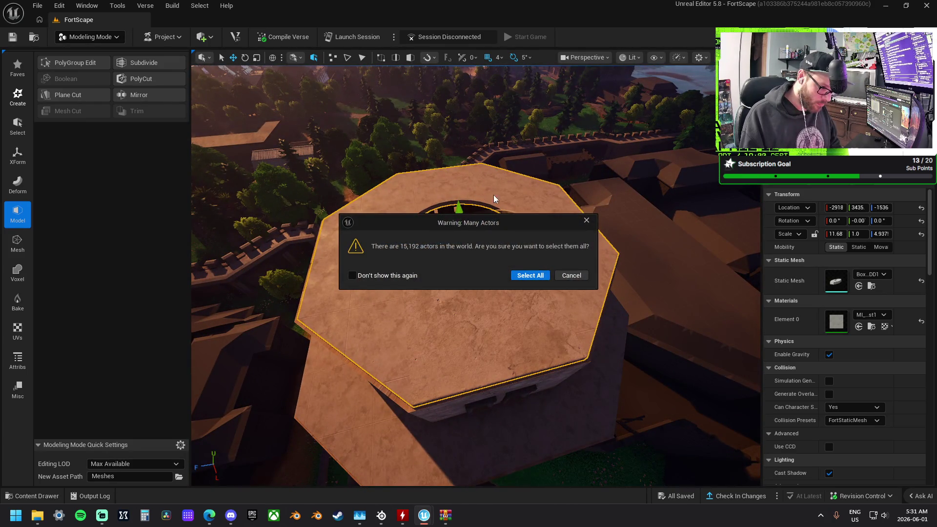
{"action": "left_click", "coordinate": [587, 221]}
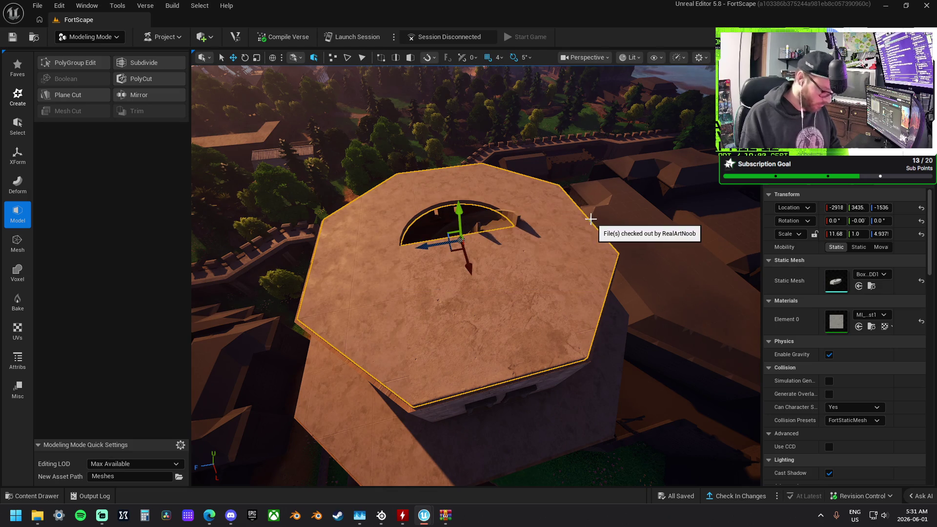
{"action": "key", "text": "ctrl+z"}
{"action": "key", "text": "ctrl+z"}
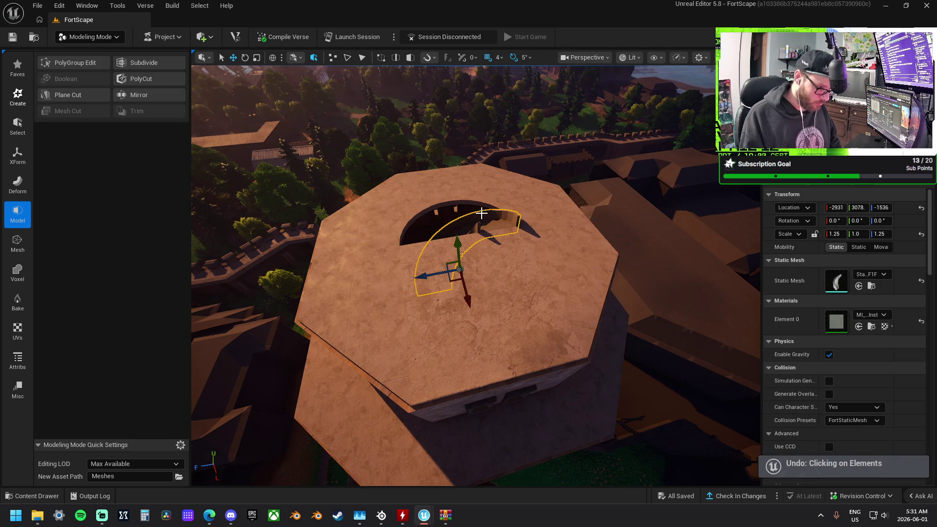
{"action": "key", "text": "ctrl+z"}
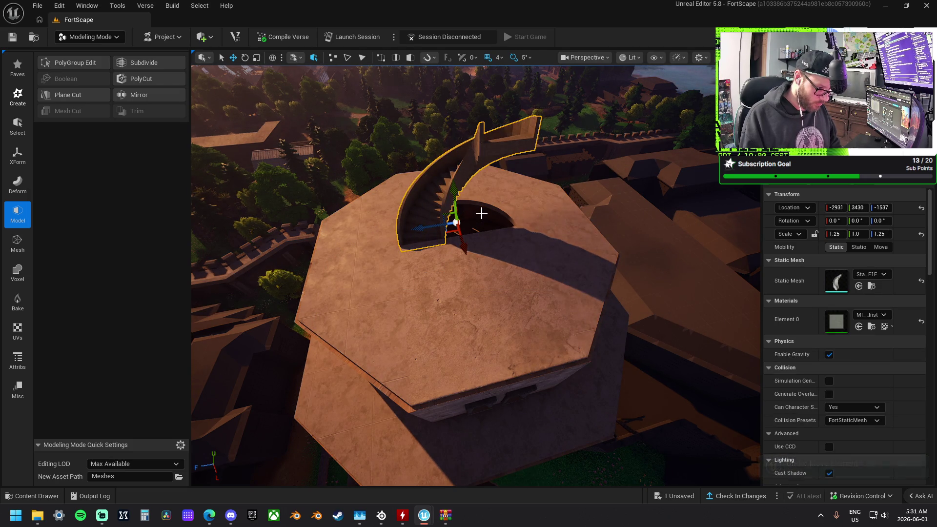
{"action": "key", "text": "ctrl+z"}
{"action": "key", "text": "ctrl+z"}
{"action": "key", "text": "ctrl+z"}
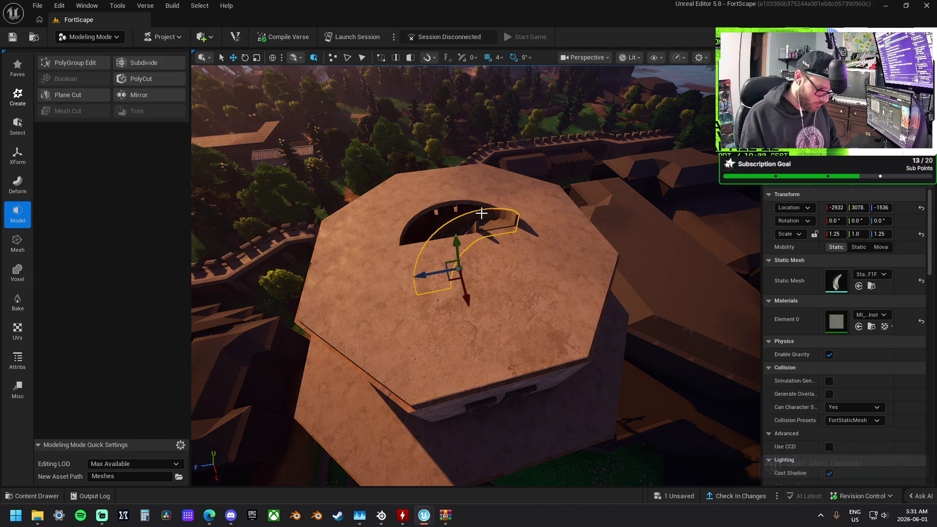
{"action": "key", "text": "ctrl+z"}
{"action": "key", "text": "ctrl+z"}
{"action": "key", "text": "ctrl+z"}
{"action": "key", "text": "ctrl+z"}
{"action": "key", "text": "ctrl+z"}
{"action": "left_click_drag", "start_coordinate": [468, 273], "coordinate": [430, 249]}
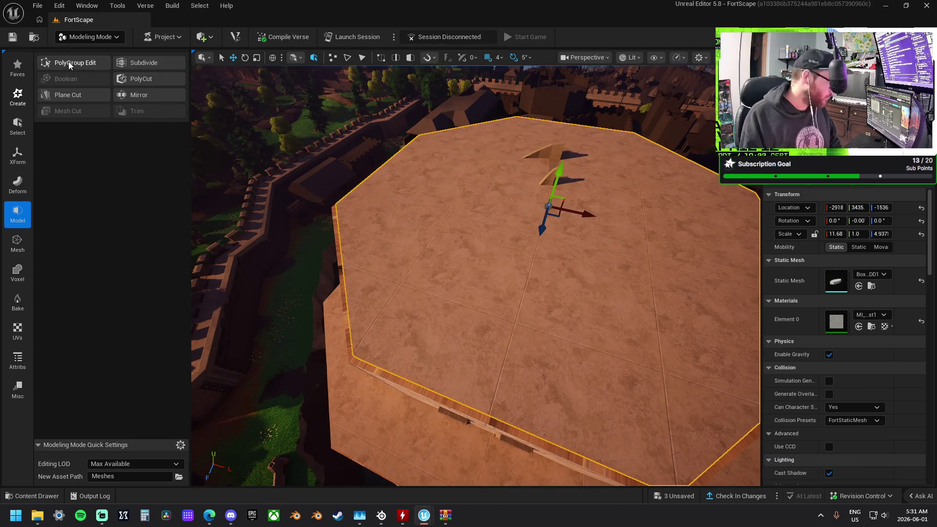
- Start a cylinder on the octagonal roof and set its radial slices to 32
{"action": "left_click", "coordinate": [22, 177]}
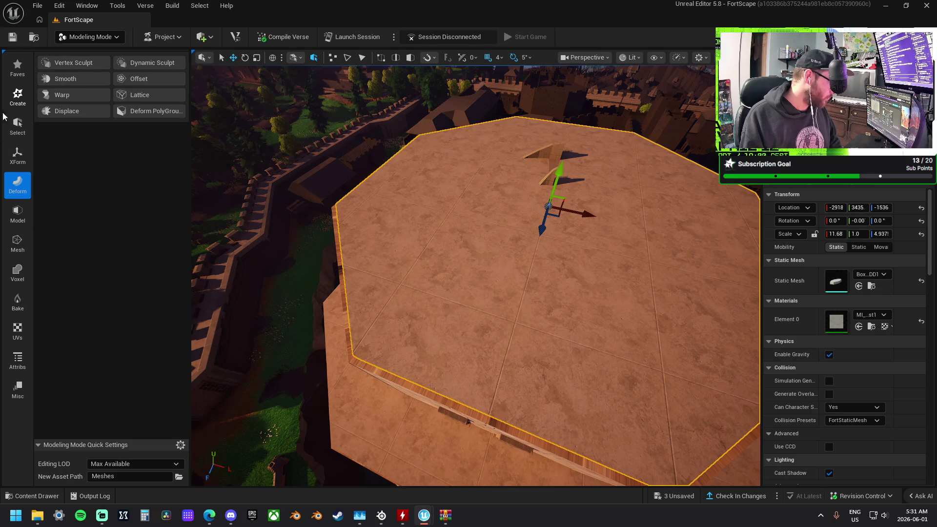
{"action": "left_click", "coordinate": [18, 96]}
{"action": "left_click", "coordinate": [68, 80]}
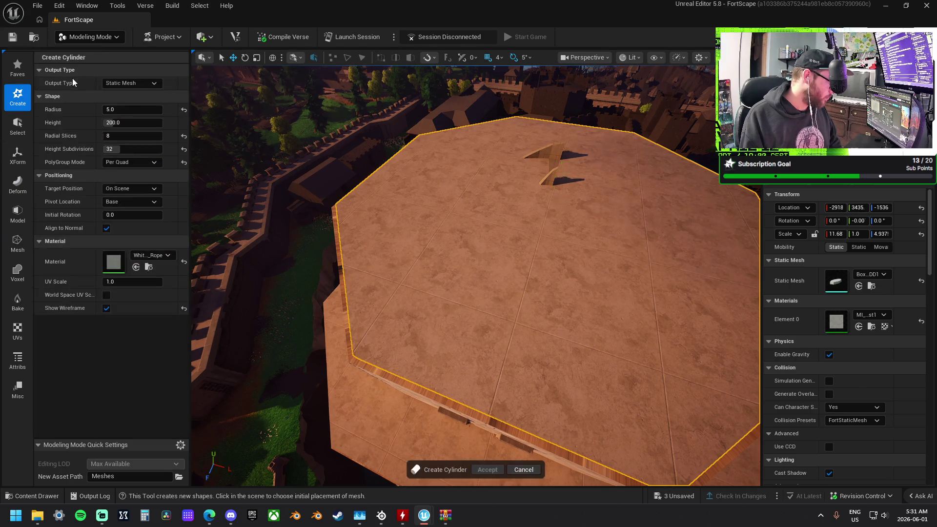
{"action": "left_click", "coordinate": [551, 208]}
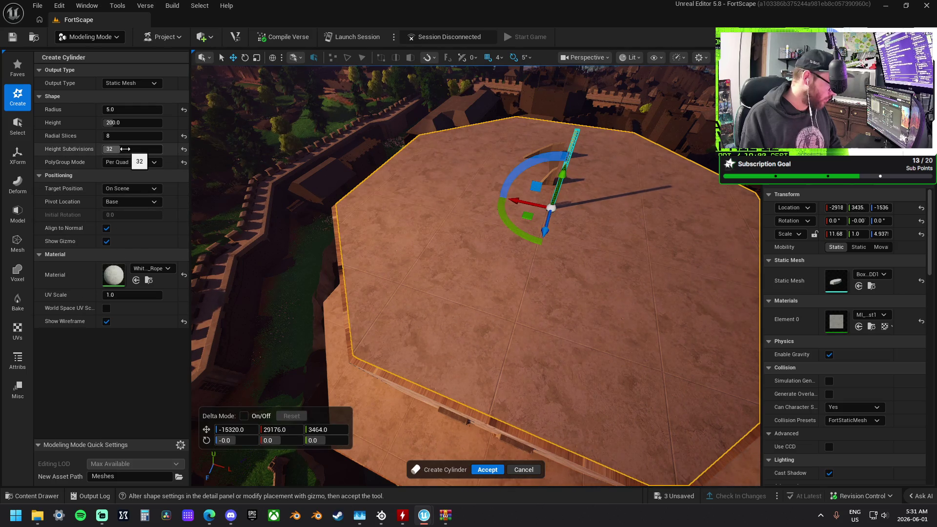
{"action": "key", "text": "shift+Tab"}
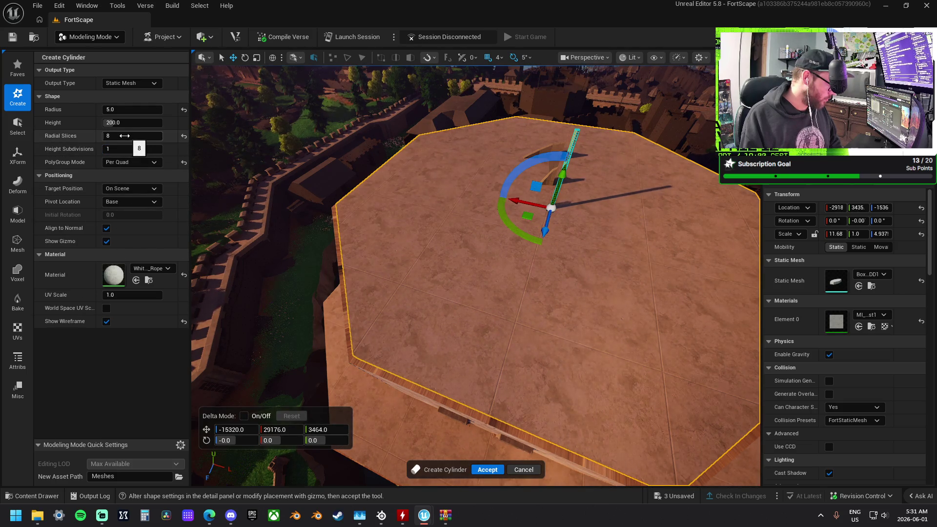
{"action": "type", "text": "24"}
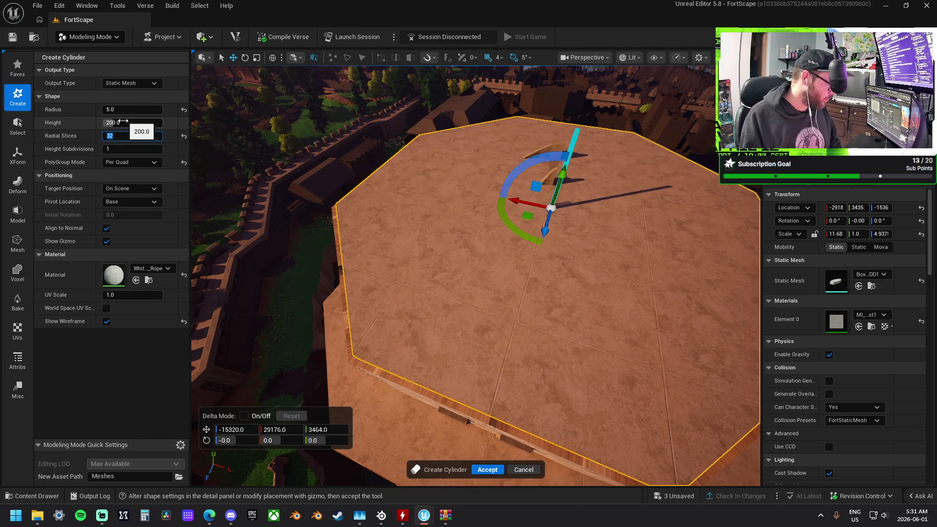
- Size the cylinder to about 213 radius and 560 tall, set Material to None, and accept
{"action": "mouse_move", "coordinate": [137, 122]}
{"action": "left_mouse_down"}
{"action": "mouse_move", "coordinate": [186, 109]}
{"action": "mouse_move", "coordinate": [158, 121]}
{"action": "left_mouse_up"}
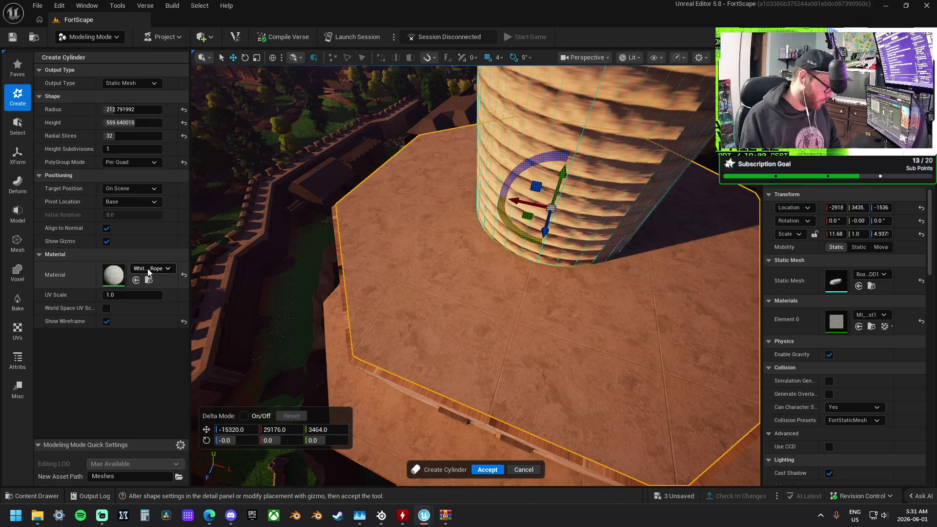
{"action": "left_click", "coordinate": [149, 273]}
{"action": "left_click", "coordinate": [145, 346]}
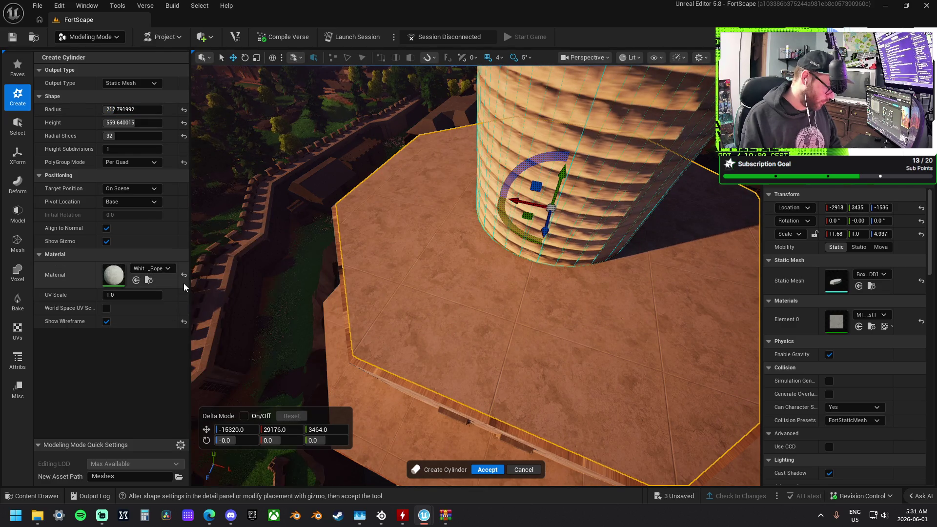
{"action": "left_click_drag", "start_coordinate": [571, 288], "coordinate": [575, 313]}
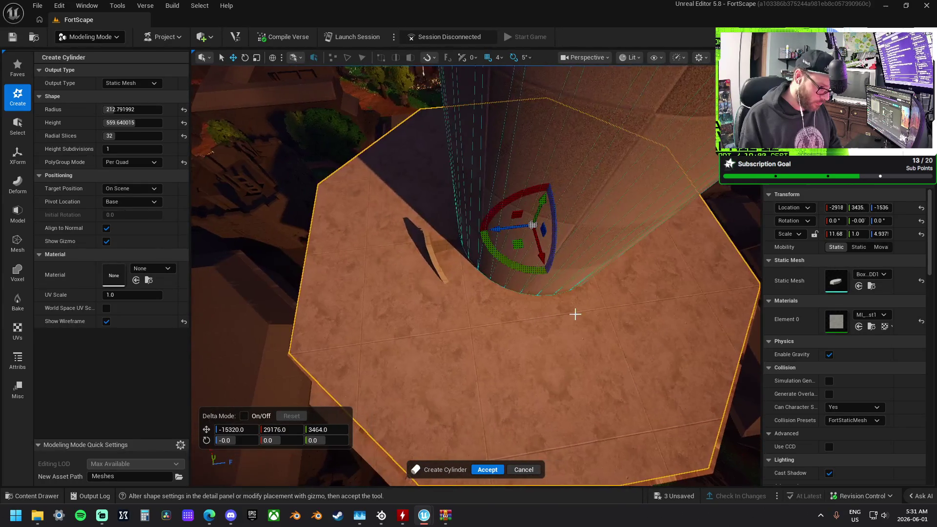
{"action": "left_click", "coordinate": [489, 469]}
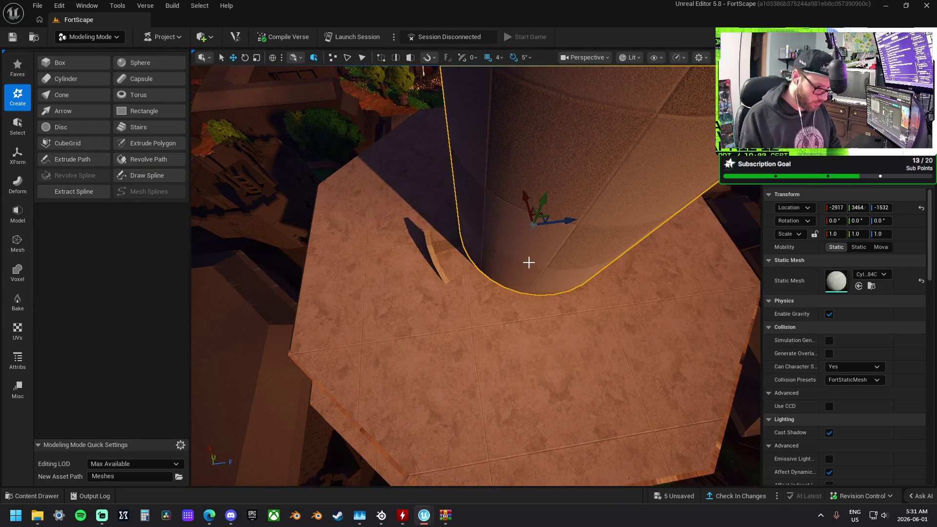
- Move the cylinder onto the spiral stairs' position at -2918, 2854, -1536
{"action": "left_click_drag", "start_coordinate": [514, 244], "coordinate": [483, 242]}
{"action": "left_click", "coordinate": [483, 242]}
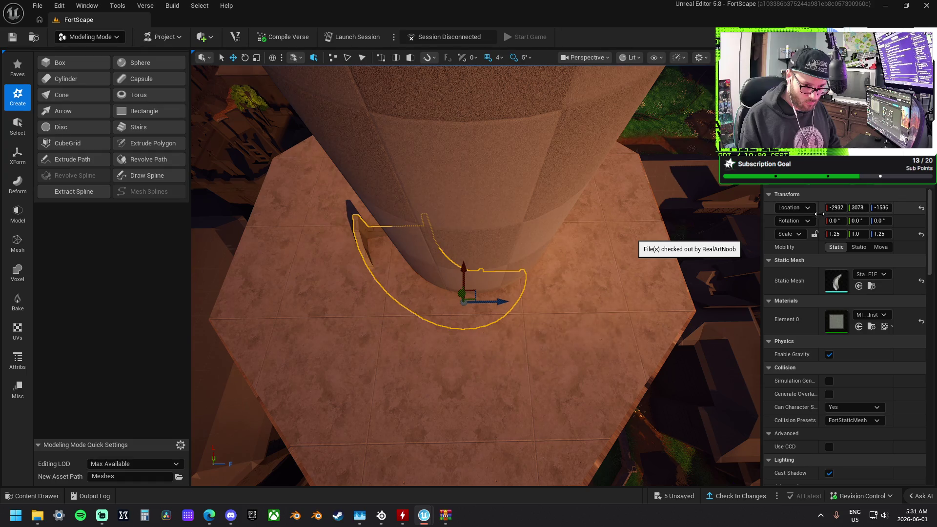
{"action": "left_click", "coordinate": [544, 196]}
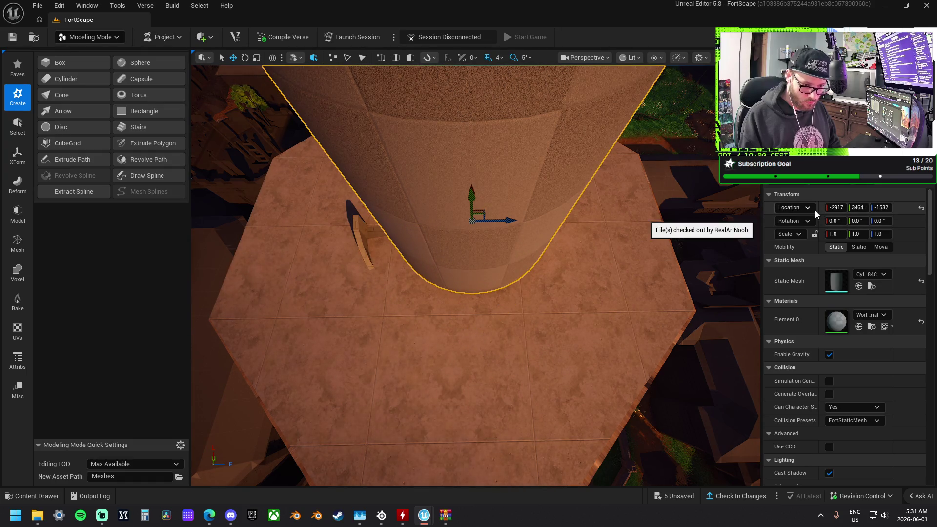
{"action": "key", "text": "ctrl+z"}
- Widen the cylinder to 1.218 on X and Z, keeping Y at 1.343
{"action": "left_click_drag", "start_coordinate": [609, 220], "coordinate": [608, 219]}
{"action": "scroll", "coordinate": [266, 176], "scroll_direction": "up", "scroll_amount": 10}
{"action": "left_click_drag", "start_coordinate": [266, 176], "coordinate": [266, 176]}
{"action": "mouse_move", "coordinate": [554, 226]}
{"action": "left_mouse_down"}
{"action": "mouse_move", "coordinate": [558, 247]}
{"action": "mouse_move", "coordinate": [588, 255]}
{"action": "left_mouse_up"}
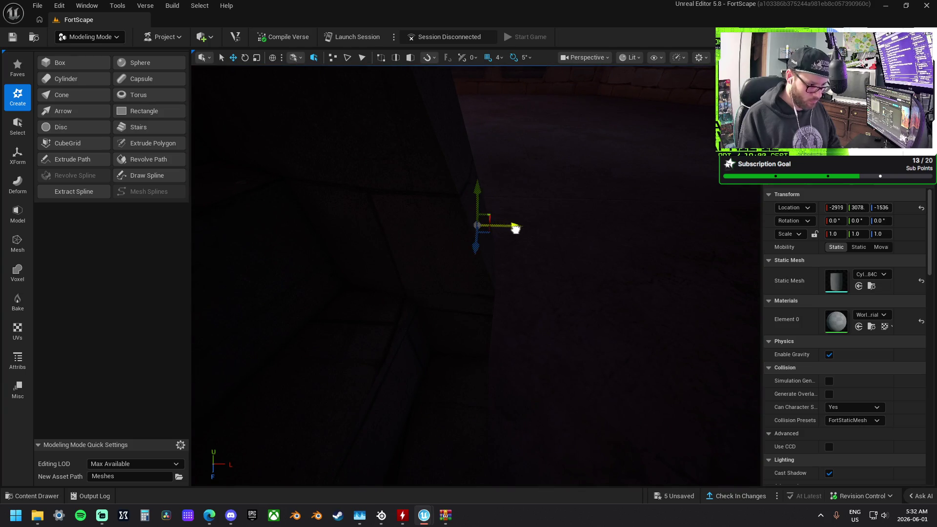
{"action": "left_click_drag", "start_coordinate": [530, 233], "coordinate": [519, 233]}
{"action": "mouse_move", "coordinate": [491, 267]}
{"action": "left_mouse_down"}
{"action": "mouse_move", "coordinate": [500, 275]}
{"action": "mouse_move", "coordinate": [479, 248]}
{"action": "mouse_move", "coordinate": [485, 310]}
{"action": "mouse_move", "coordinate": [489, 299]}
{"action": "mouse_move", "coordinate": [488, 285]}
{"action": "mouse_move", "coordinate": [449, 315]}
{"action": "mouse_move", "coordinate": [457, 320]}
{"action": "left_mouse_up"}
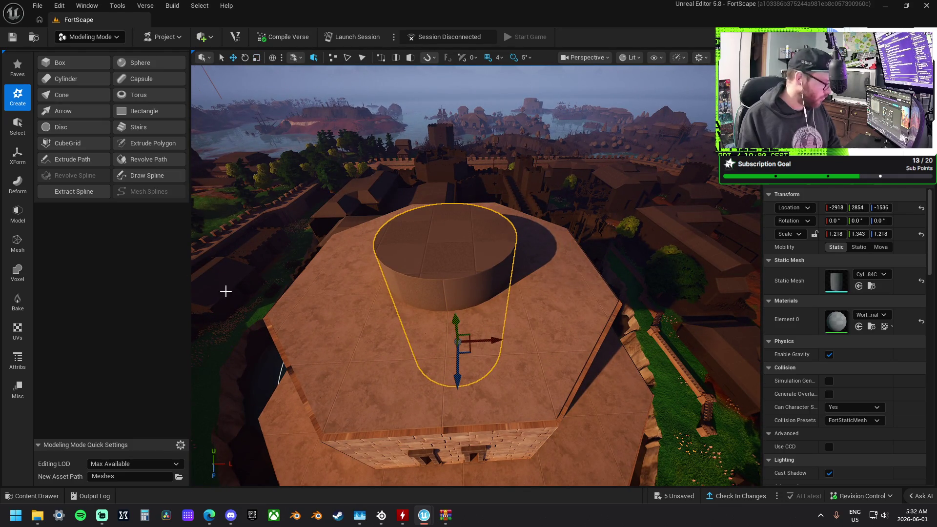
- Halve the cylinder with a Plane Cut rotated -90°
{"action": "left_click", "coordinate": [18, 209]}
{"action": "left_click", "coordinate": [90, 118]}
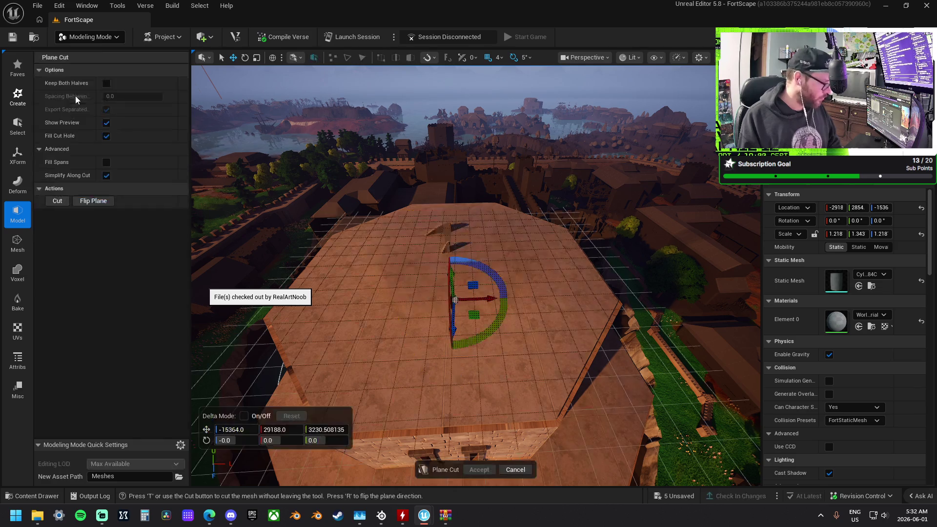
{"action": "left_click_drag", "start_coordinate": [468, 261], "coordinate": [493, 306]}
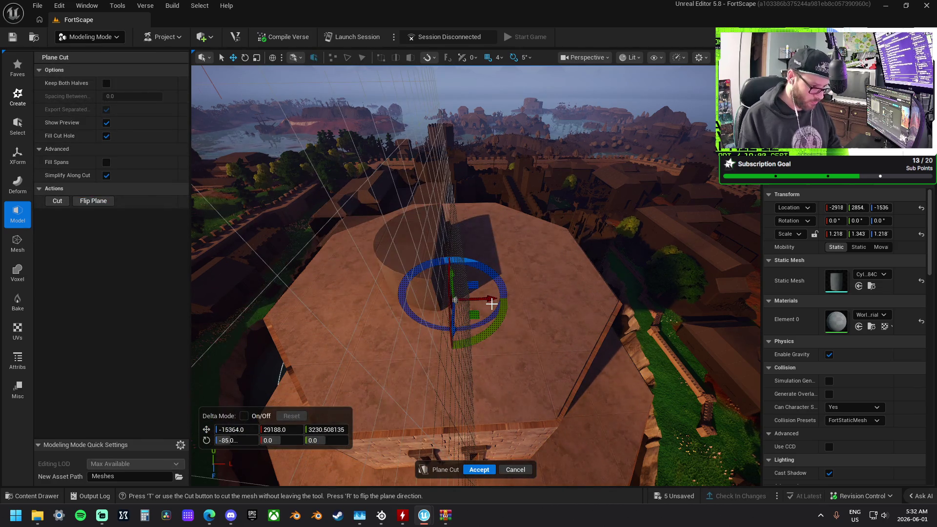
{"action": "left_click", "coordinate": [478, 469]}
- Mesh Cut the octagonal roof with the half-cylinder and accept
{"action": "left_click", "coordinate": [415, 247]}
{"action": "left_click", "coordinate": [415, 246], "text": "ctrl"}
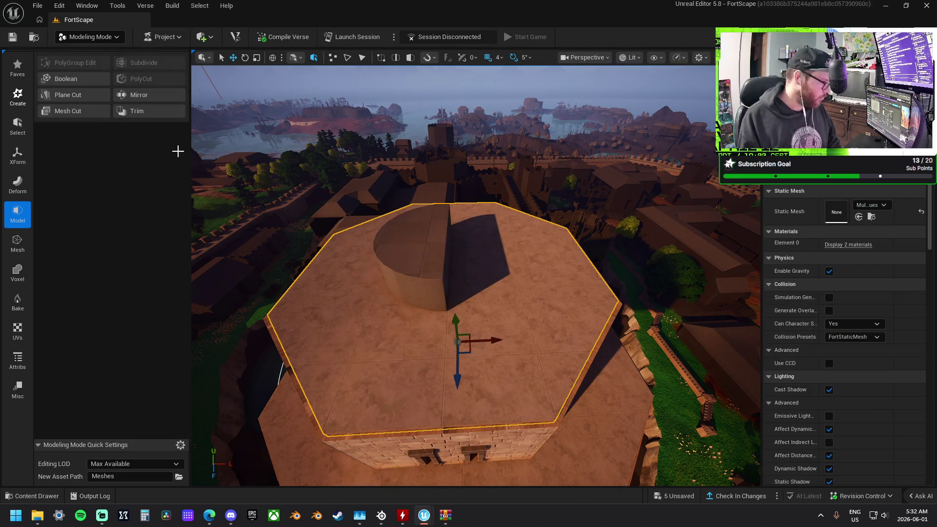
{"action": "left_click", "coordinate": [76, 112]}
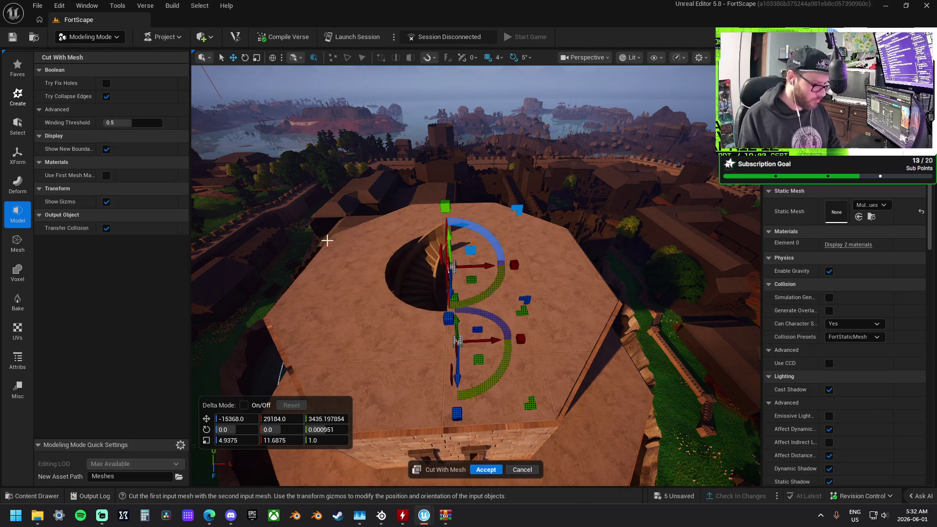
{"action": "scroll", "coordinate": [327, 240], "scroll_direction": "up", "scroll_amount": 8}
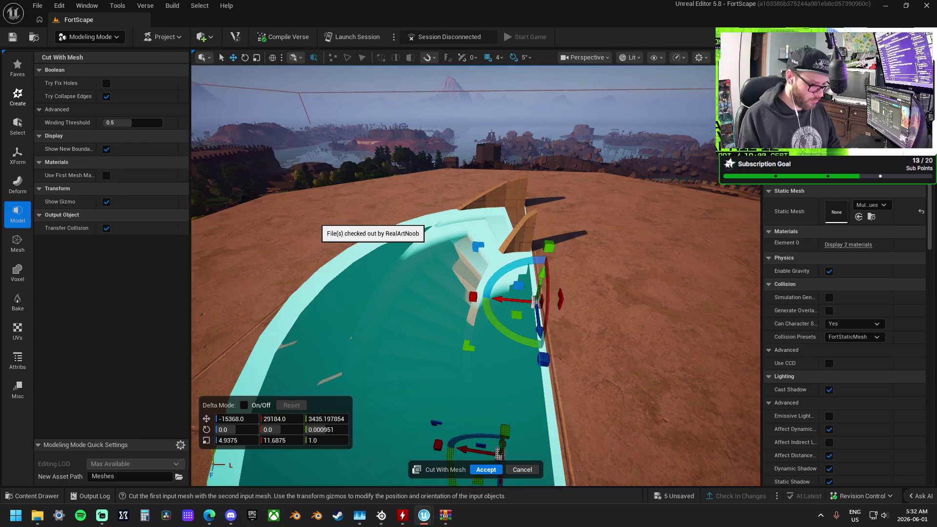
{"action": "key", "text": "f"}
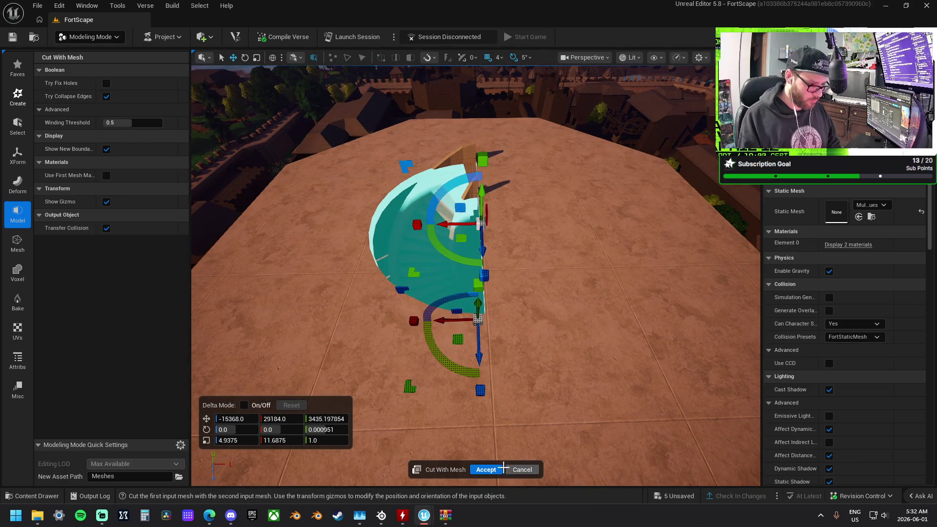
{"action": "left_click", "coordinate": [495, 469]}
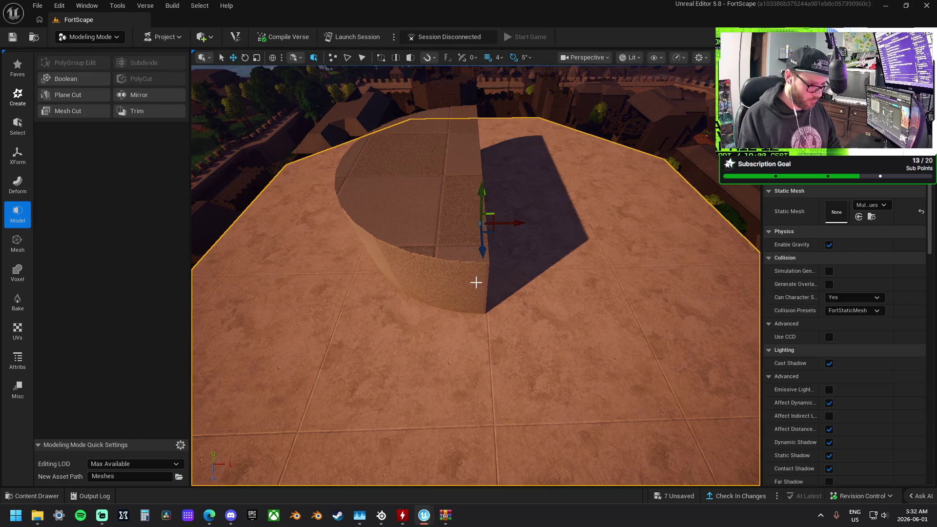
- Mesh Cut the interior floor with the half-cylinder and accept
{"action": "left_click", "coordinate": [472, 281]}
{"action": "scroll", "coordinate": [447, 277], "scroll_direction": "up", "scroll_amount": 6}
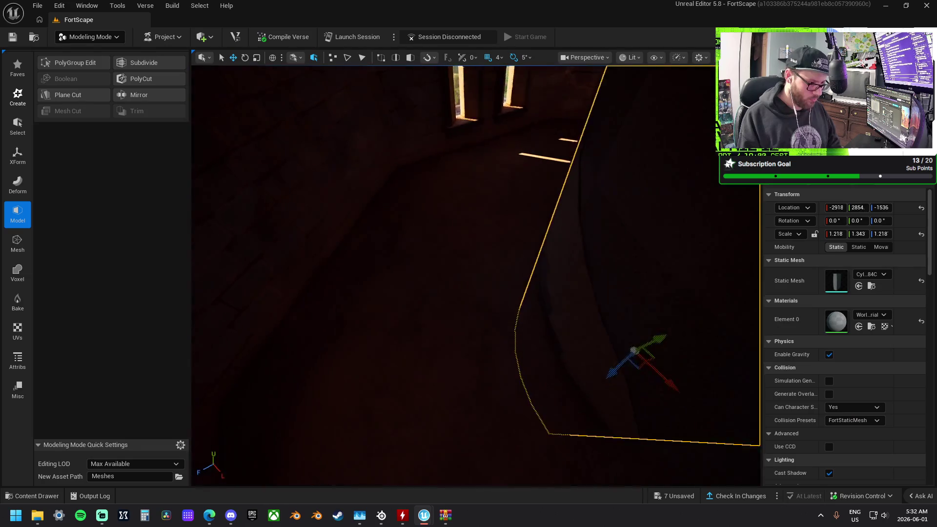
{"action": "left_click", "coordinate": [446, 278], "text": "ctrl"}
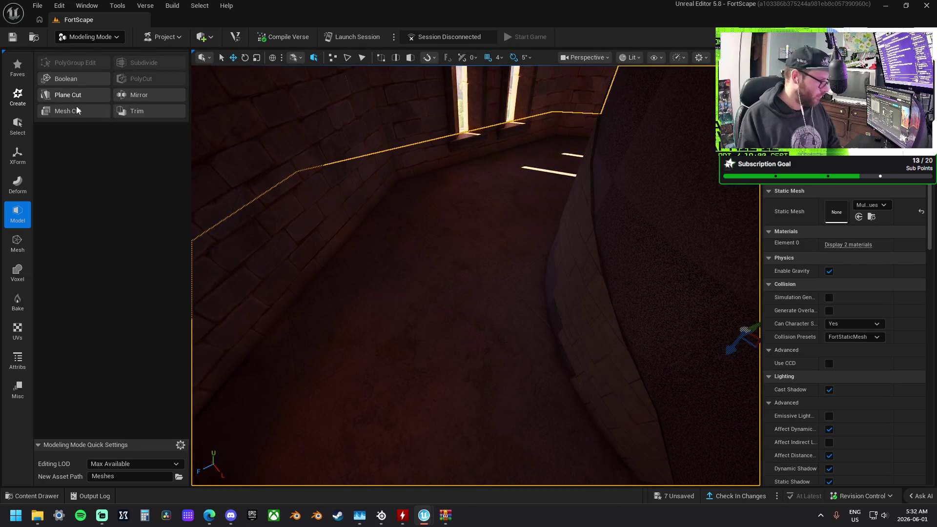
{"action": "left_click", "coordinate": [76, 110]}
{"action": "key", "text": "Escape"}
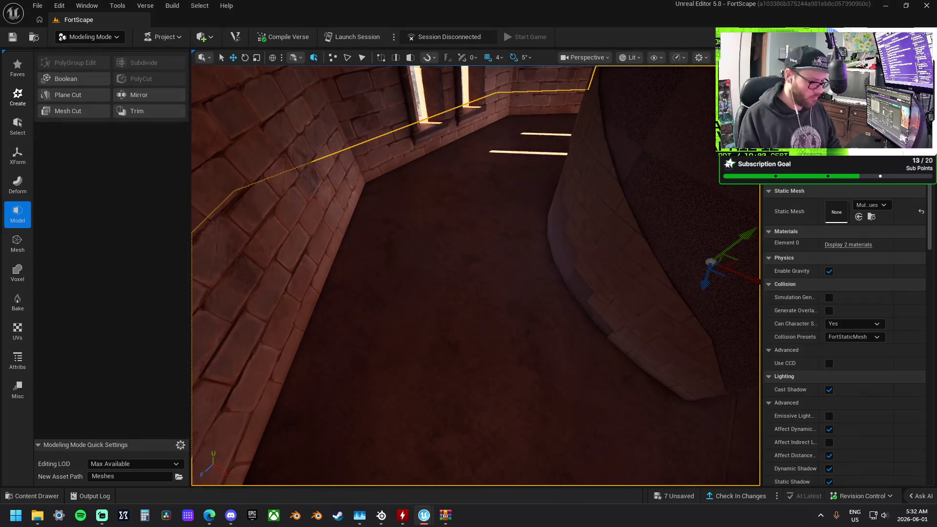
{"action": "left_click", "coordinate": [612, 218]}
{"action": "left_click", "coordinate": [560, 227], "text": "ctrl"}
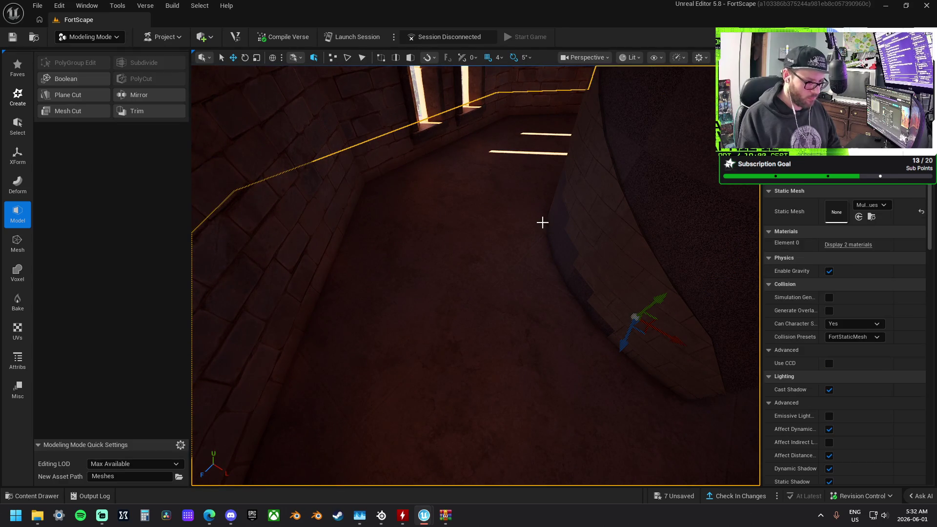
{"action": "left_click", "coordinate": [71, 113]}
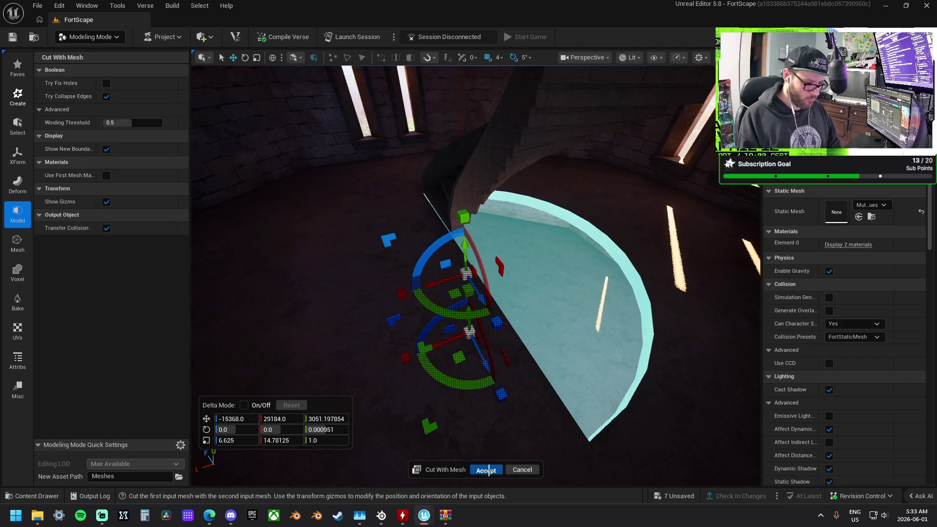
{"action": "left_click", "coordinate": [486, 470]}
- Move the cut-out cylinder piece off the roof to the left and select the leftover roof plug
{"action": "key", "text": "f"}
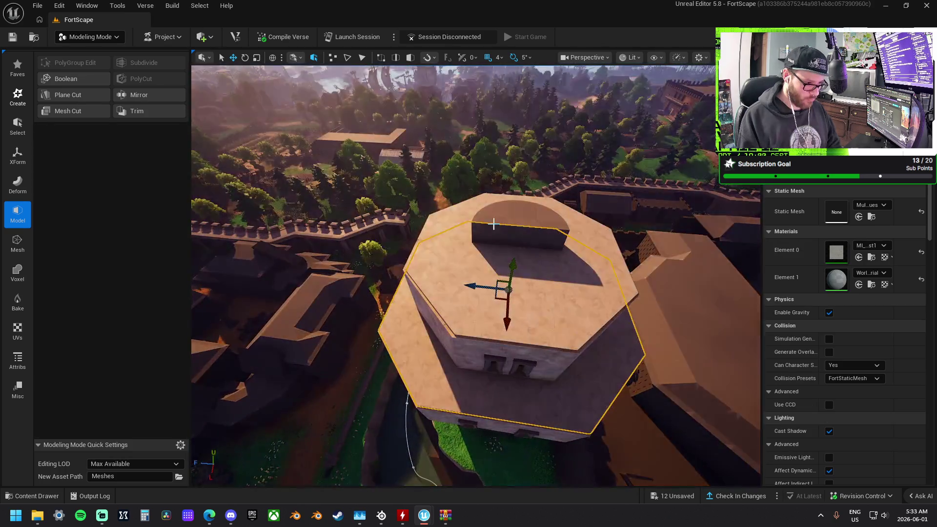
{"action": "left_click", "coordinate": [493, 224]}
{"action": "left_click_drag", "start_coordinate": [507, 290], "coordinate": [395, 272]}
{"action": "left_click", "coordinate": [510, 238]}
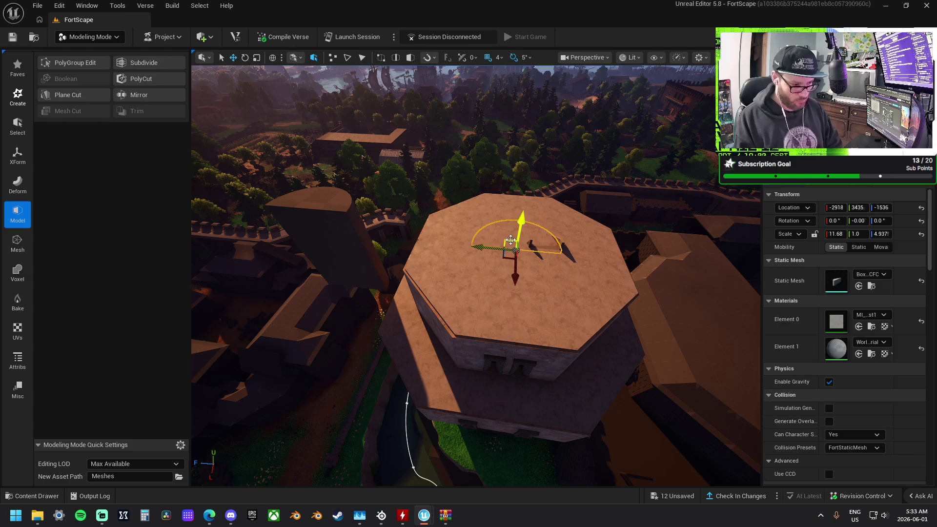
- Delete the roof plug and clear the floor plug over the stairs
{"action": "key", "text": "Delete"}
{"action": "scroll", "coordinate": [501, 252], "scroll_direction": "down", "scroll_amount": 10}
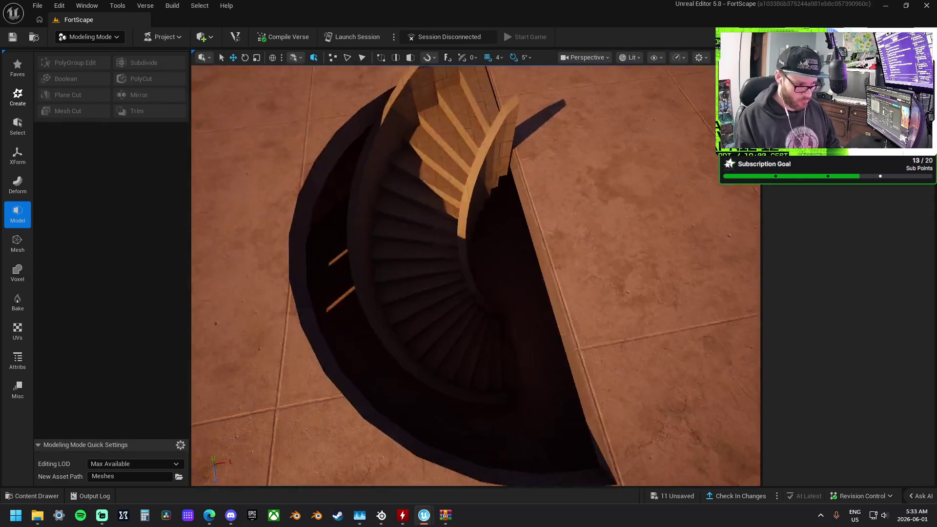
{"action": "scroll", "coordinate": [454, 228], "scroll_direction": "up", "scroll_amount": 5}
{"action": "left_click", "coordinate": [458, 228]}
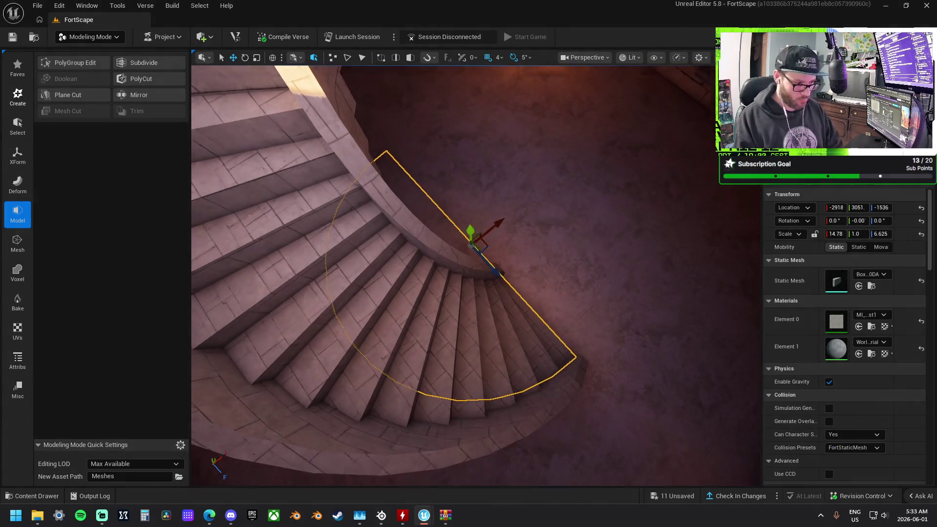
{"action": "key", "text": "Escape"}
{"action": "scroll", "coordinate": [512, 227], "scroll_direction": "down", "scroll_amount": 10}
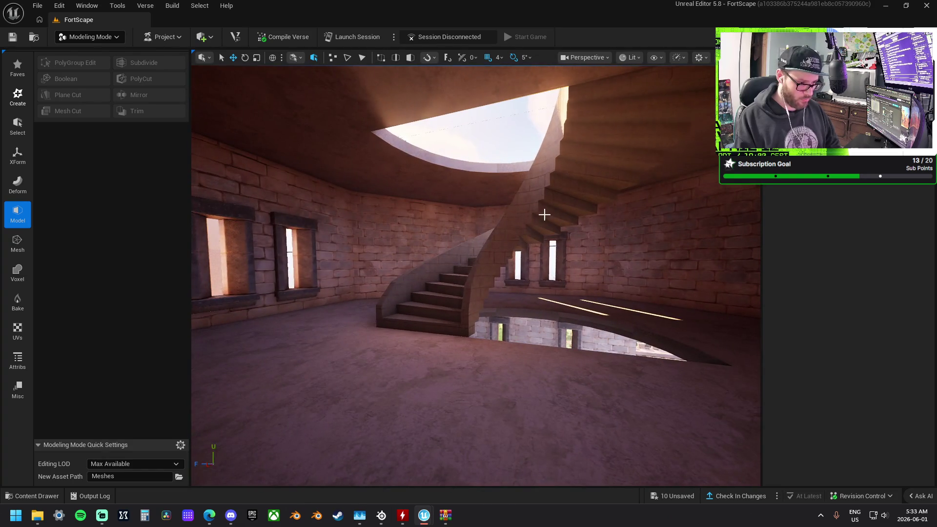
- Move the spiral staircase down toward the room and inspect the stairwell
{"action": "left_click", "coordinate": [530, 229]}
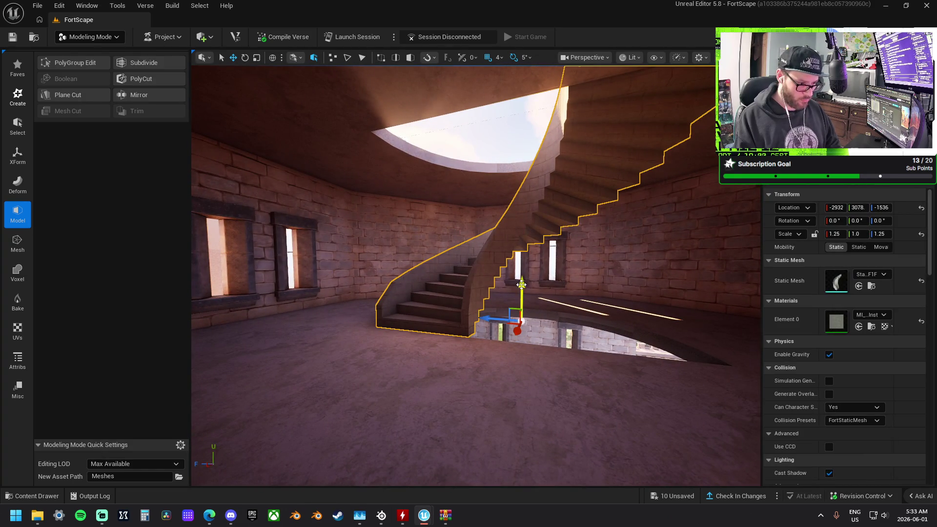
{"action": "left_click_drag", "start_coordinate": [521, 284], "coordinate": [540, 383]}
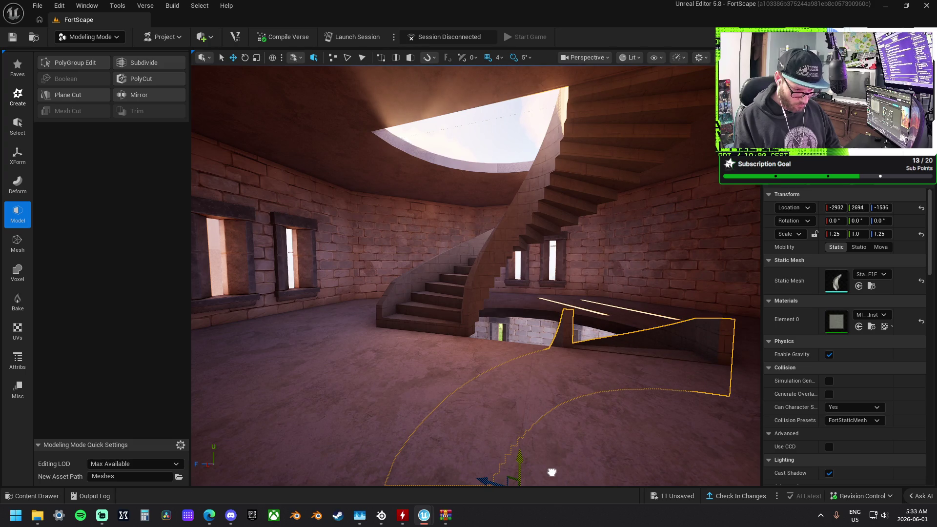
{"action": "mouse_move", "coordinate": [556, 462]}
{"action": "left_mouse_down"}
{"action": "mouse_move", "coordinate": [534, 481]}
{"action": "mouse_move", "coordinate": [512, 464]}
{"action": "mouse_move", "coordinate": [493, 422]}
{"action": "left_mouse_up"}
{"action": "left_click_drag", "start_coordinate": [576, 401], "coordinate": [577, 401]}
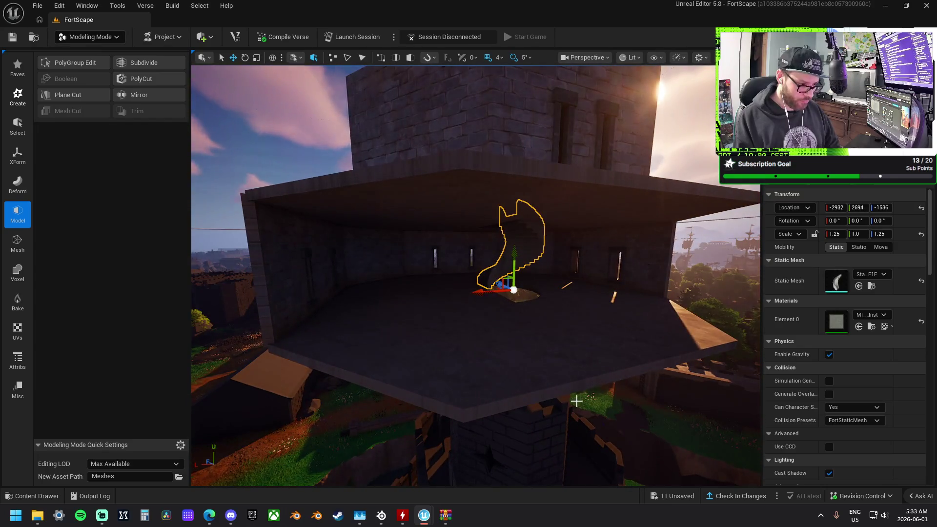
- Undo the staircase and cylinder moves back to the ceiling-slab-and-cylinder selection, then select the lower floor slab
{"action": "key", "text": "ctrl+z"}
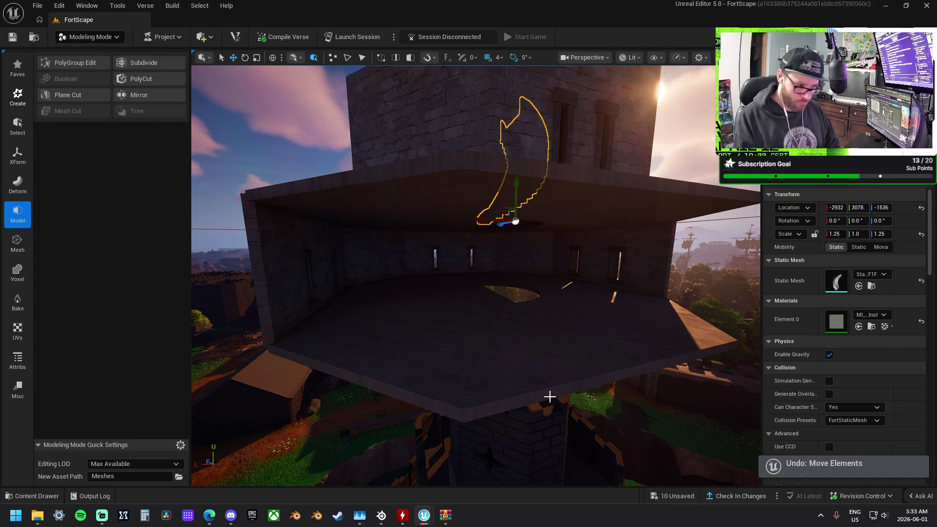
{"action": "key", "text": "ctrl+z"}
{"action": "key", "text": "ctrl+y"}
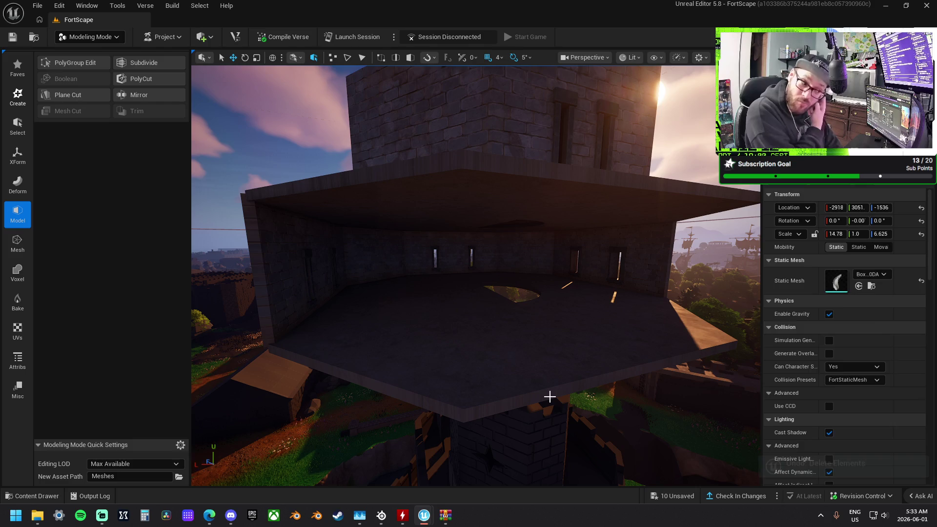
{"action": "key", "text": "ctrl+z"}
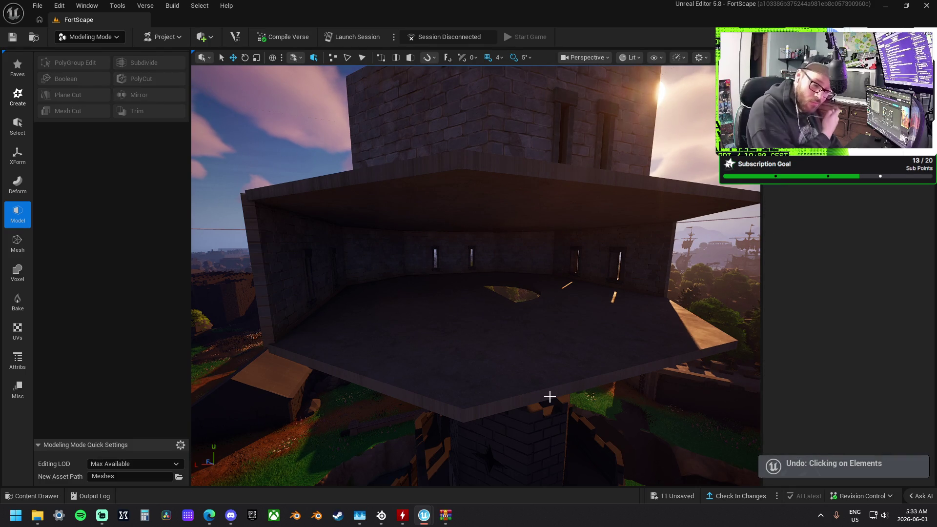
{"action": "key", "text": "ctrl+z"}
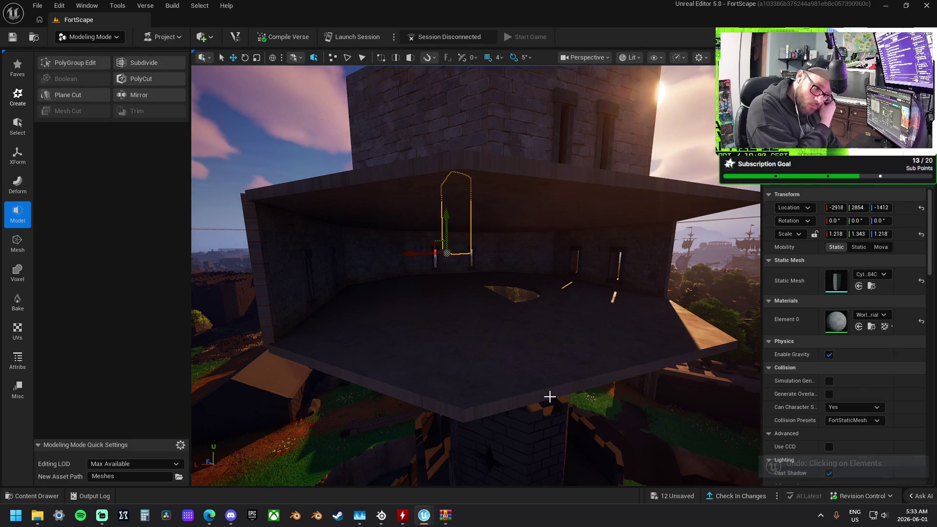
{"action": "key", "text": "ctrl+z"}
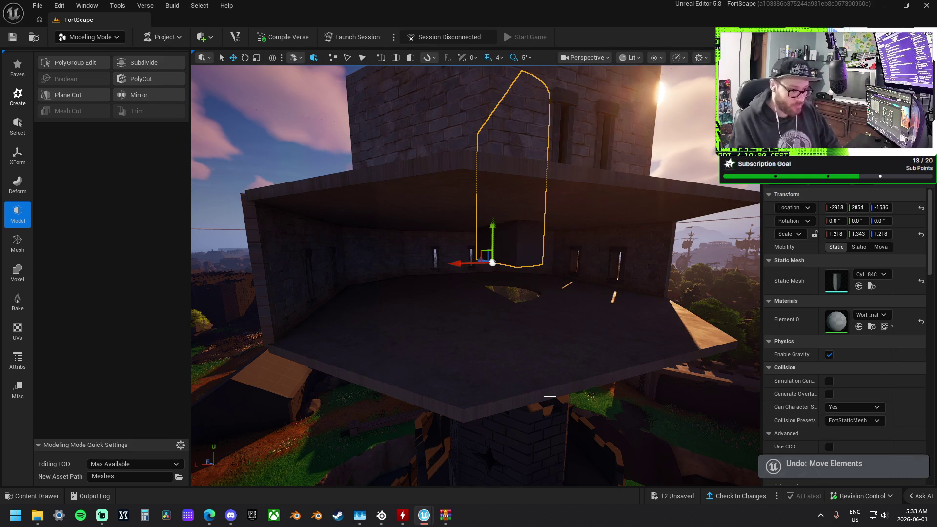
{"action": "key", "text": "ctrl+z"}
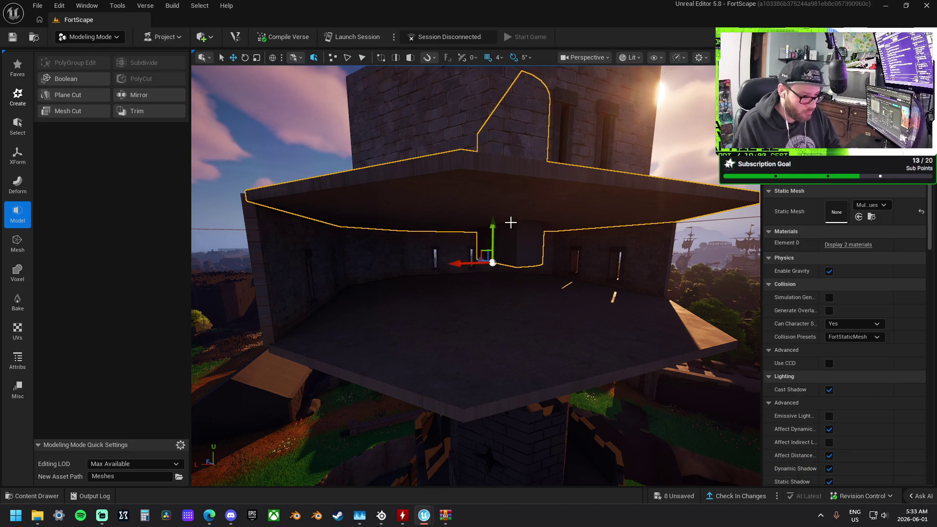
{"action": "left_click", "coordinate": [485, 340]}
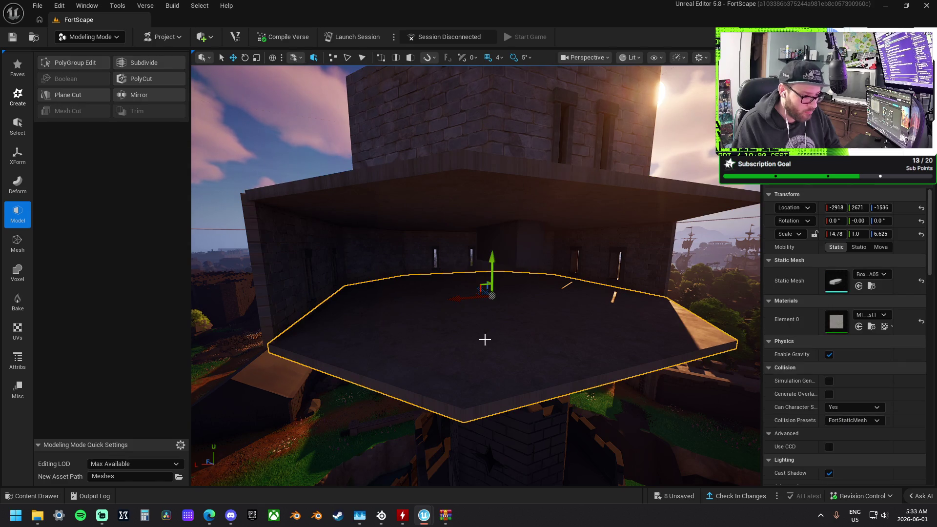
- Duplicate the floor slab with XForm Duplicate
{"action": "left_click", "coordinate": [24, 187]}
{"action": "left_click", "coordinate": [18, 155]}
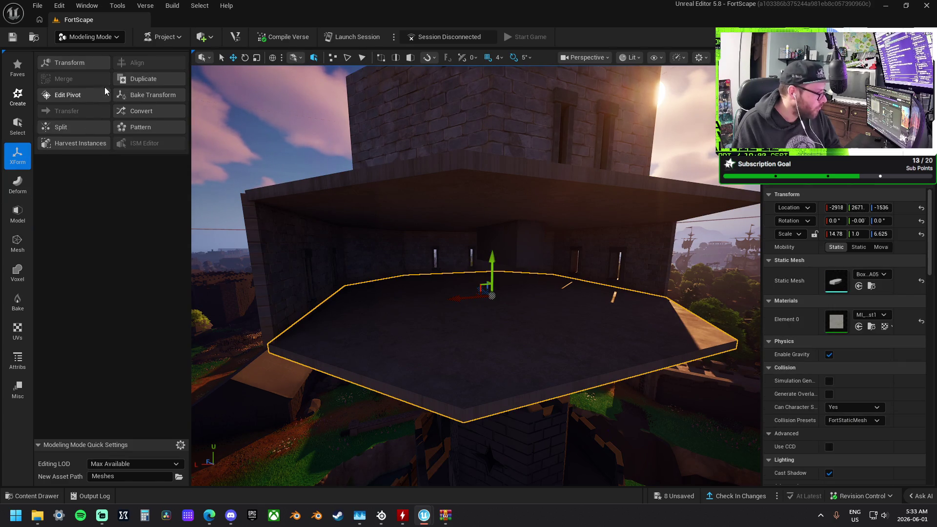
{"action": "left_click", "coordinate": [139, 80]}
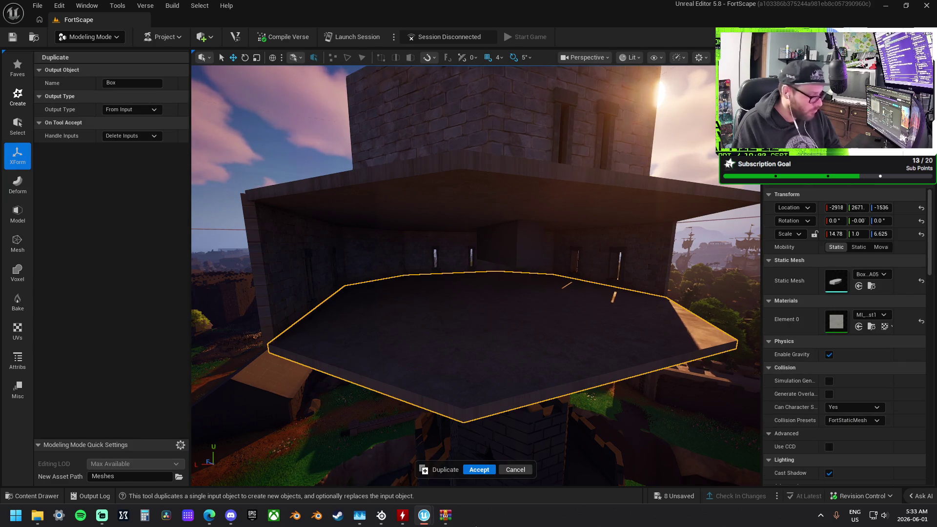
{"action": "left_click", "coordinate": [479, 470]}
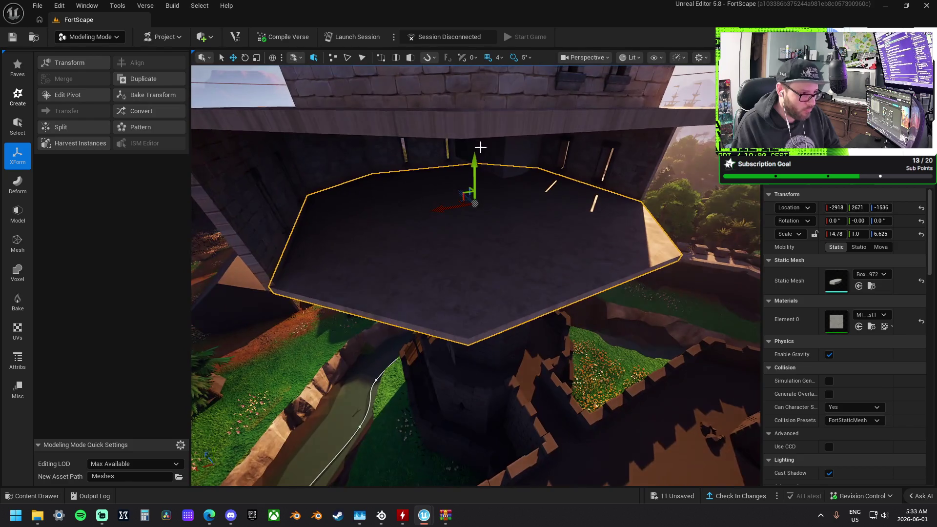
- Cut the cylinder's shape out of the ceiling slab with Mesh Cut
{"action": "left_click", "coordinate": [476, 135]}
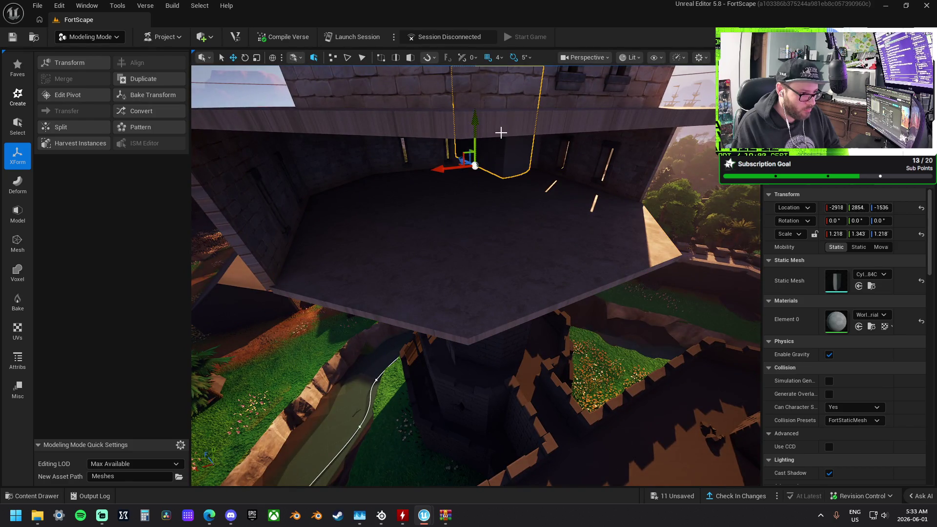
{"action": "left_click", "coordinate": [501, 132]}
{"action": "left_click", "coordinate": [511, 159], "text": "ctrl"}
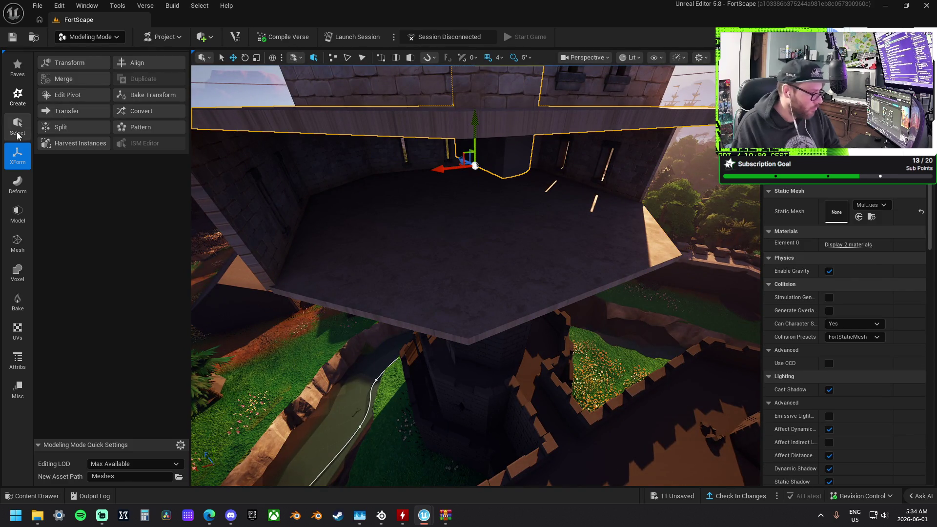
{"action": "left_click", "coordinate": [18, 184]}
{"action": "left_click", "coordinate": [17, 214]}
{"action": "left_click", "coordinate": [69, 111]}
{"action": "left_click_drag", "start_coordinate": [527, 451], "coordinate": [528, 451]}
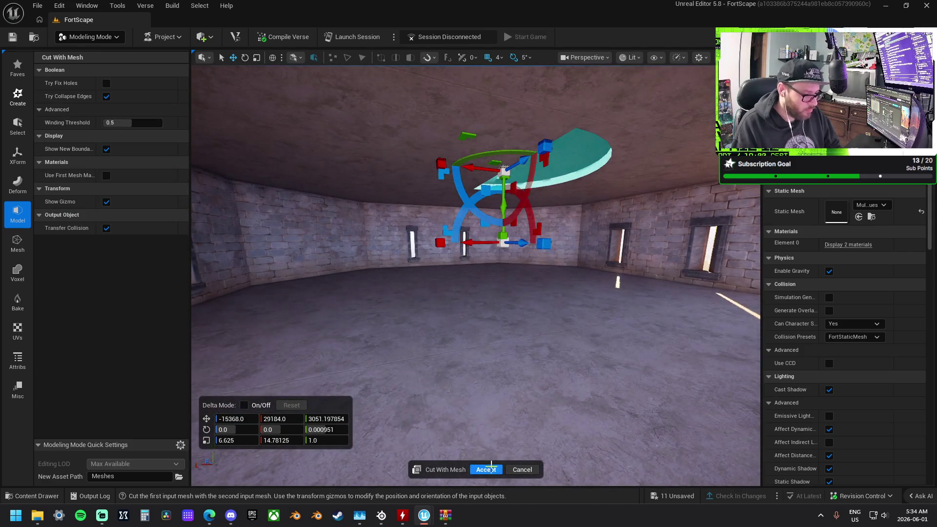
{"action": "left_click", "coordinate": [491, 469]}
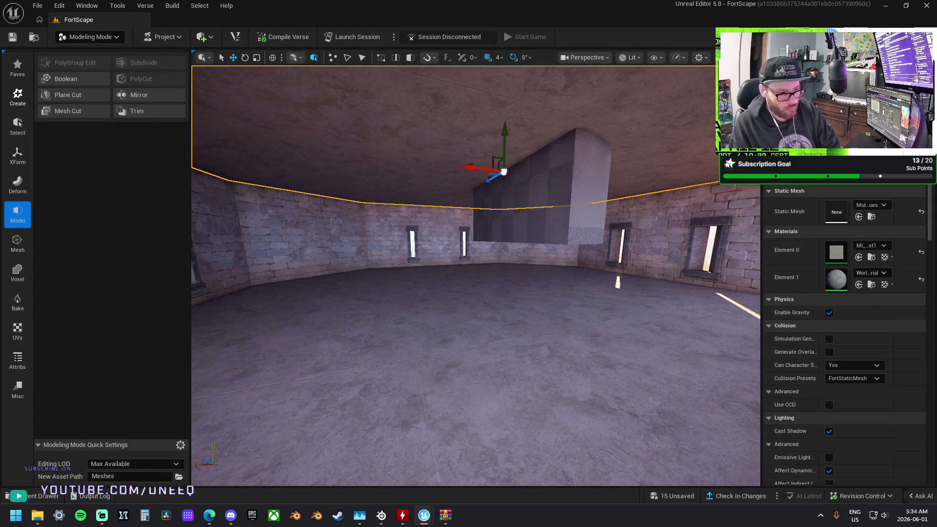
- Remove the tall leftover cylinder and frame the stair-shaped cutter
{"action": "key", "text": "f"}
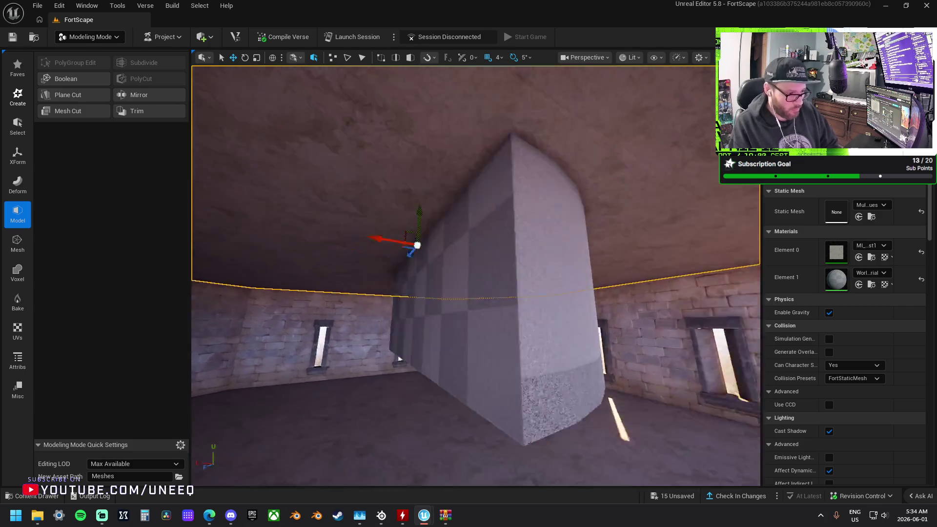
{"action": "scroll", "coordinate": [550, 236], "scroll_direction": "down", "scroll_amount": 5}
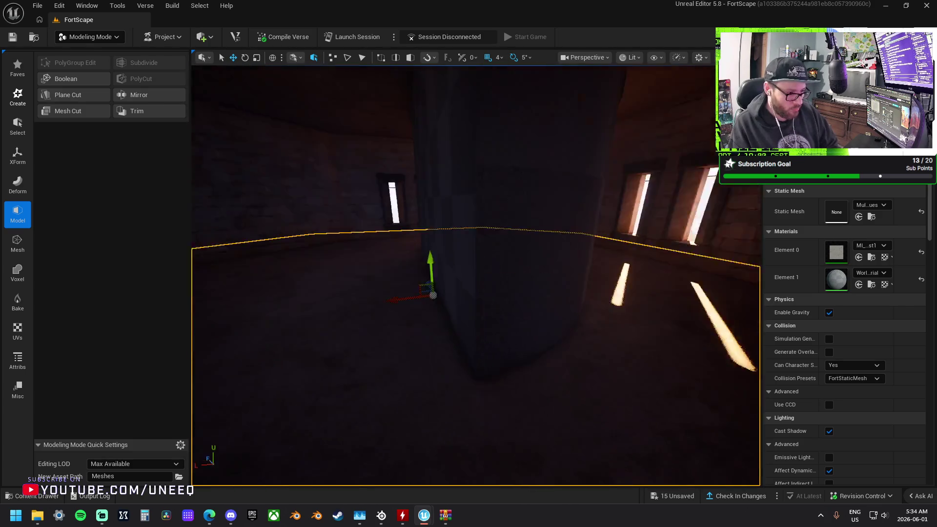
{"action": "left_click", "coordinate": [545, 249]}
{"action": "key", "text": "ctrl+z"}
{"action": "left_click", "coordinate": [501, 275]}
{"action": "scroll", "coordinate": [476, 275], "scroll_direction": "up", "scroll_amount": 10}
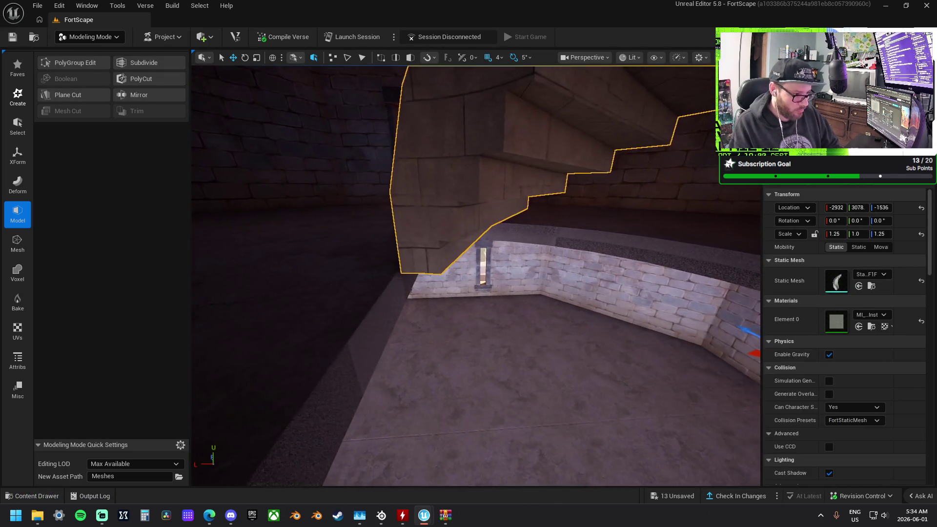
{"action": "key", "text": "f"}
{"action": "scroll", "coordinate": [476, 275], "scroll_direction": "down", "scroll_amount": 5}
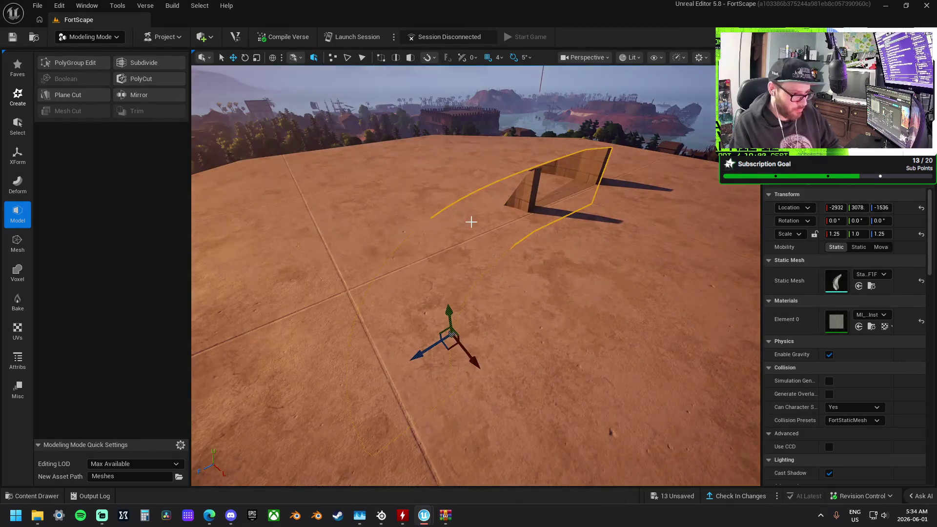
- Delete the flat roof box and lower the stair cutter to -2931, 2694, -1536
{"action": "left_click", "coordinate": [470, 222]}
{"action": "key", "text": "Delete"}
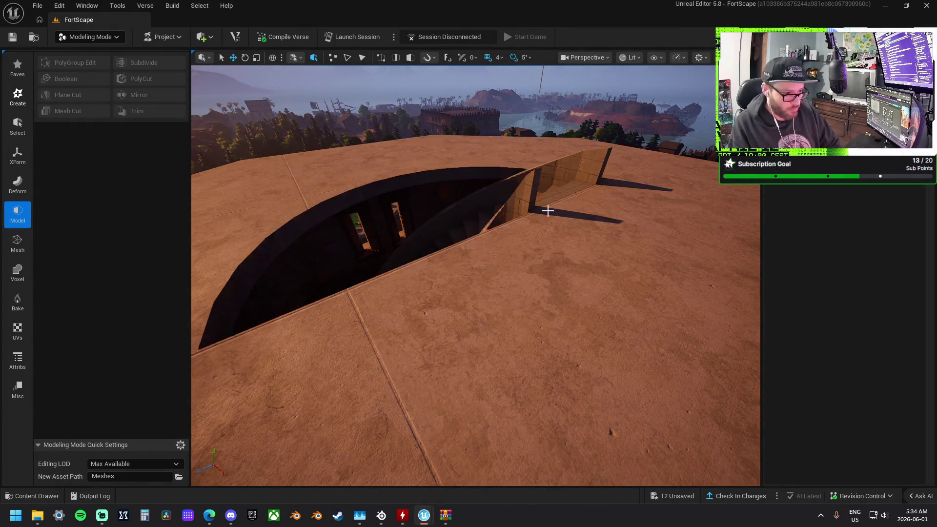
{"action": "left_click", "coordinate": [533, 194]}
{"action": "key", "text": "f"}
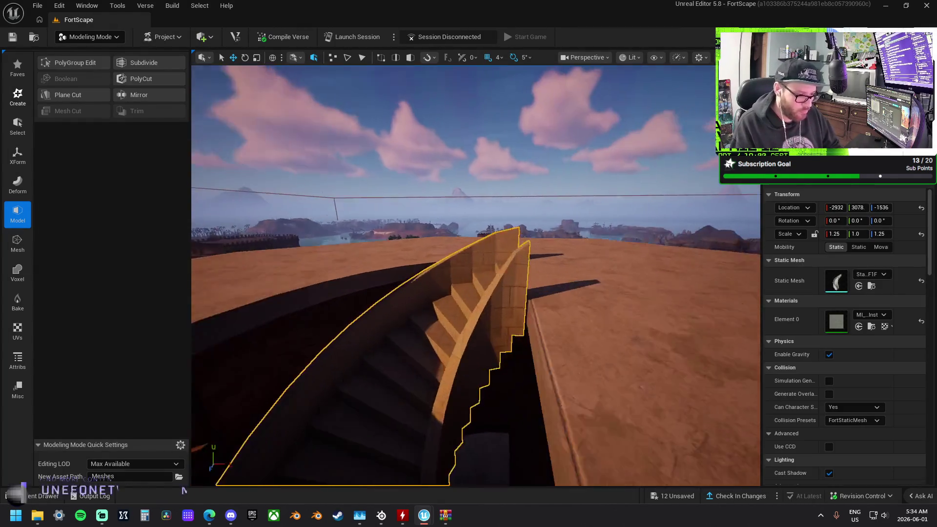
{"action": "left_click_drag", "start_coordinate": [476, 326], "coordinate": [480, 333]}
{"action": "left_click_drag", "start_coordinate": [504, 252], "coordinate": [504, 252]}
{"action": "mouse_move", "coordinate": [470, 200]}
{"action": "left_mouse_down"}
{"action": "mouse_move", "coordinate": [473, 314]}
{"action": "mouse_move", "coordinate": [486, 356]}
{"action": "mouse_move", "coordinate": [441, 341]}
{"action": "mouse_move", "coordinate": [435, 316]}
{"action": "left_mouse_up"}
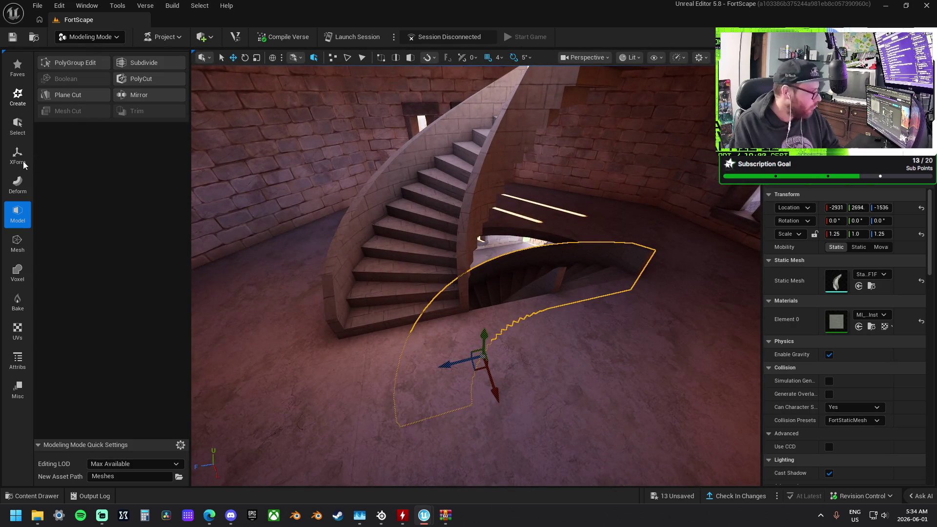
- Cycle through the Deform, Model, Mesh and Voxel tools, select the left tower wall, then show the Create shapes
{"action": "left_click", "coordinate": [21, 185]}
{"action": "left_click", "coordinate": [21, 210]}
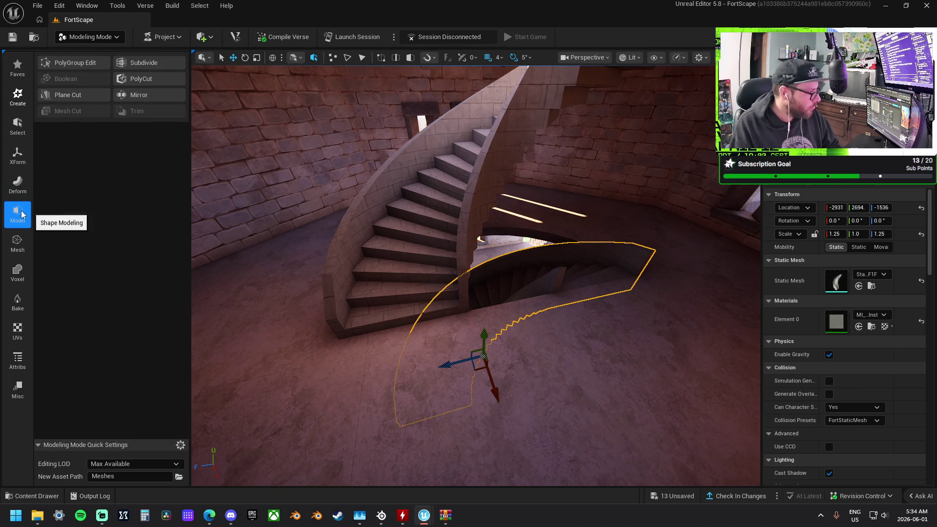
{"action": "left_click", "coordinate": [19, 246]}
{"action": "left_click", "coordinate": [19, 267]}
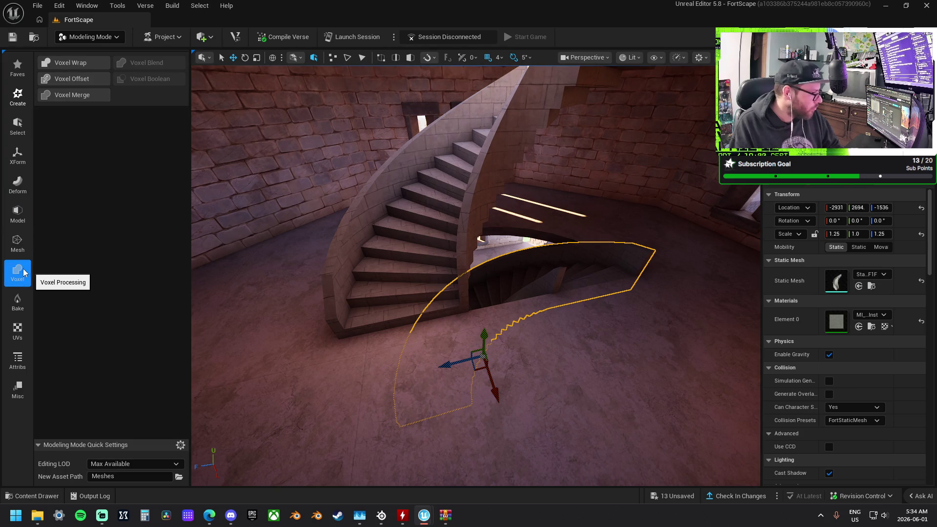
{"action": "left_click", "coordinate": [272, 186]}
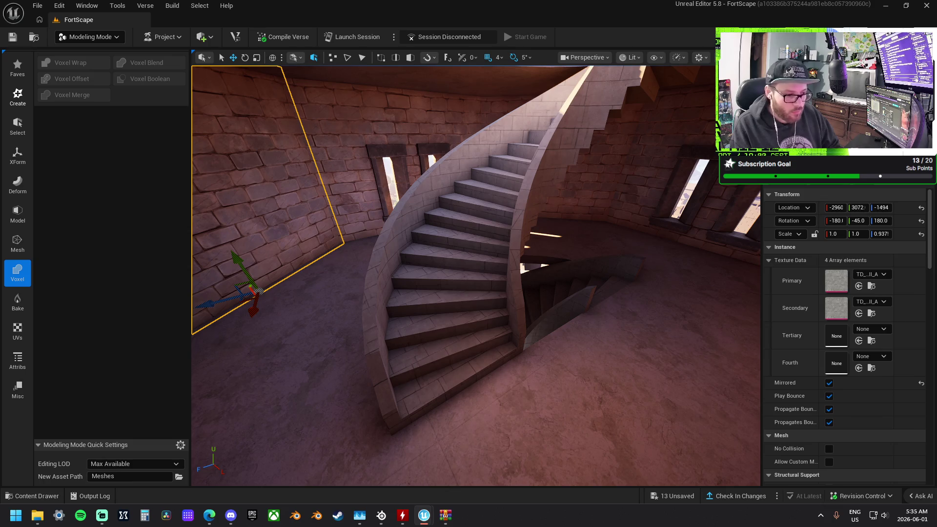
{"action": "left_click", "coordinate": [23, 101]}
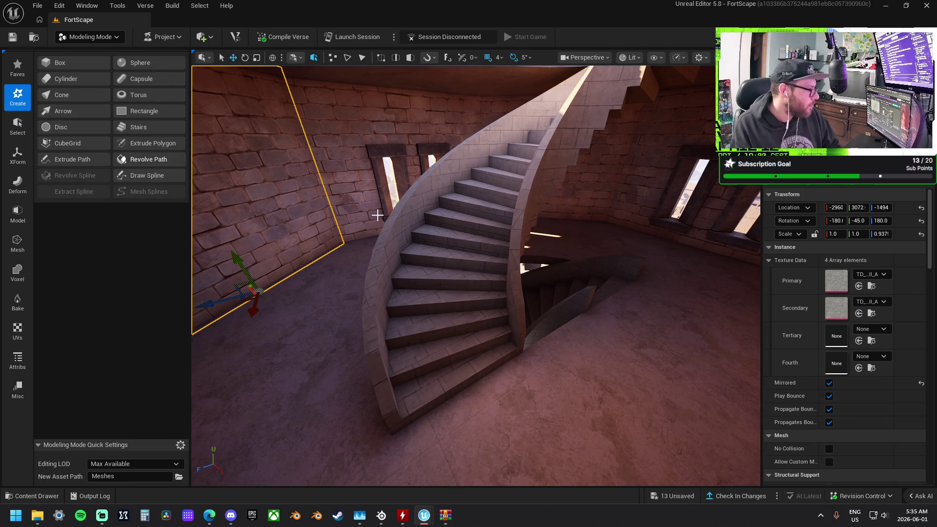